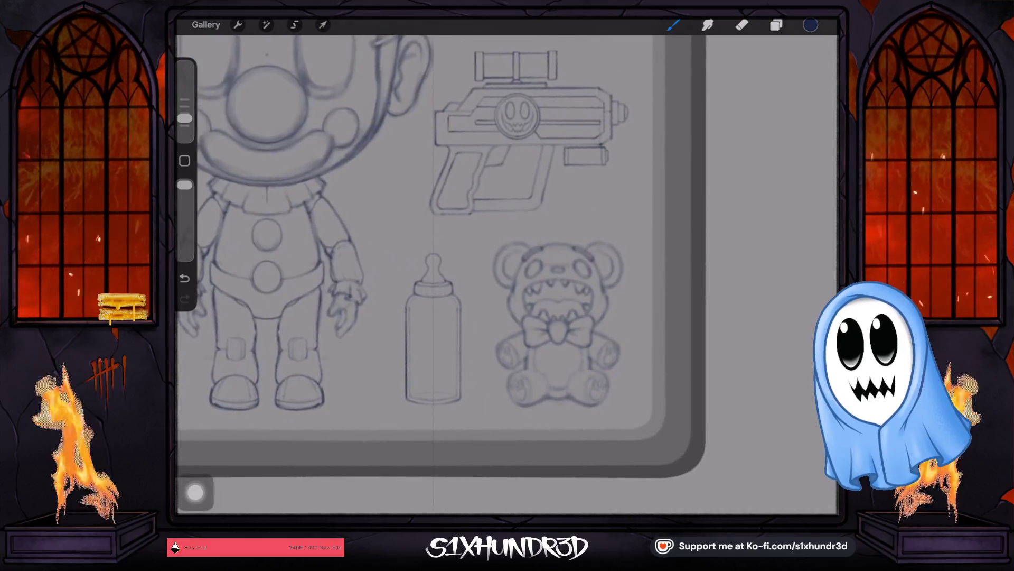
scroll(507, 270, up, 2)
scroll(507, 270, up, 2)
scroll(523, 221, up, 1)
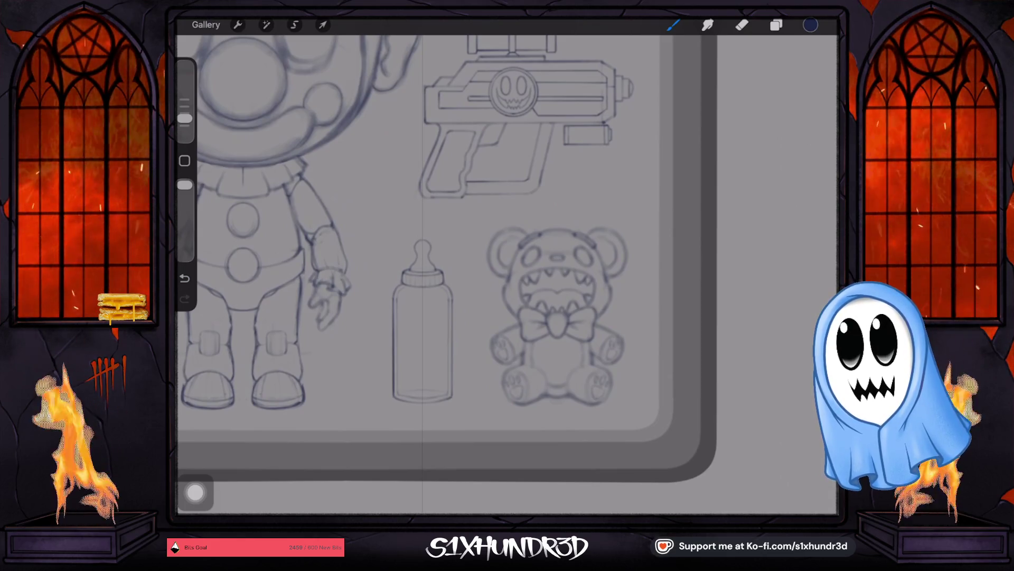
scroll(398, 335, up, 3)
scroll(448, 301, up, 2)
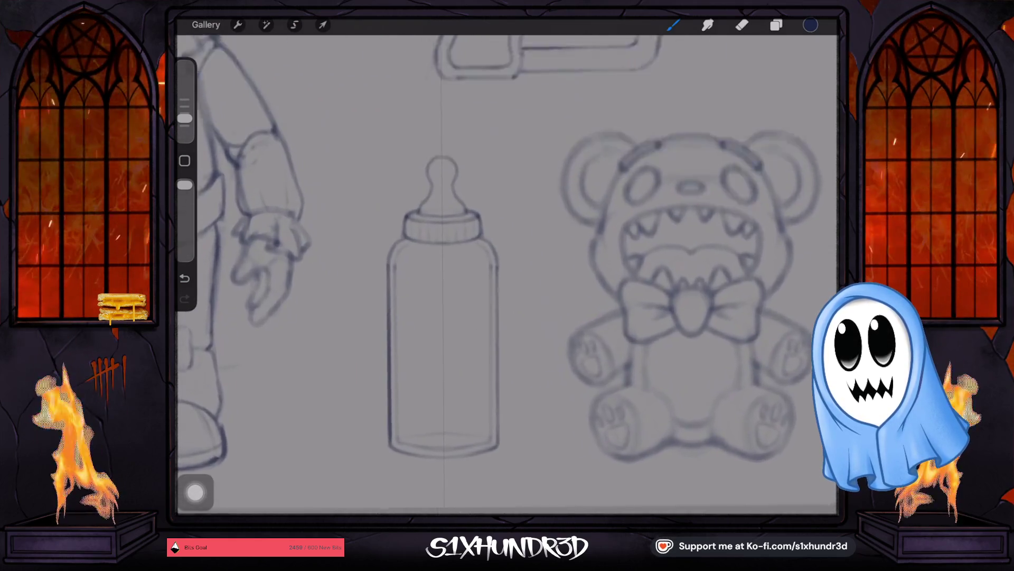
scroll(448, 302, up, 2)
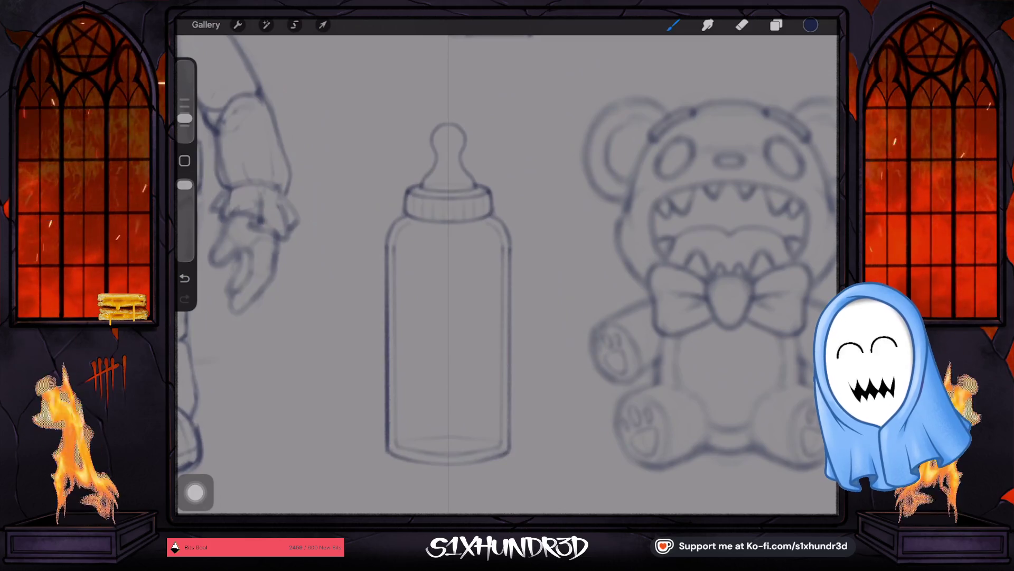
Erase both long sides of the baby bottle with an enlarged eraser.
key(e)
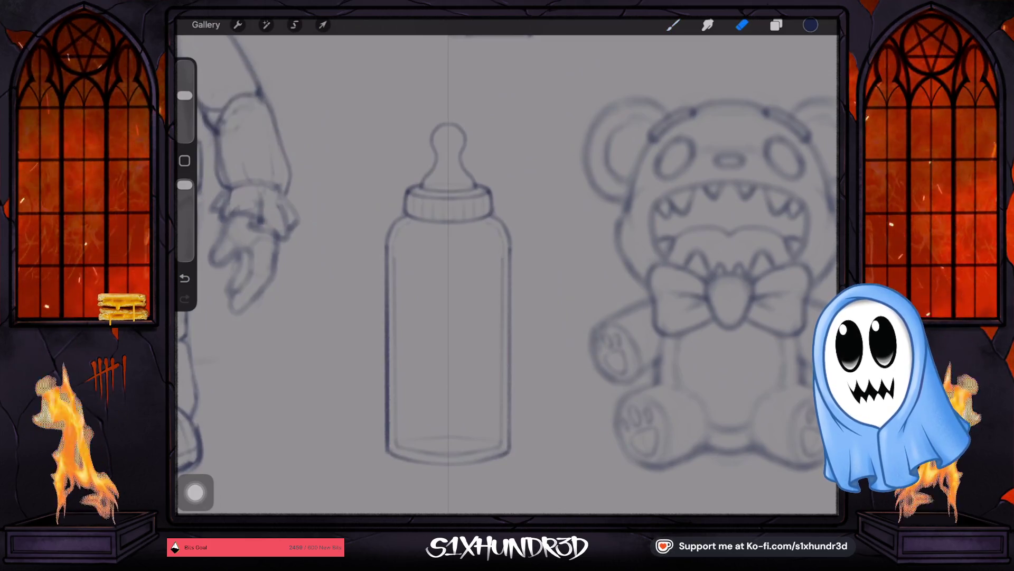
drag(184, 113, 184, 95)
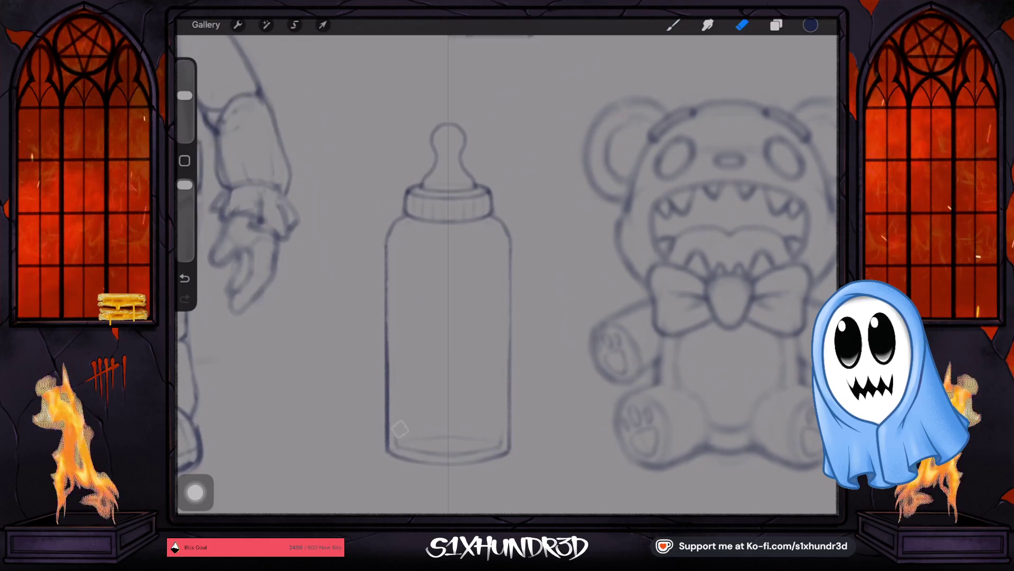
drag(399, 416, 385, 261)
Redraw the bottle sides with the brush, undoing and restoring strokes until they read cleanly.
key(b)
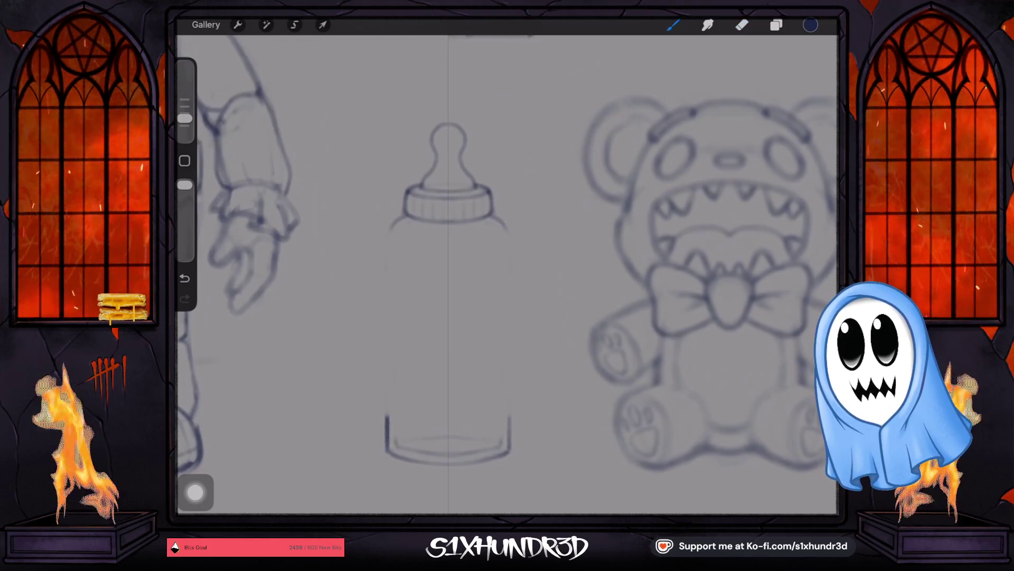
drag(184, 118, 184, 114)
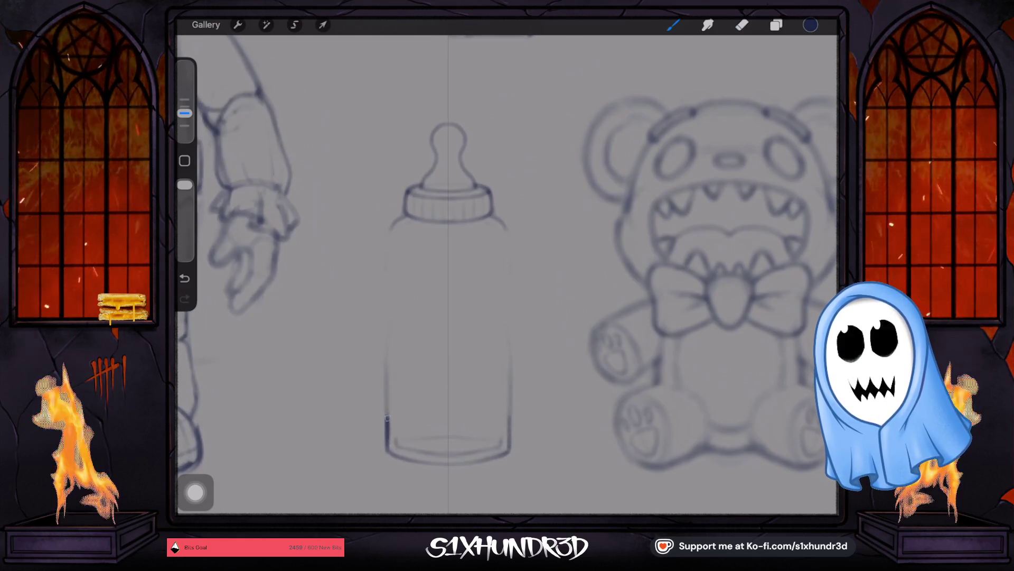
key(ctrl+z)
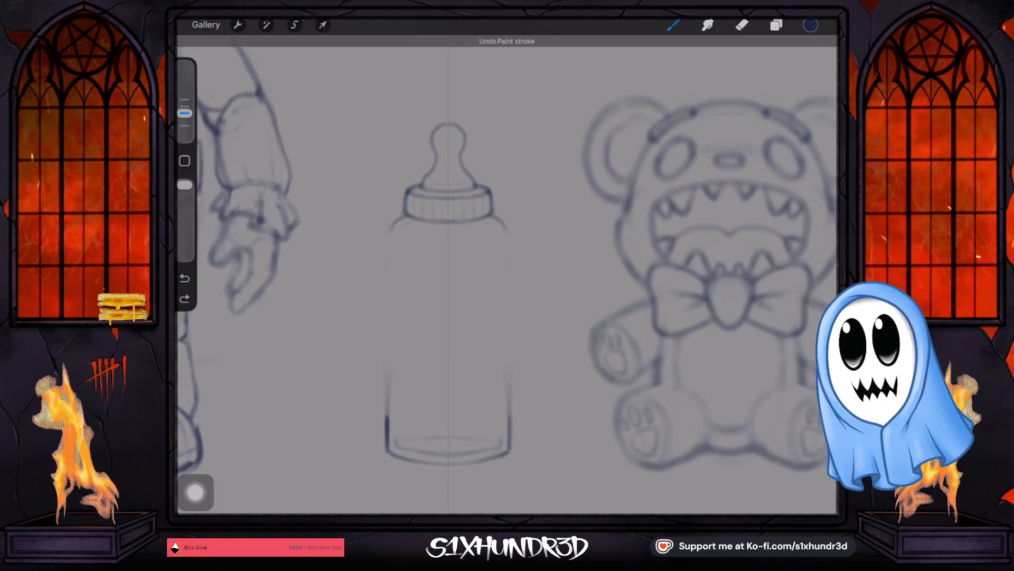
key(ctrl+shift+z)
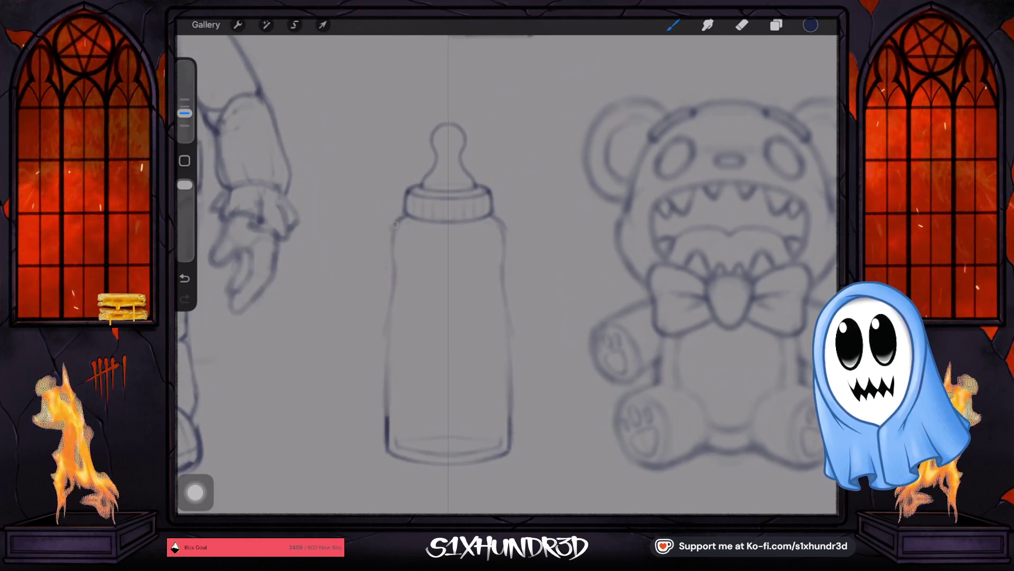
key(ctrl+z)
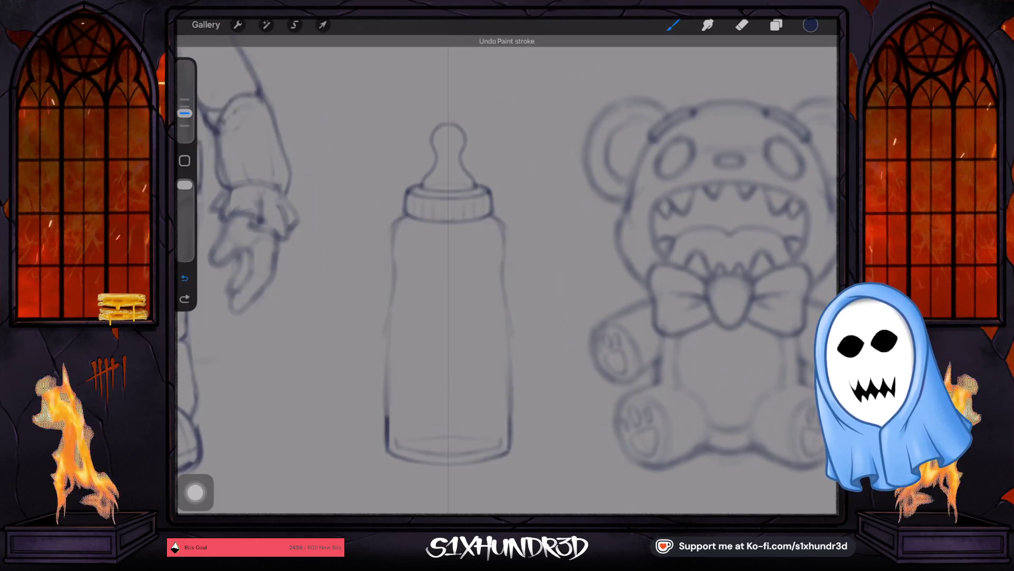
key(ctrl+shift+z)
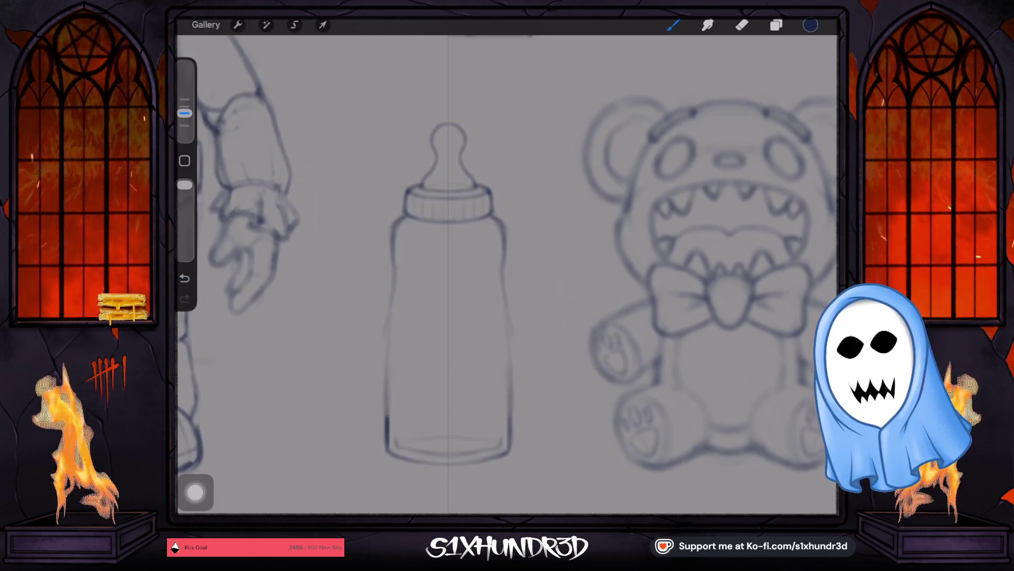
key(ctrl+z)
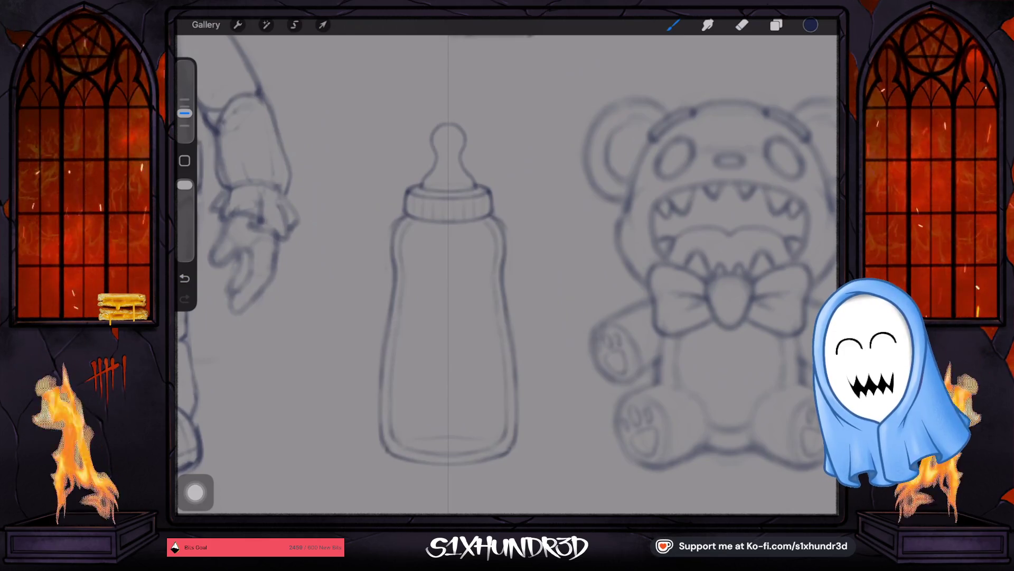
drag(185, 112, 185, 119)
scroll(508, 277, down, 5)
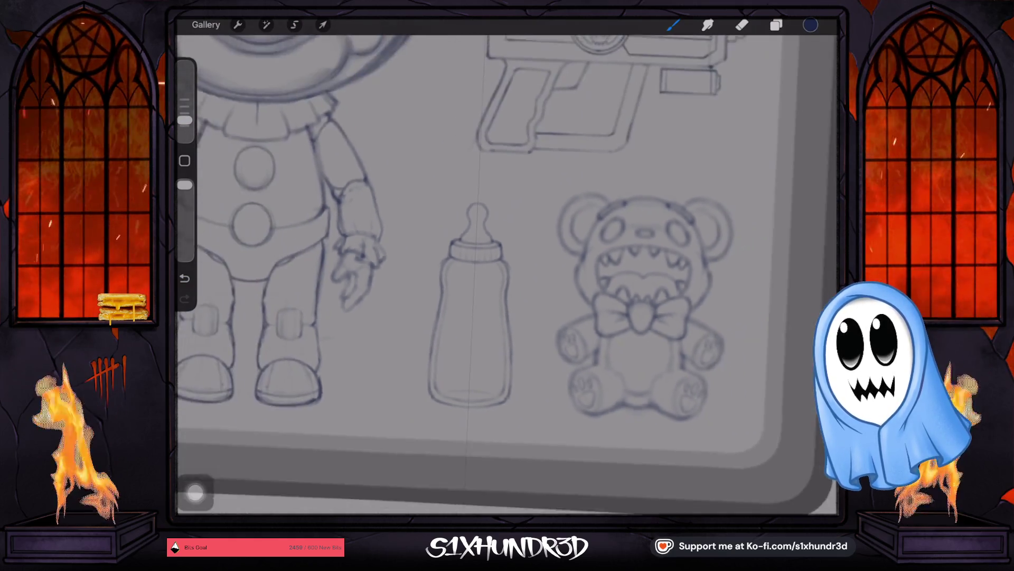
scroll(476, 261, down, 3)
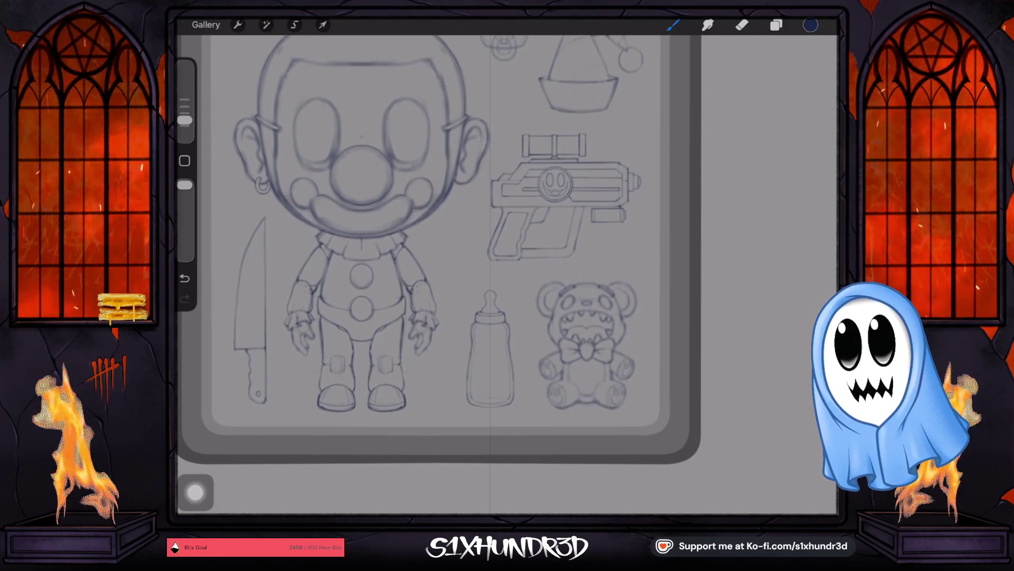
scroll(492, 349, up, 2)
scroll(491, 349, up, 3)
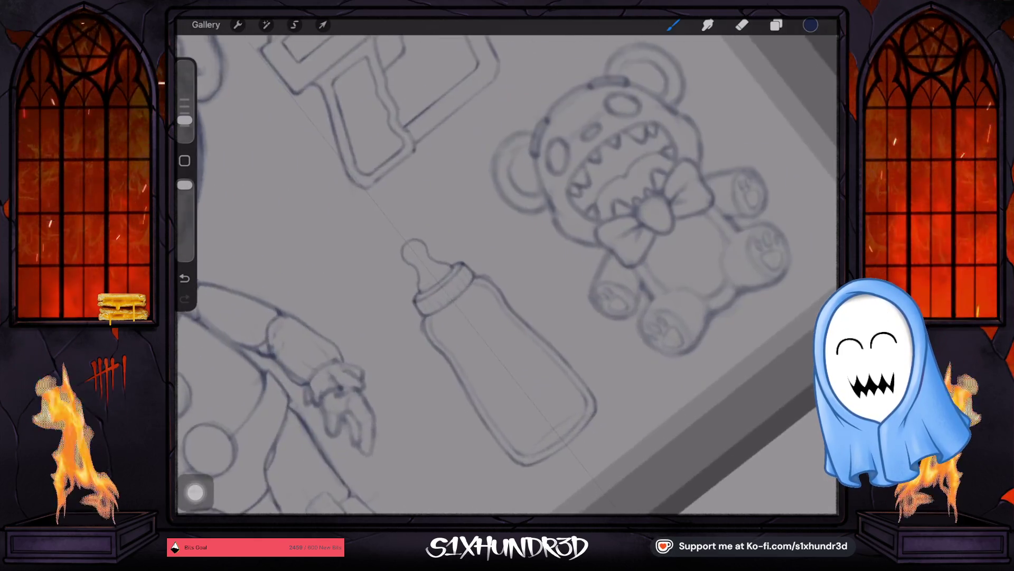
scroll(491, 348, up, 2)
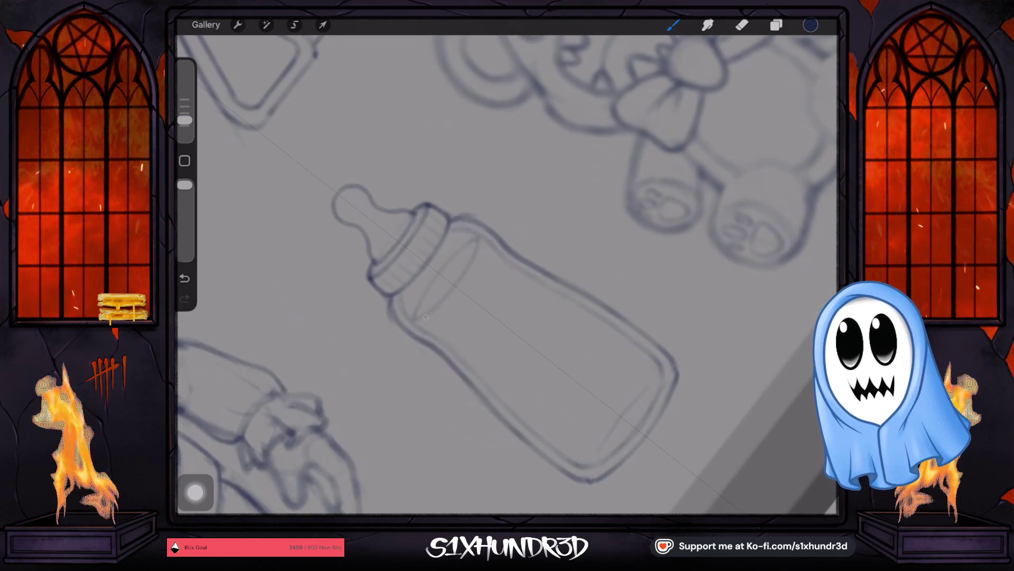
scroll(507, 274, down, 3)
scroll(444, 261, up, 3)
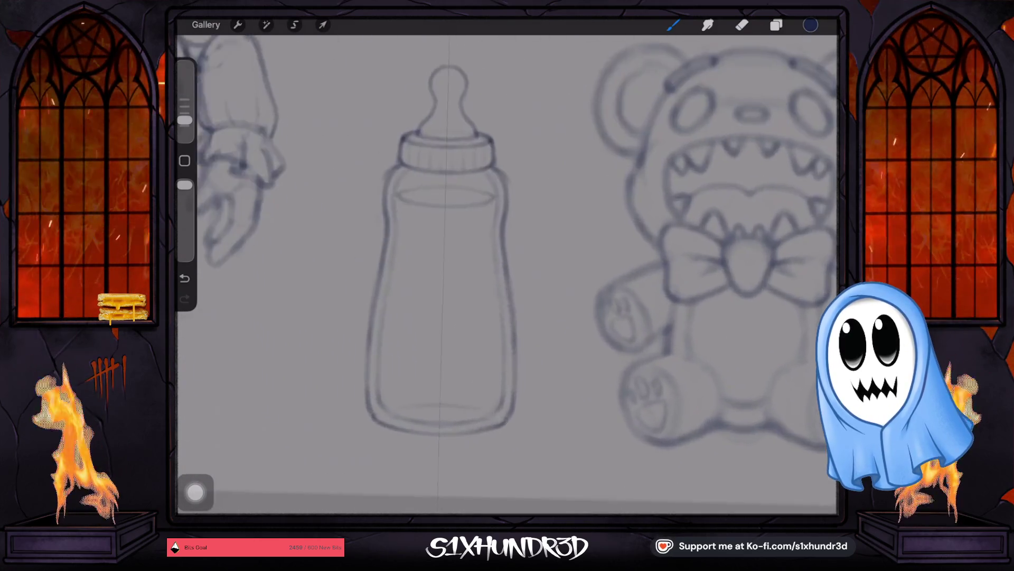
scroll(507, 273, down, 3)
scroll(507, 273, down, 2)
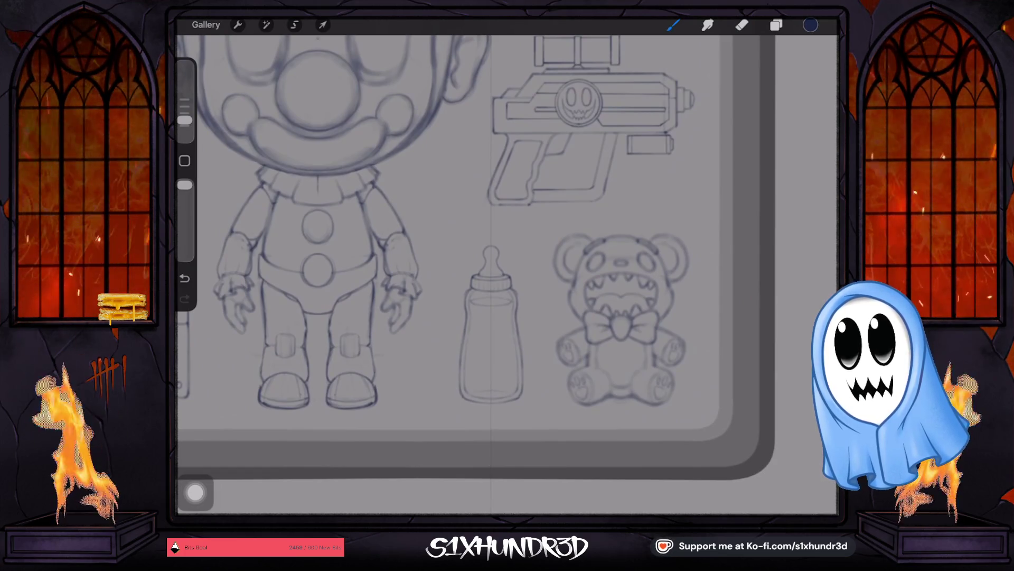
scroll(507, 273, down, 2)
scroll(444, 261, up, 2)
Copy the freehand-selected bottle onto its own layer, hide it and return to Layer 11.
click(322, 25)
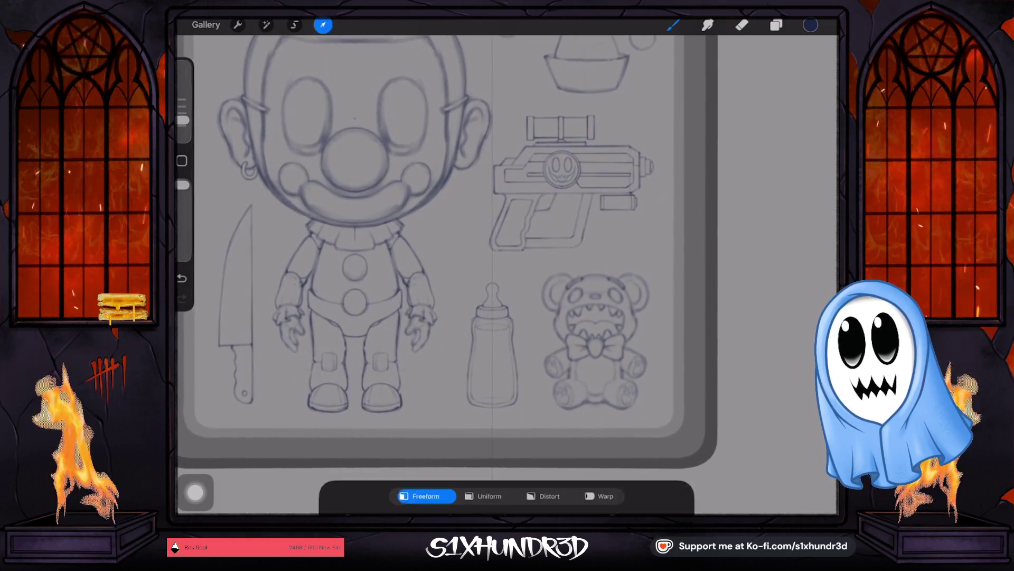
click(673, 25)
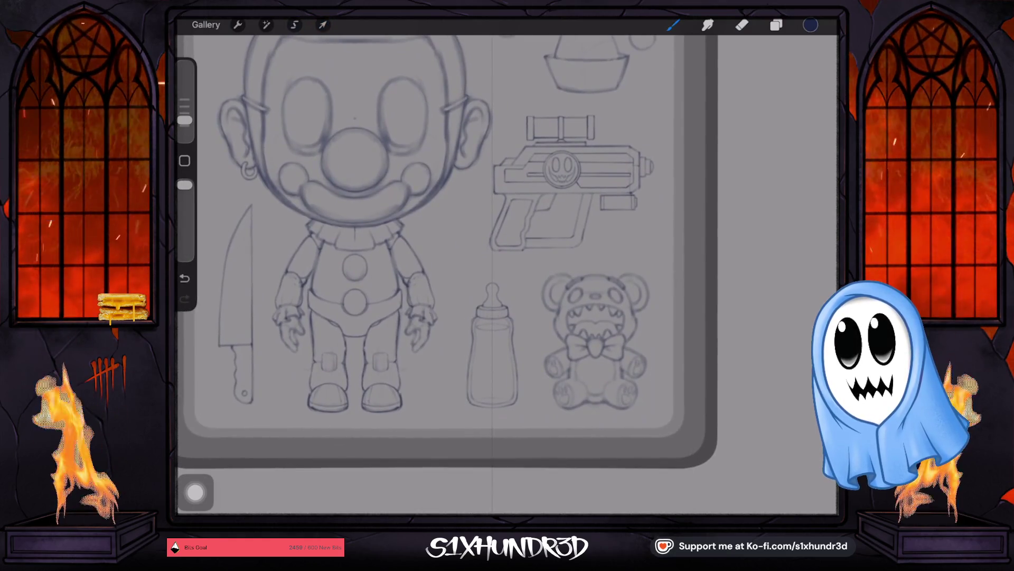
click(294, 24)
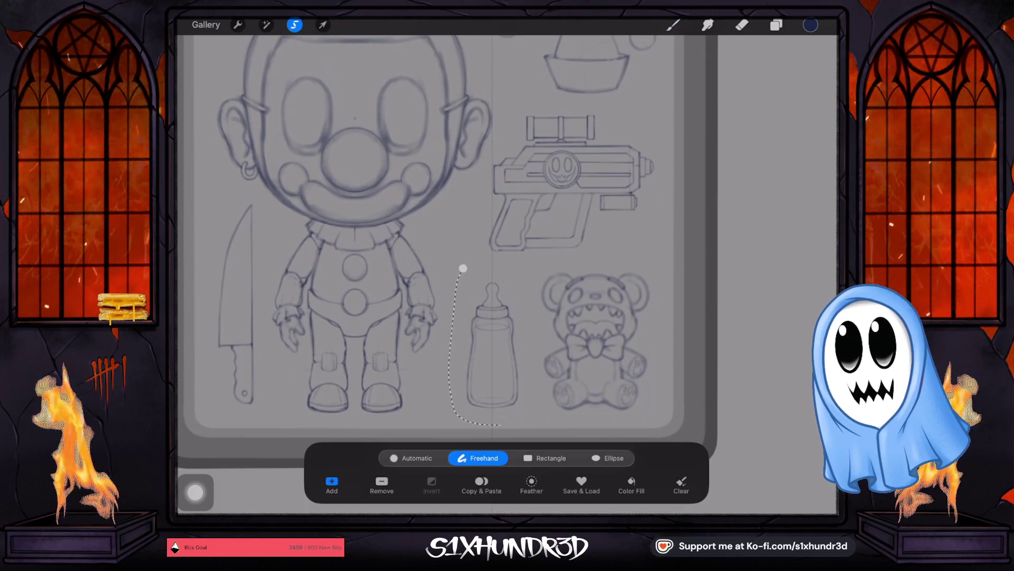
click(481, 484)
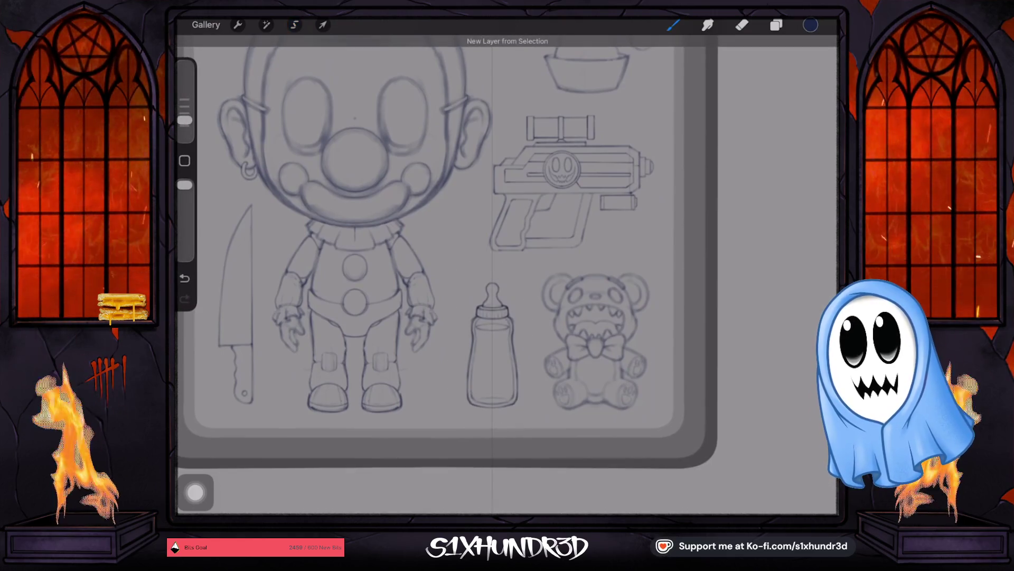
click(776, 25)
click(816, 90)
click(725, 123)
click(743, 25)
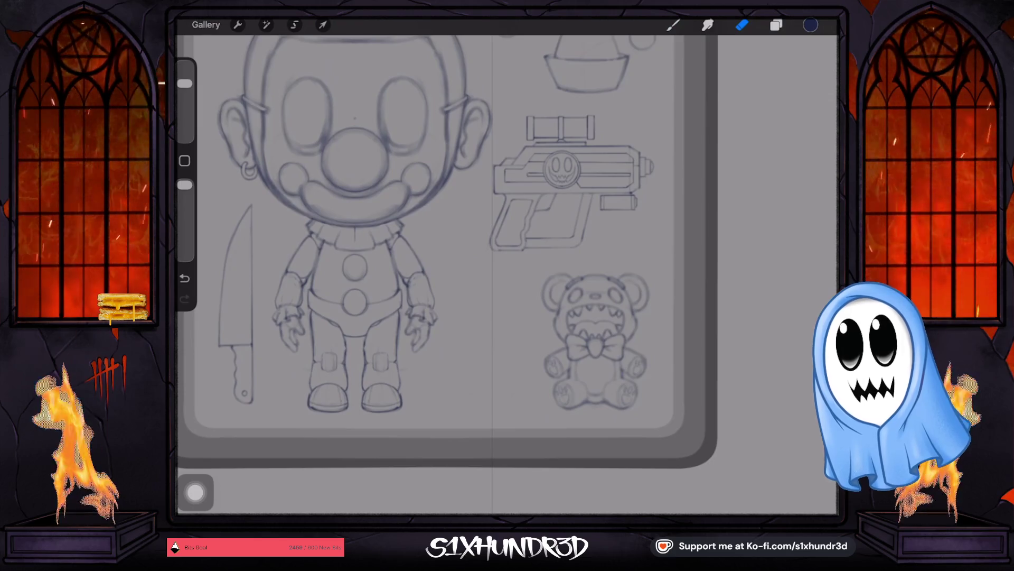
Show the copied bottle layer, shrink it slightly with Transform, then undo the resize.
click(776, 24)
click(815, 89)
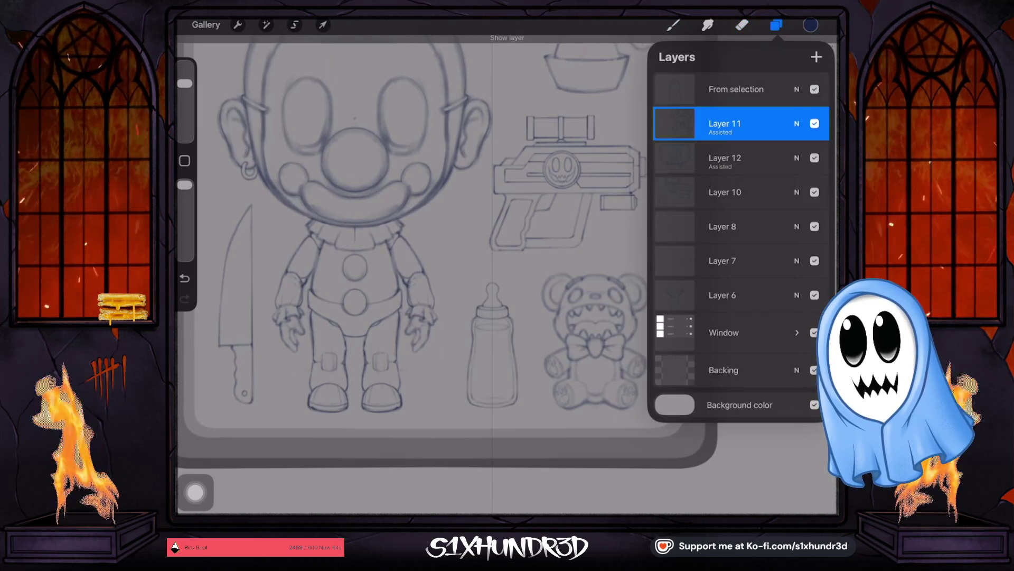
click(322, 24)
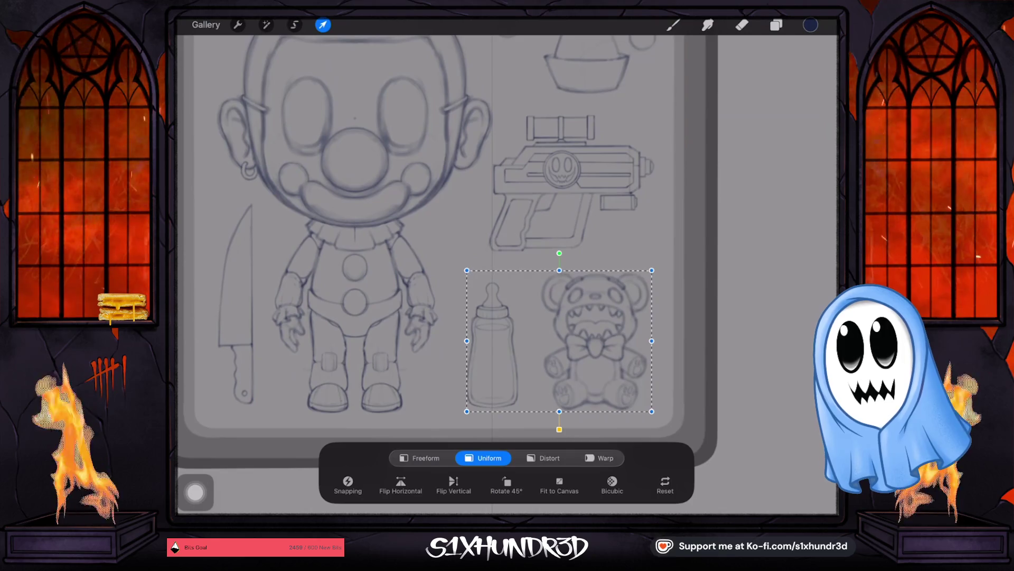
click(776, 25)
click(725, 86)
click(322, 25)
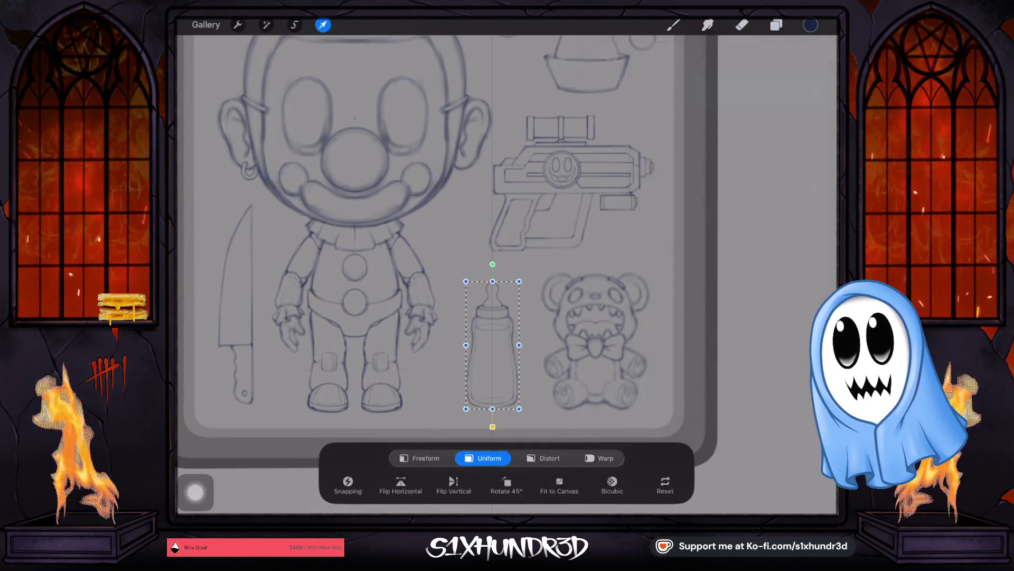
drag(519, 281, 516, 290)
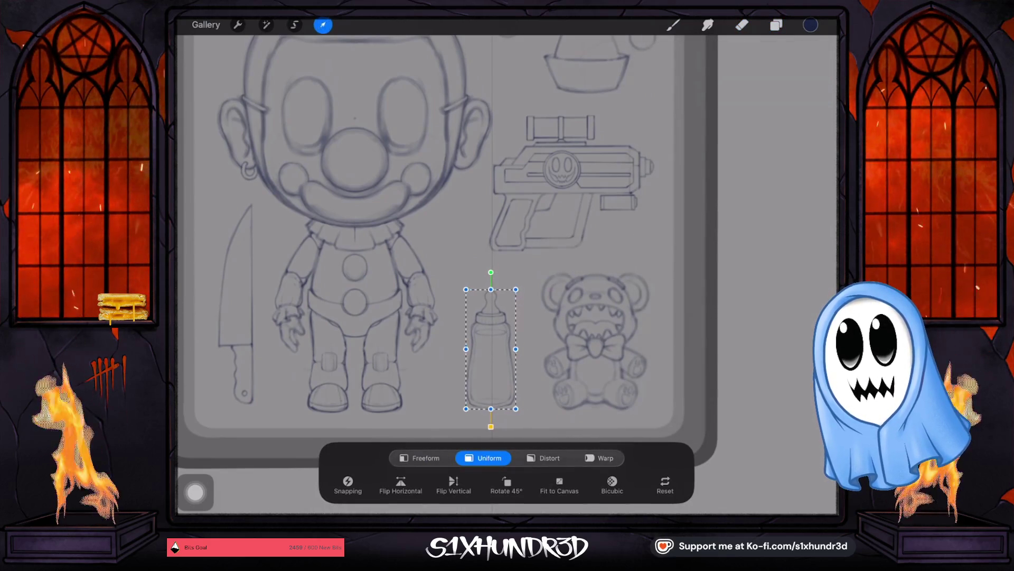
click(741, 25)
key(ctrl+z)
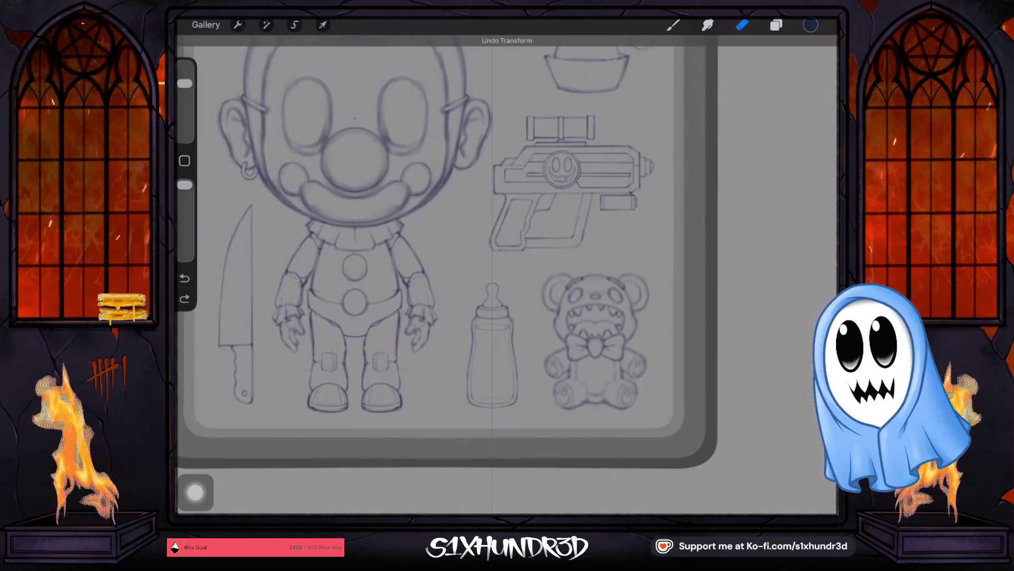
Nudge the bottle slightly to the right and apply the transformation.
click(323, 25)
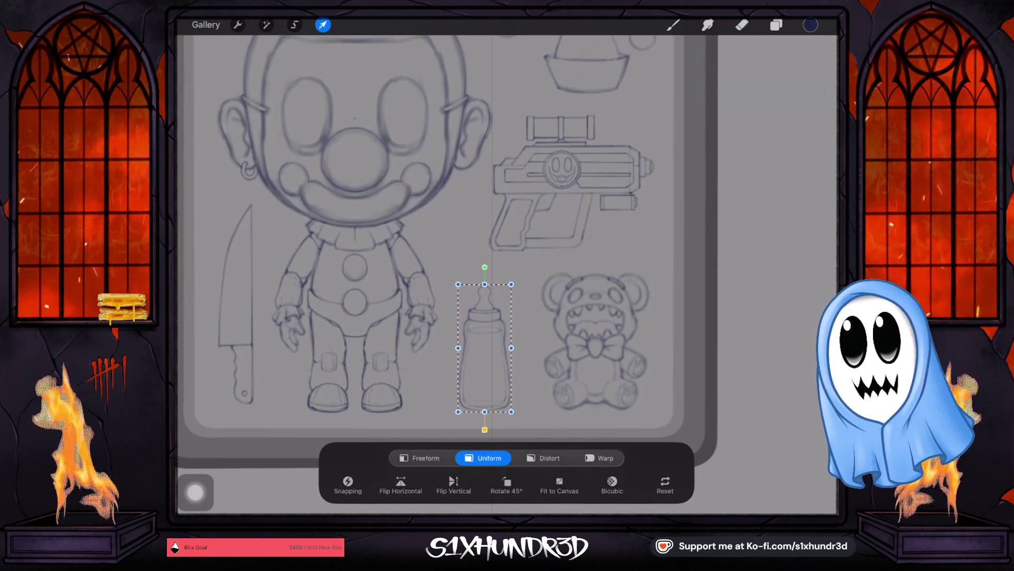
drag(484, 349, 487, 349)
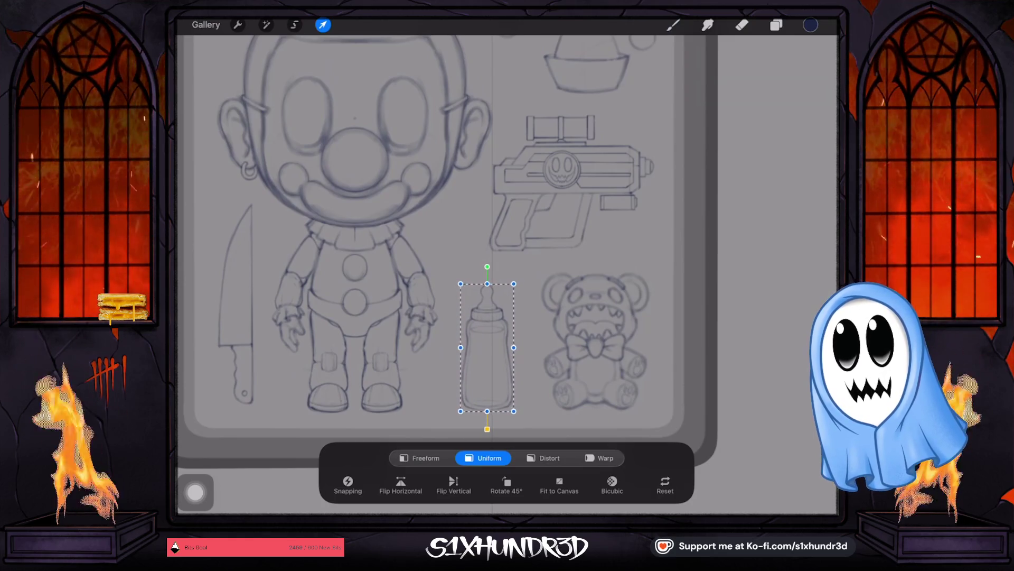
click(742, 25)
scroll(508, 274, down, 3)
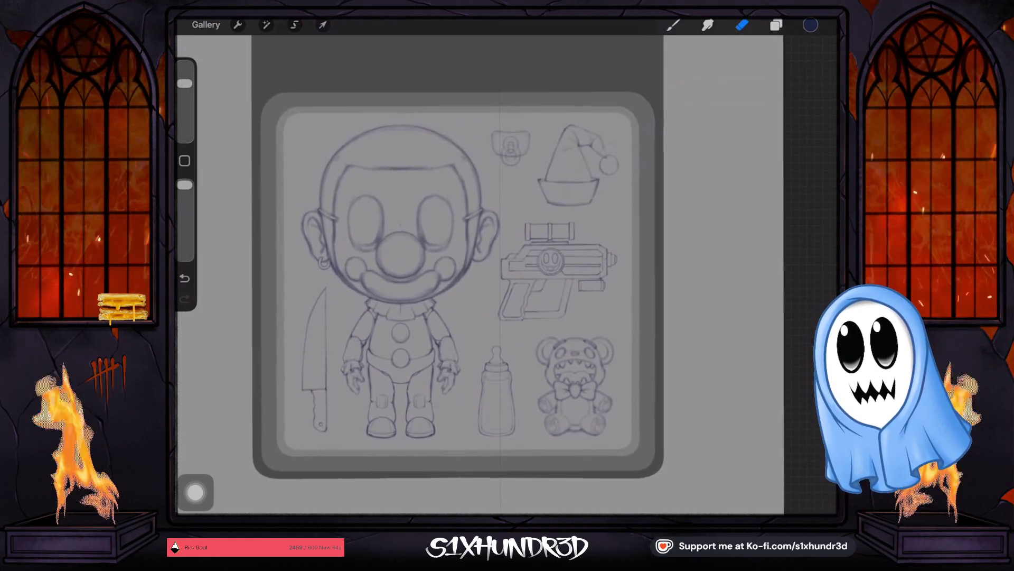
scroll(457, 260, up, 1)
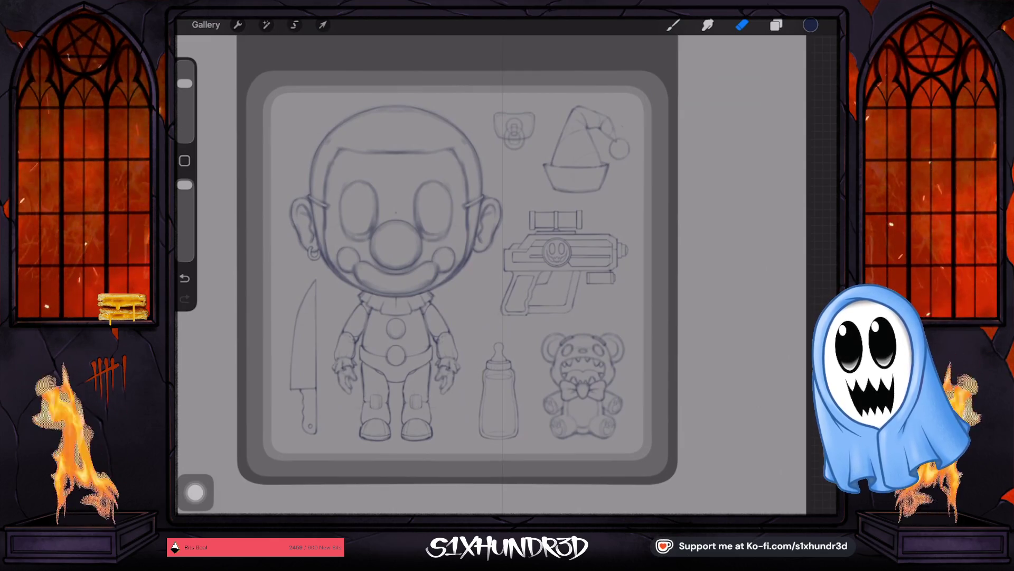
scroll(470, 268, up, 3)
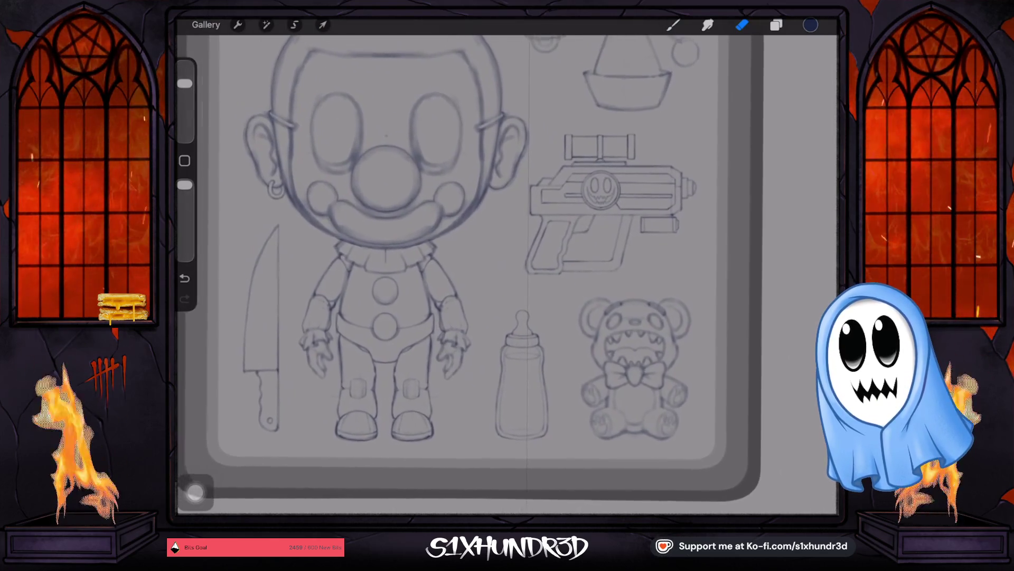
scroll(470, 269, up, 1)
Select Layer 8 and uniformly shrink and reposition the knife sketch, then apply it.
click(776, 25)
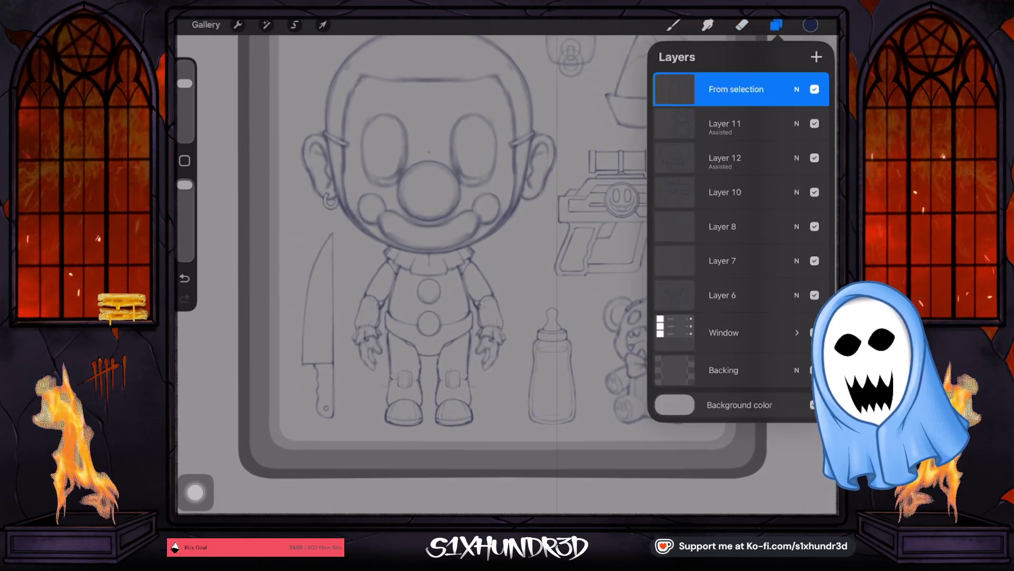
click(723, 192)
click(723, 226)
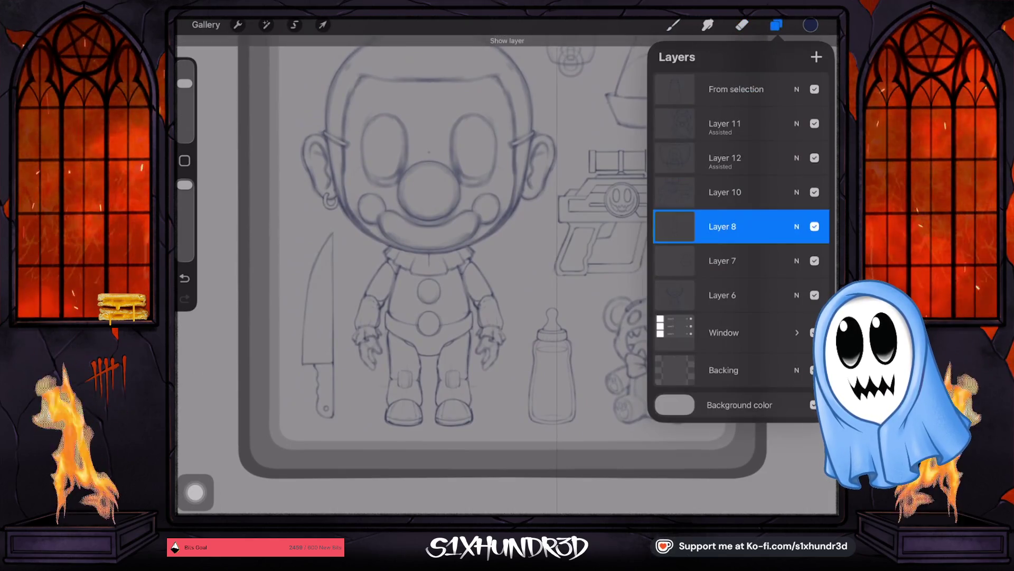
key(v)
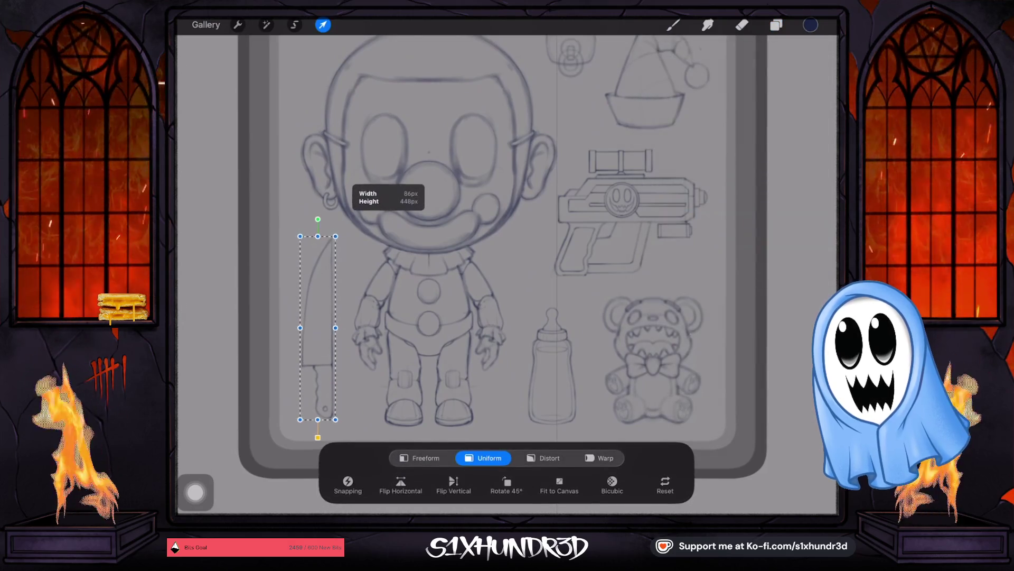
drag(317, 327, 315, 324)
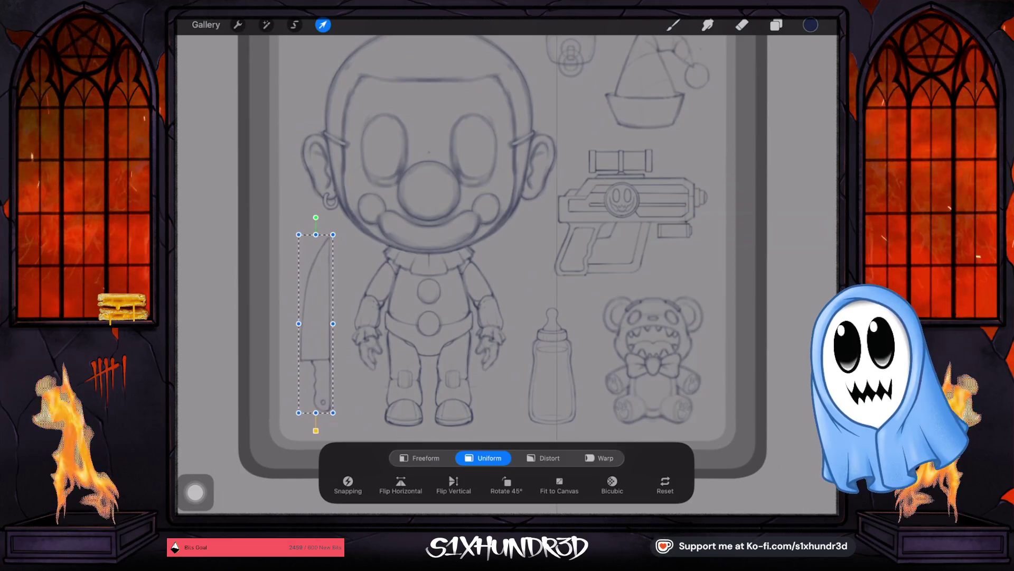
drag(333, 412, 334, 400)
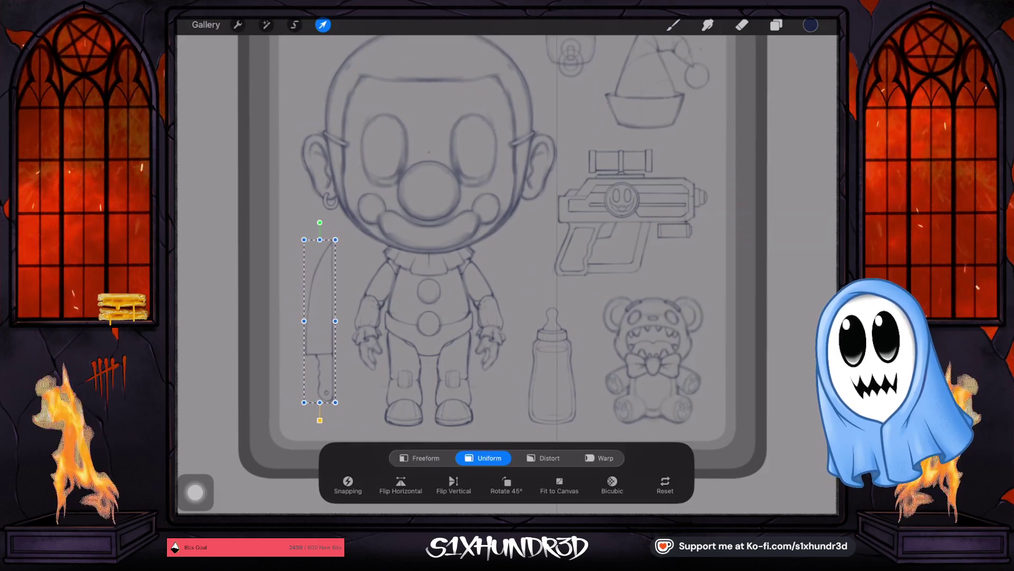
click(742, 25)
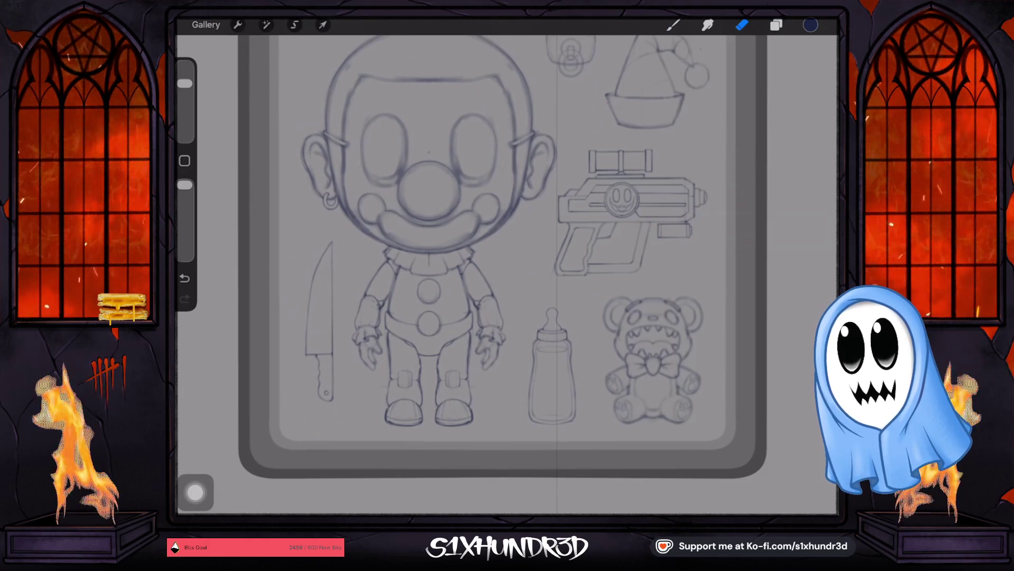
scroll(507, 262, down, 2)
scroll(507, 262, down, 3)
scroll(600, 363, up, 5)
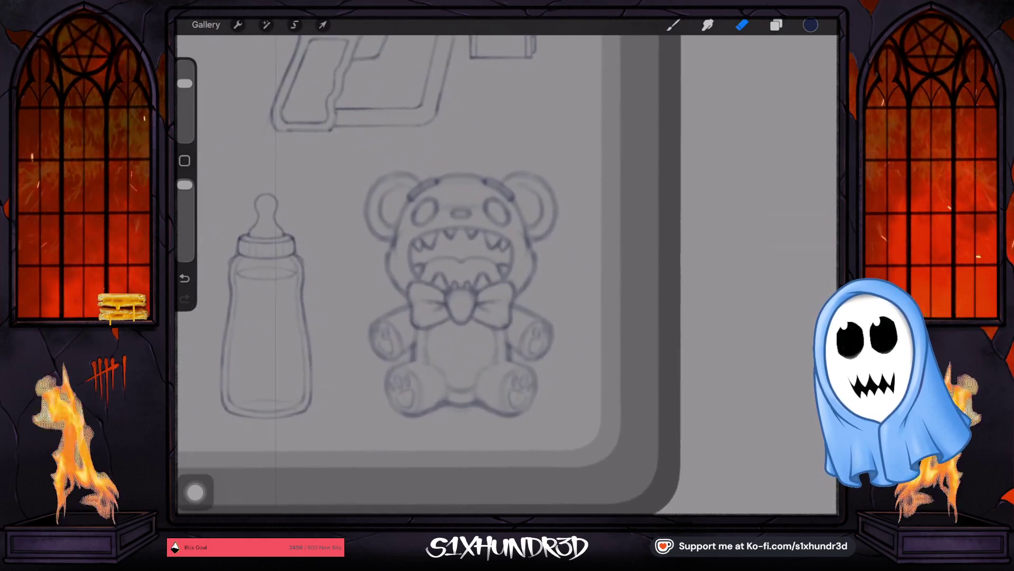
scroll(555, 330, up, 2)
scroll(555, 330, up, 1)
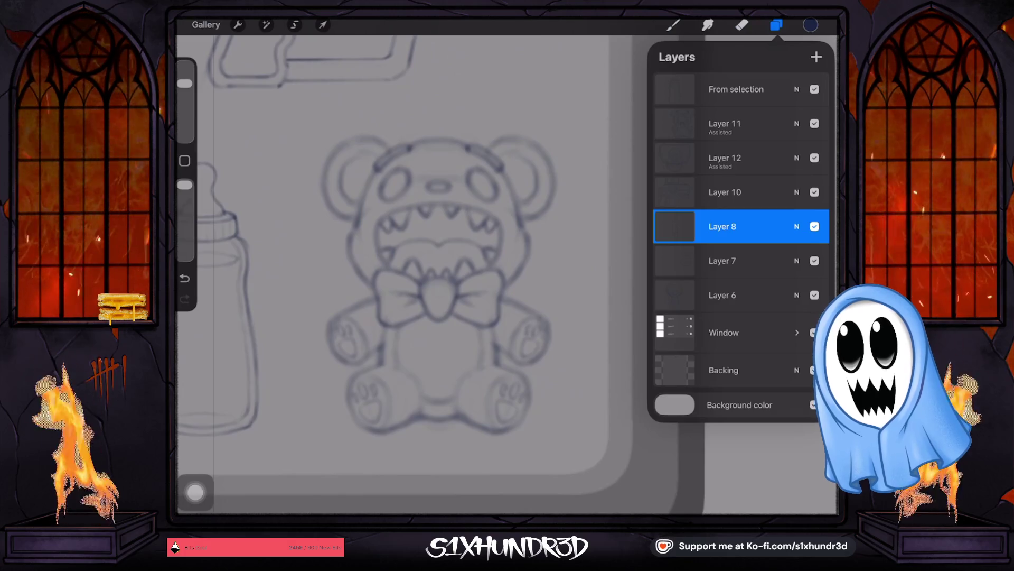
Make Layer 11 with the bear the working layer and bring up the Drawing Guide settings.
click(736, 88)
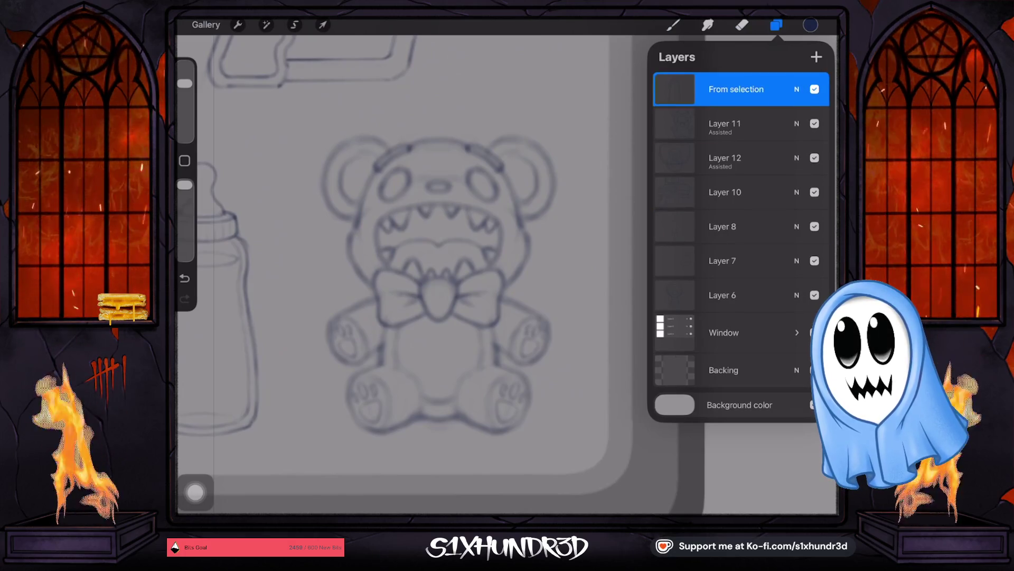
click(725, 123)
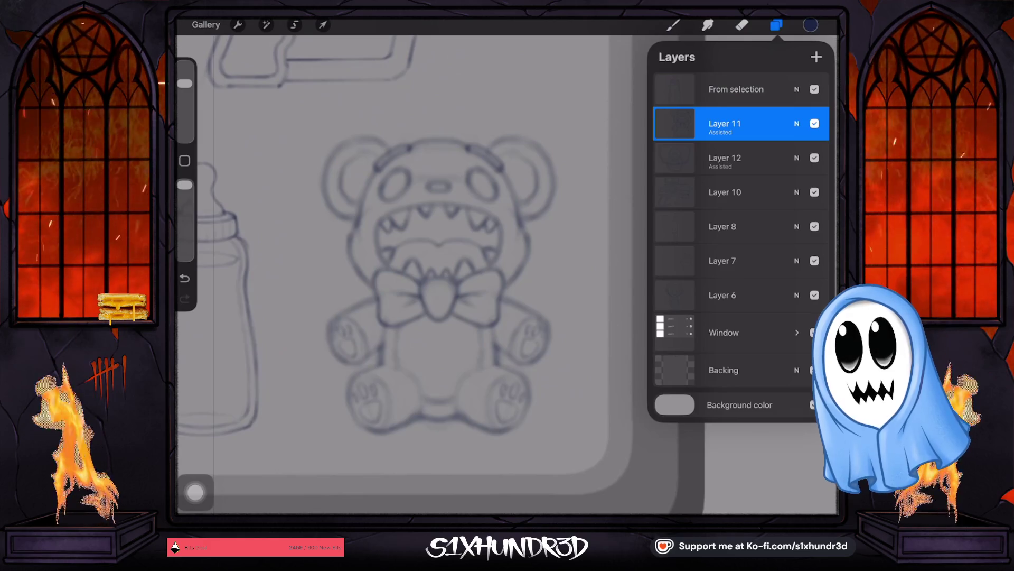
click(236, 25)
click(238, 217)
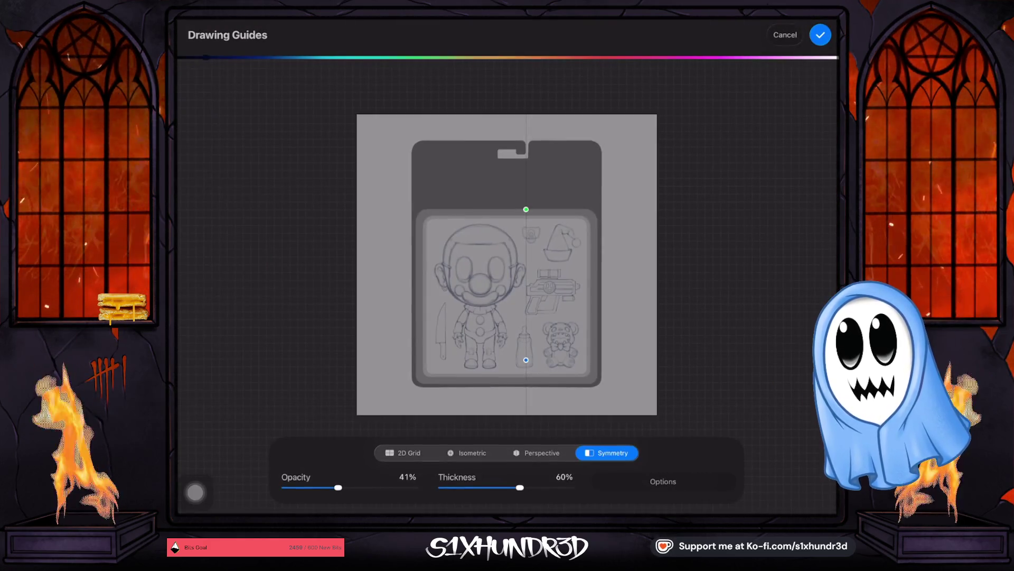
scroll(590, 345, up, 3)
scroll(591, 345, up, 3)
scroll(590, 345, up, 2)
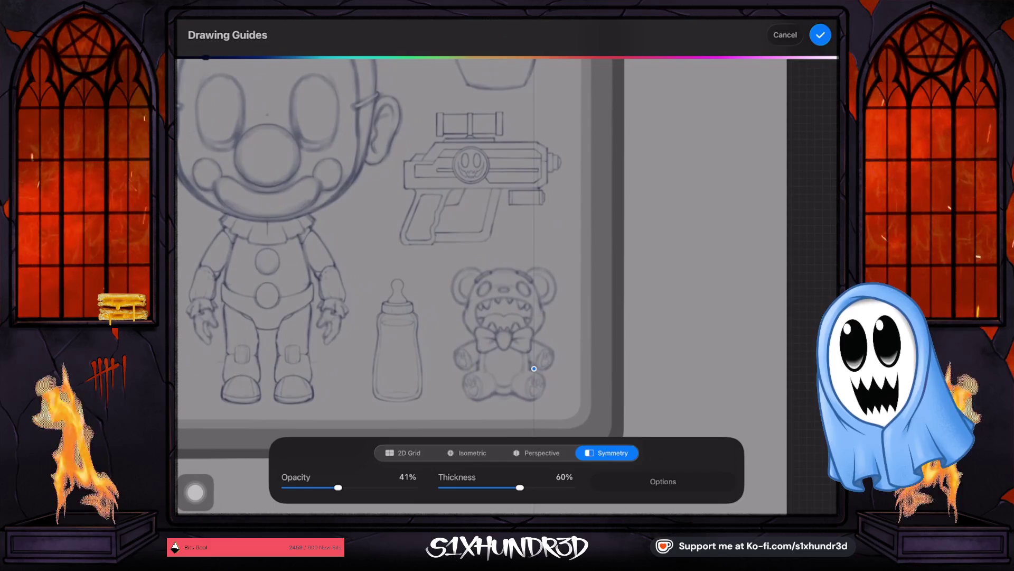
scroll(507, 333, up, 1)
scroll(508, 333, up, 3)
scroll(507, 333, up, 2)
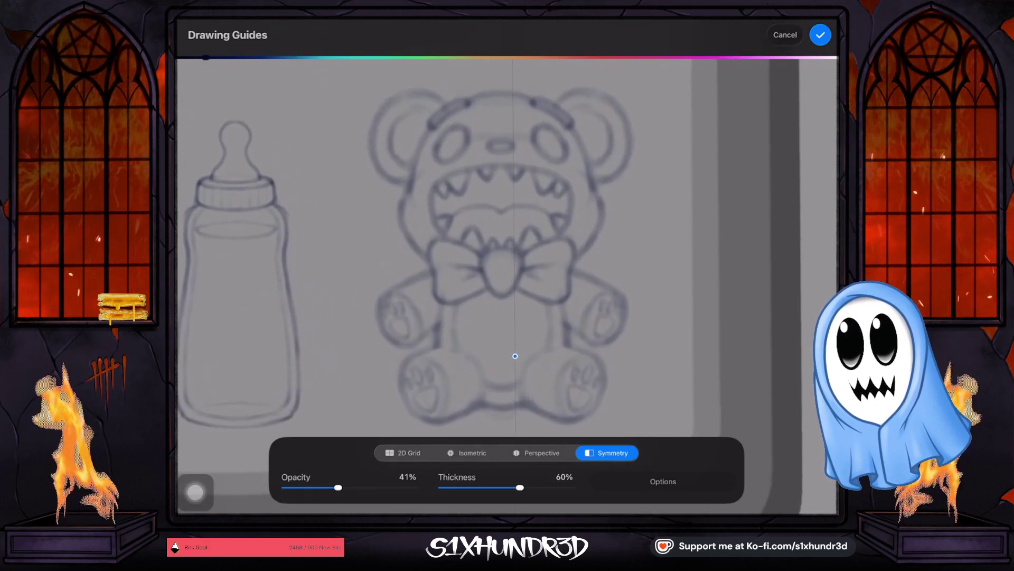
scroll(507, 333, up, 1)
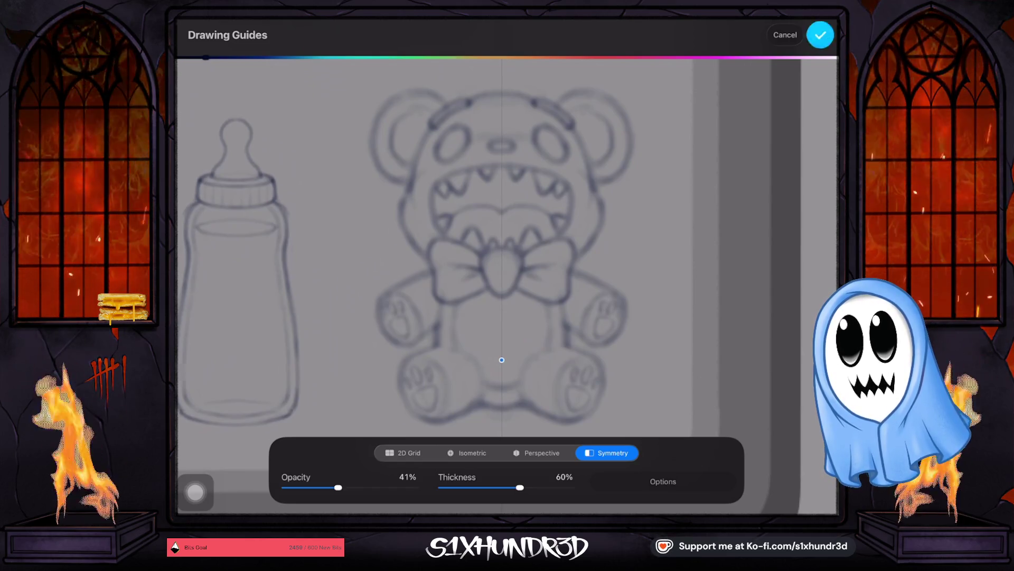
Confirm the symmetry guide down the bear's centre and bring up the layers list.
click(820, 34)
click(776, 24)
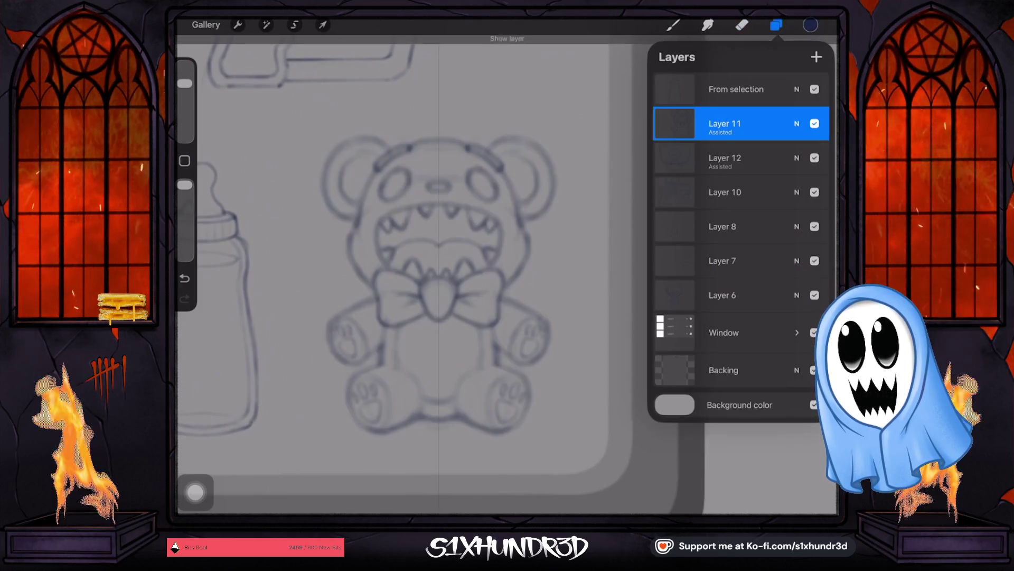
Lower Layer 11's opacity to fade the bear sketch and add a new layer above it.
click(796, 122)
drag(804, 165, 750, 164)
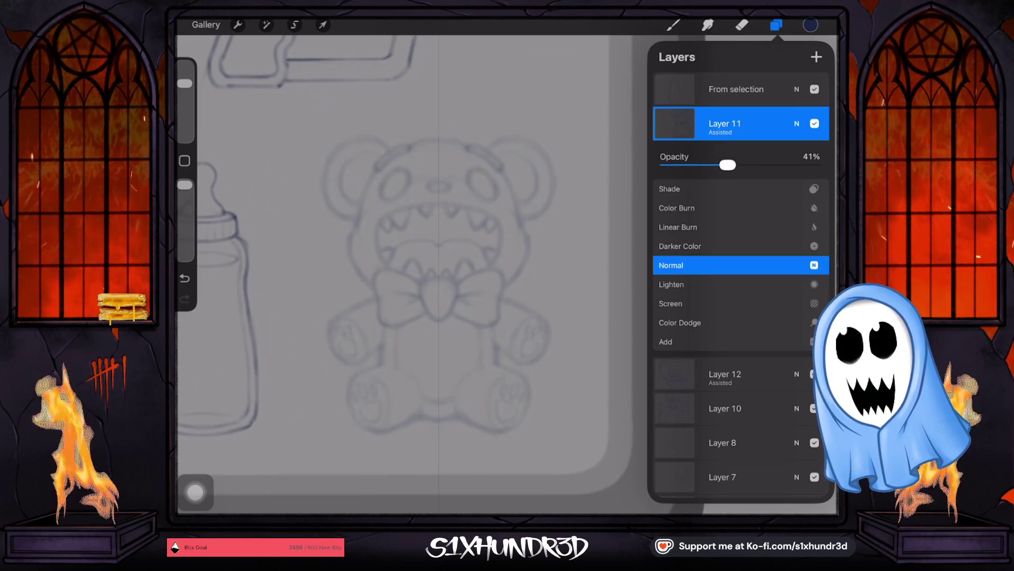
click(796, 123)
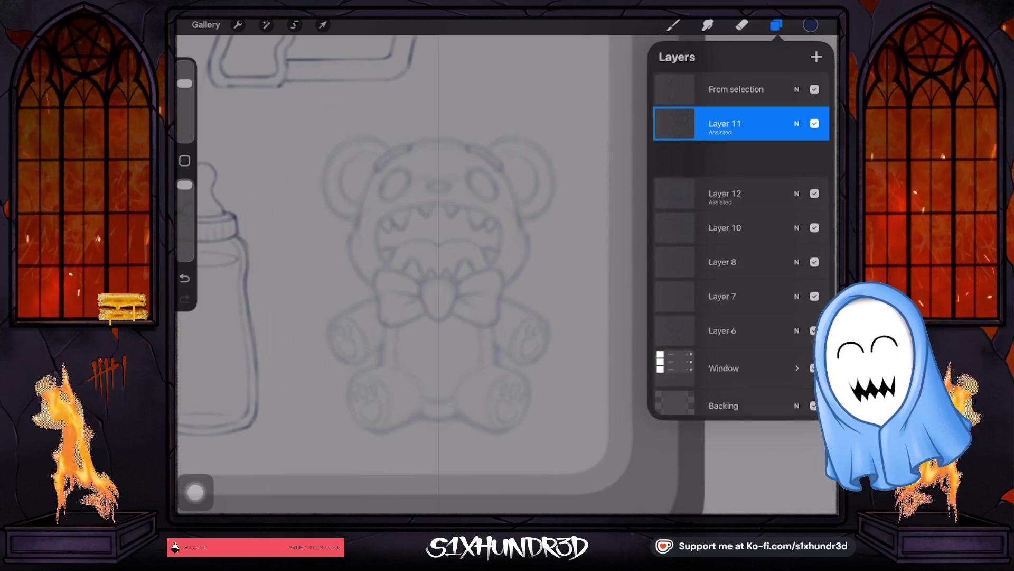
click(816, 57)
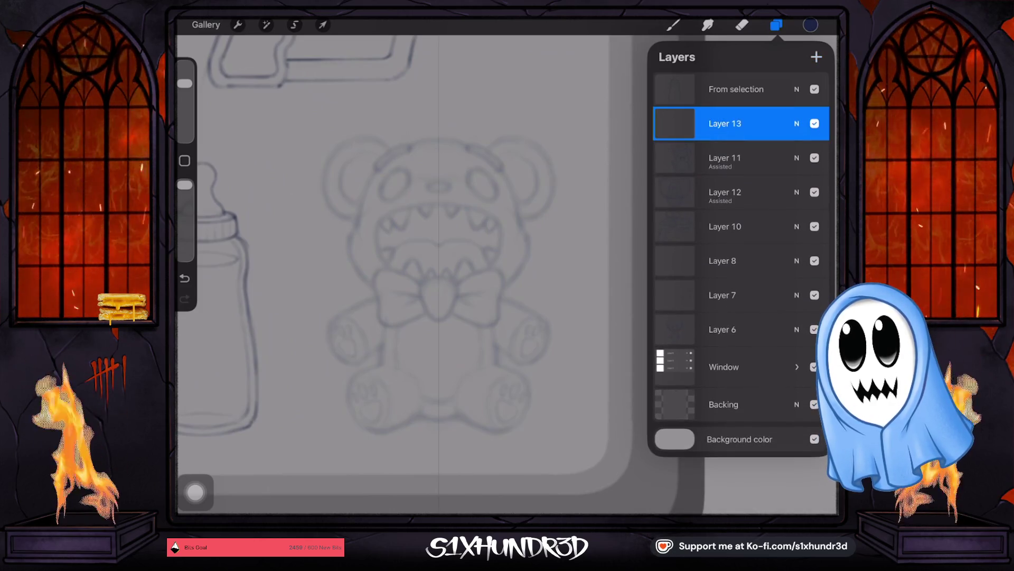
click(776, 25)
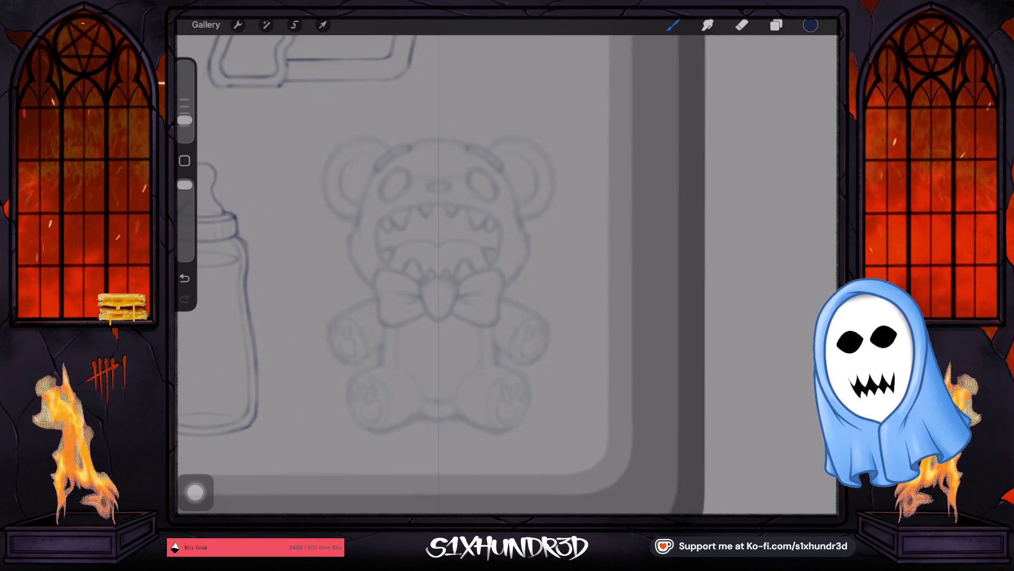
drag(184, 119, 185, 112)
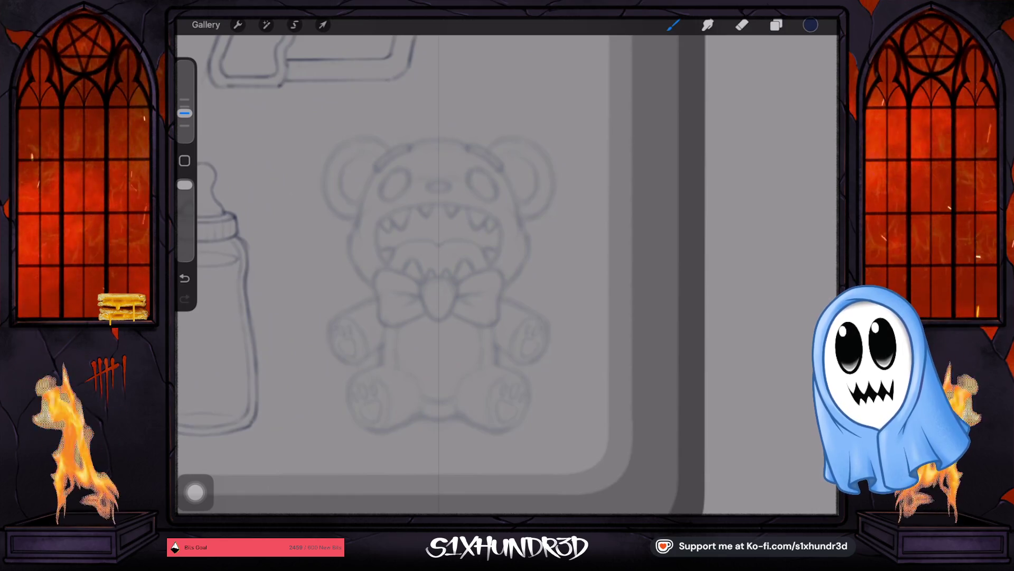
scroll(441, 286, up, 5)
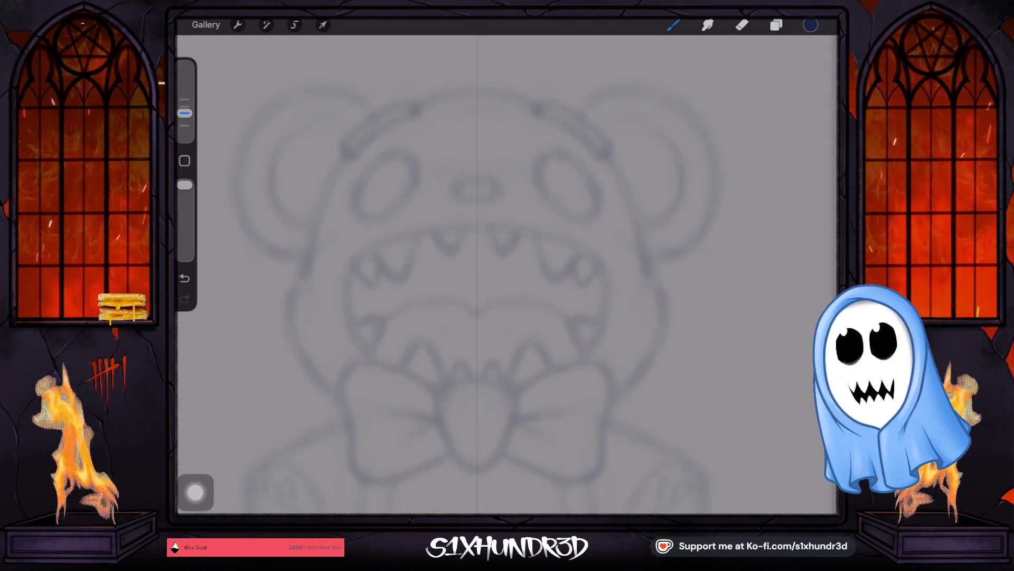
scroll(507, 274, up, 1)
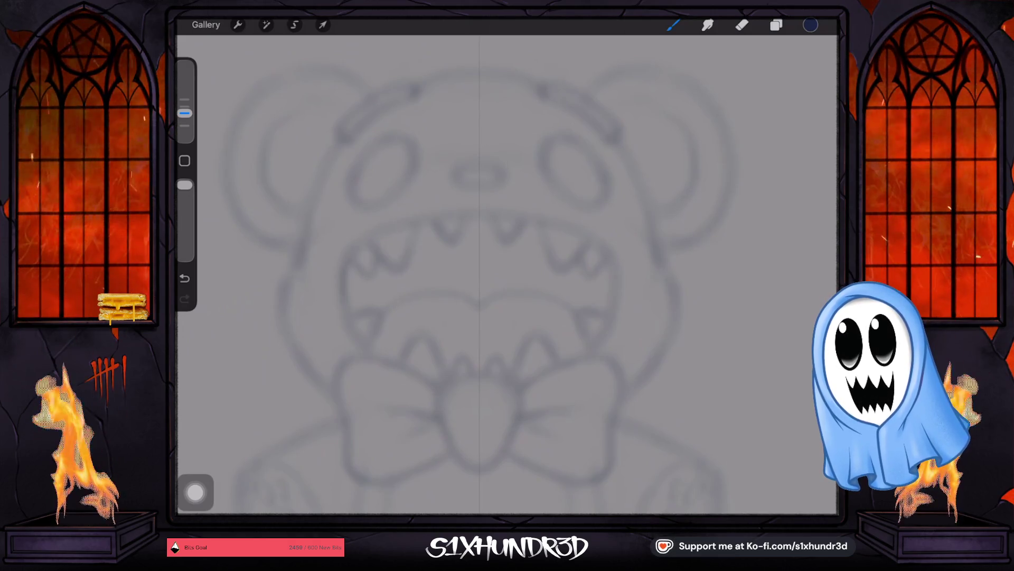
Turn on Drawing Assist for Layer 13 and reduce the brush size for inking.
click(776, 25)
click(726, 123)
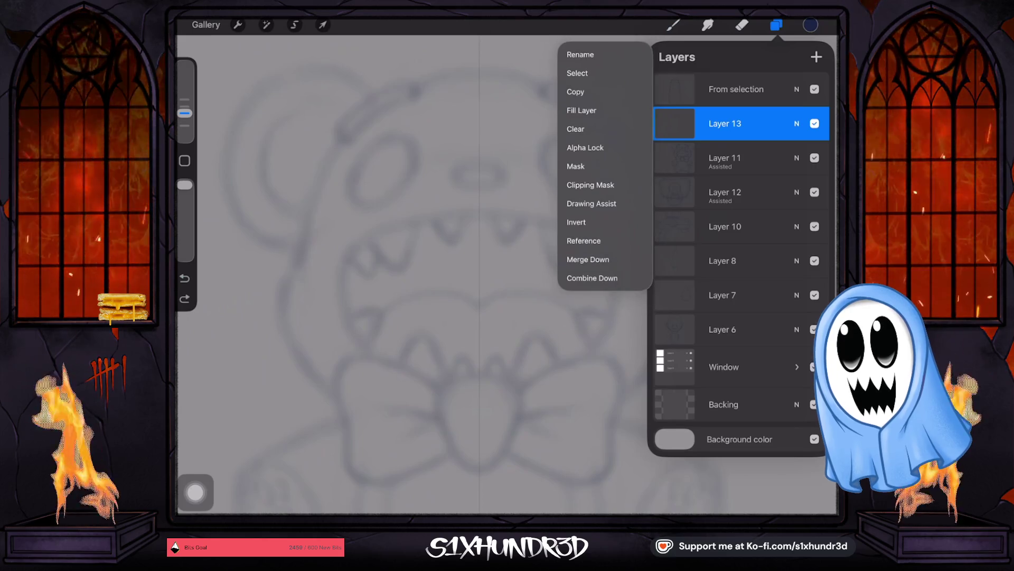
click(591, 203)
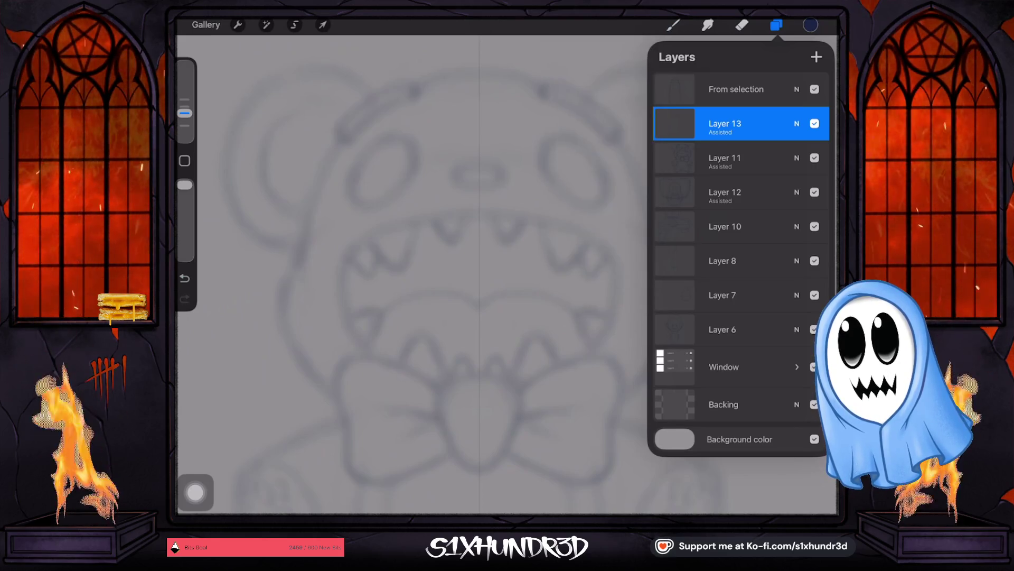
click(673, 24)
drag(184, 113, 184, 126)
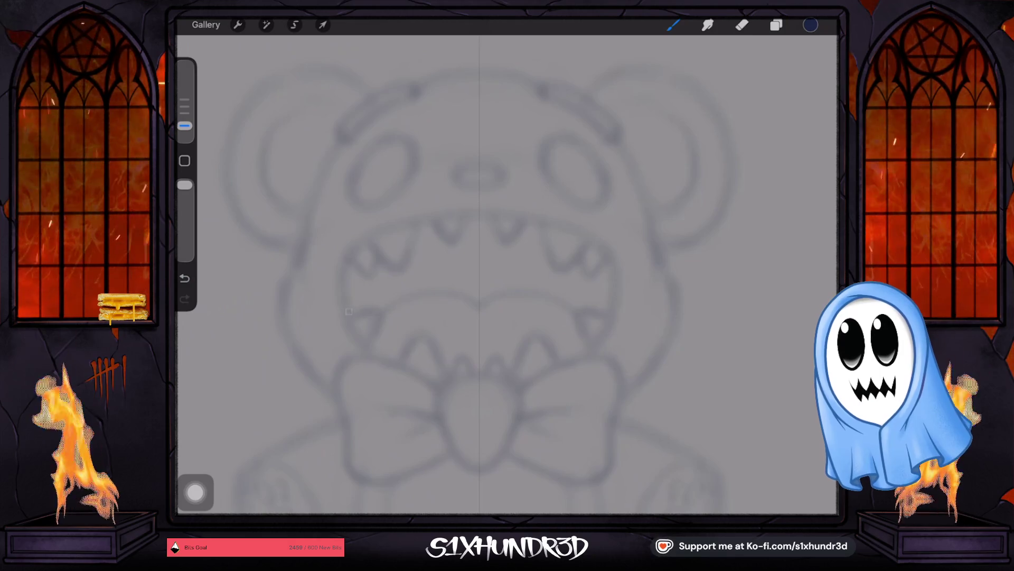
scroll(507, 274, down, 3)
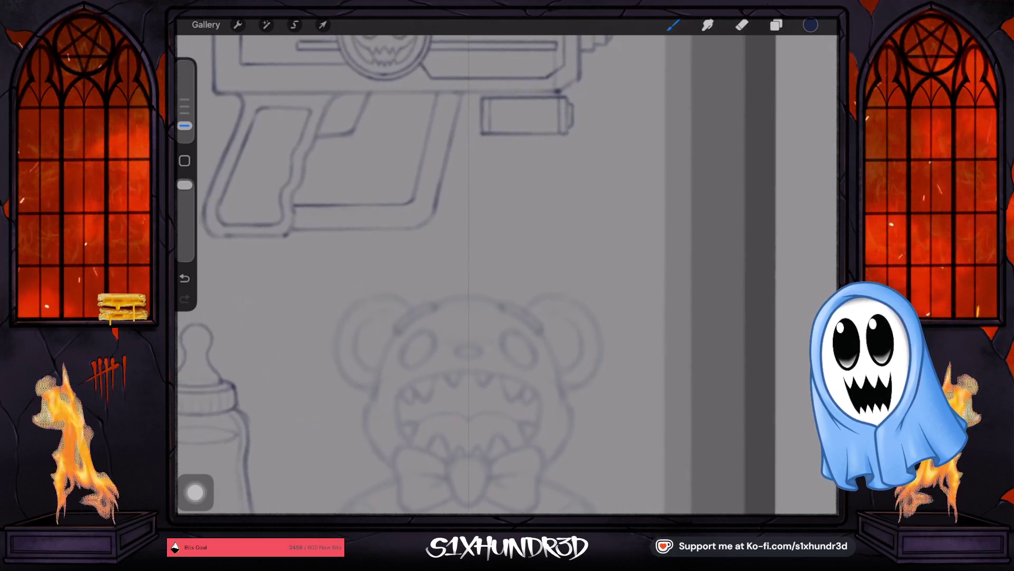
scroll(507, 274, up, 3)
scroll(476, 262, up, 1)
scroll(476, 261, up, 1)
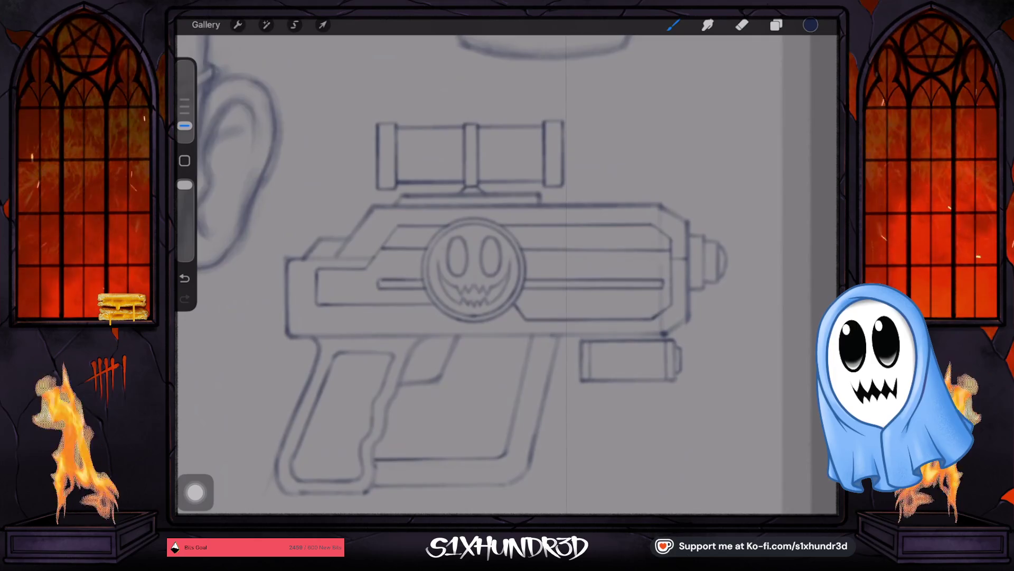
scroll(476, 262, up, 1)
scroll(476, 262, up, 1)
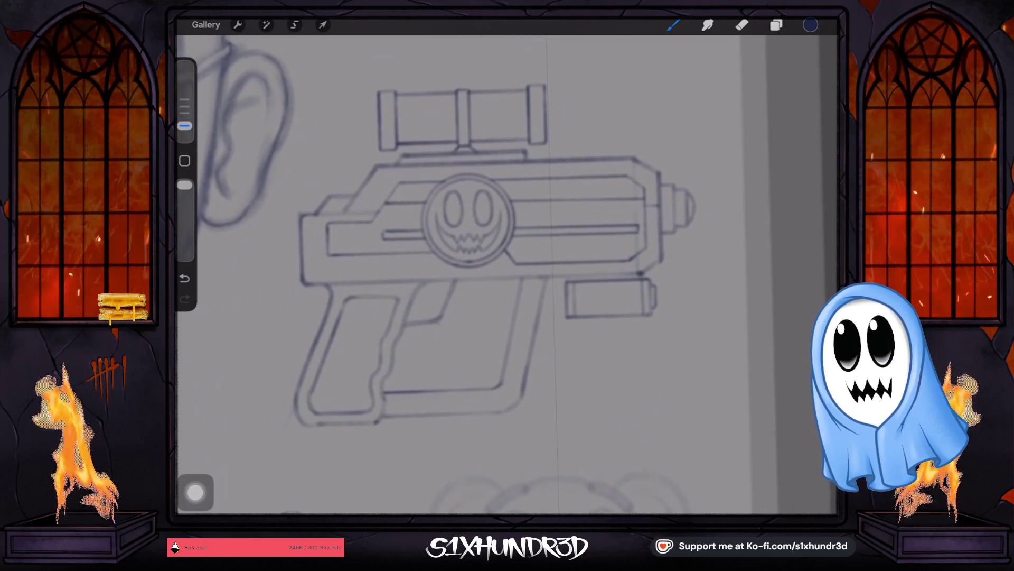
scroll(491, 237, up, 1)
scroll(492, 238, up, 1)
scroll(507, 273, down, 5)
scroll(507, 274, up, 2)
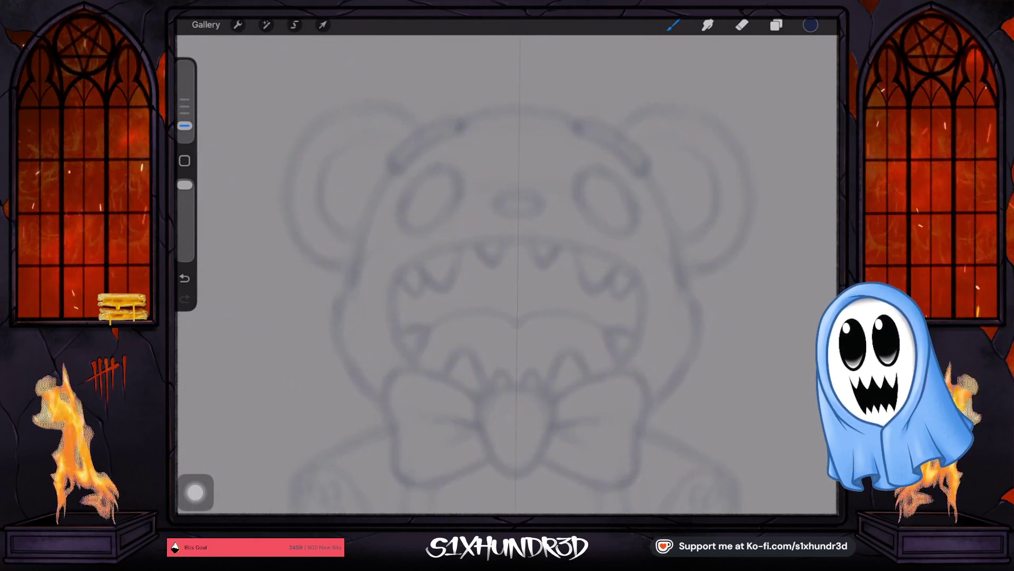
scroll(508, 274, up, 1)
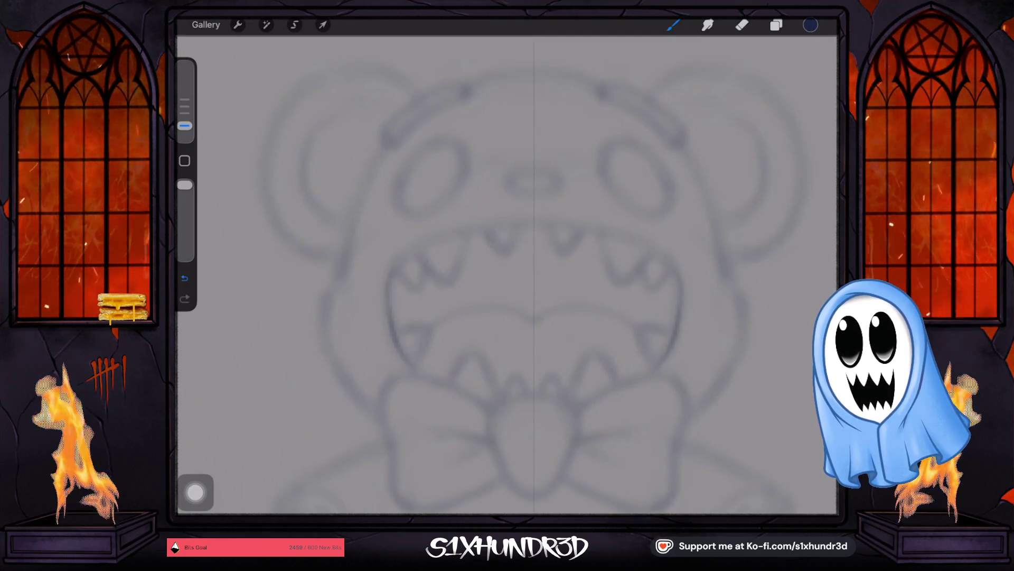
Undo stray mouth strokes and rotate the canvas upright with the bear's mouth centred.
click(185, 277)
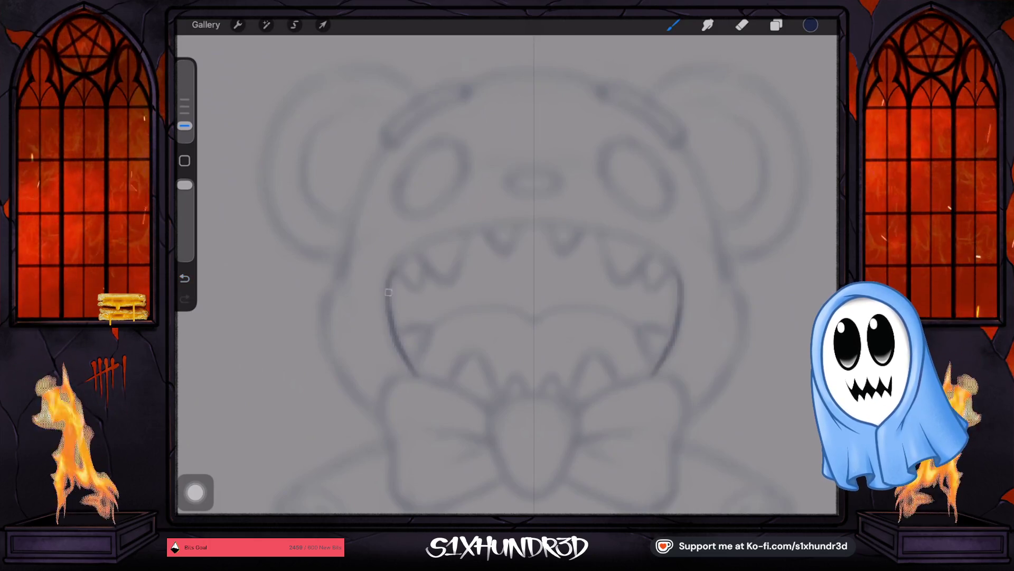
drag(535, 274, 527, 277)
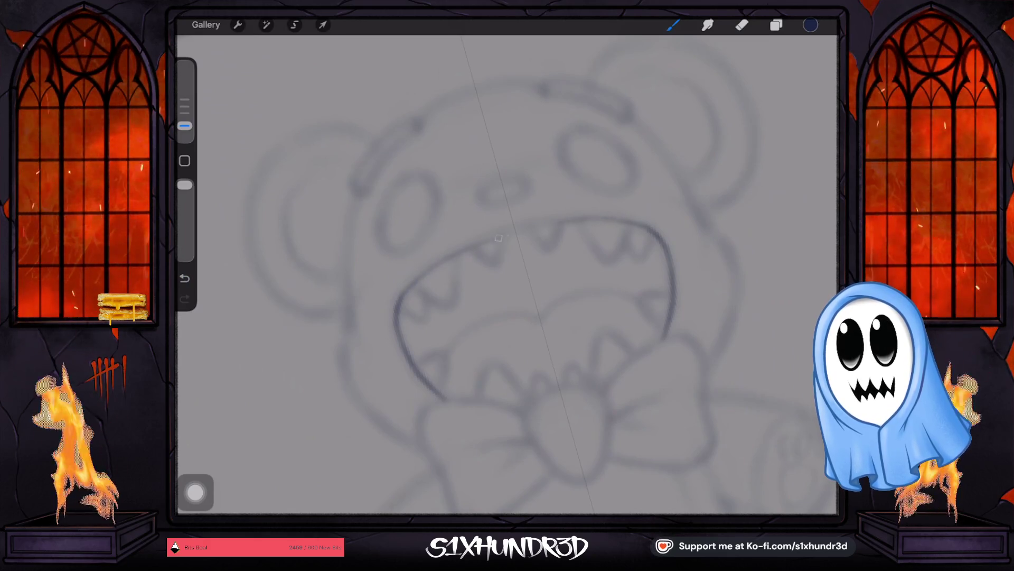
key(ctrl+z)
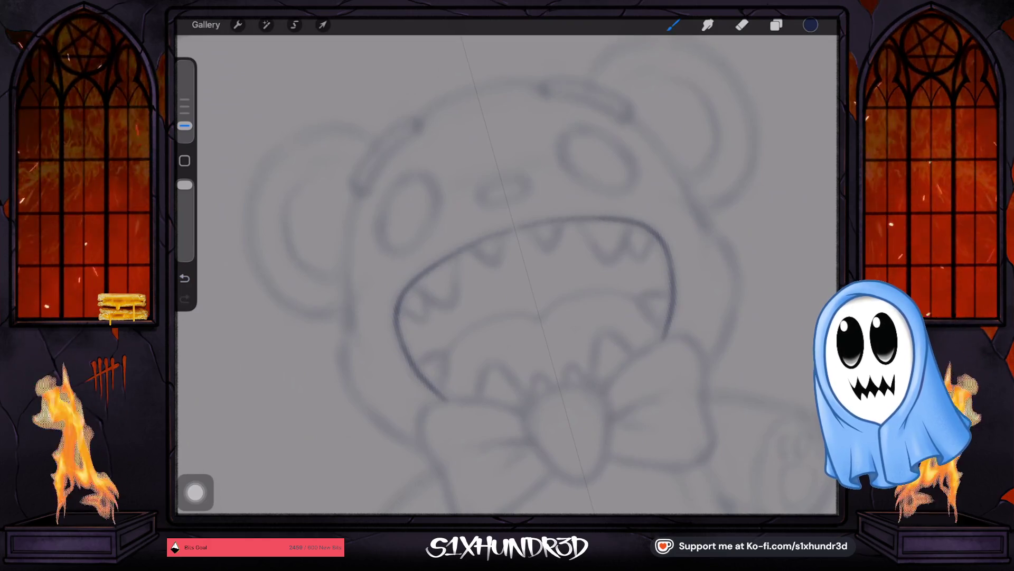
mouse_move(535, 301)
mouse_down()
mouse_move(476, 294)
mouse_move(496, 198)
mouse_up()
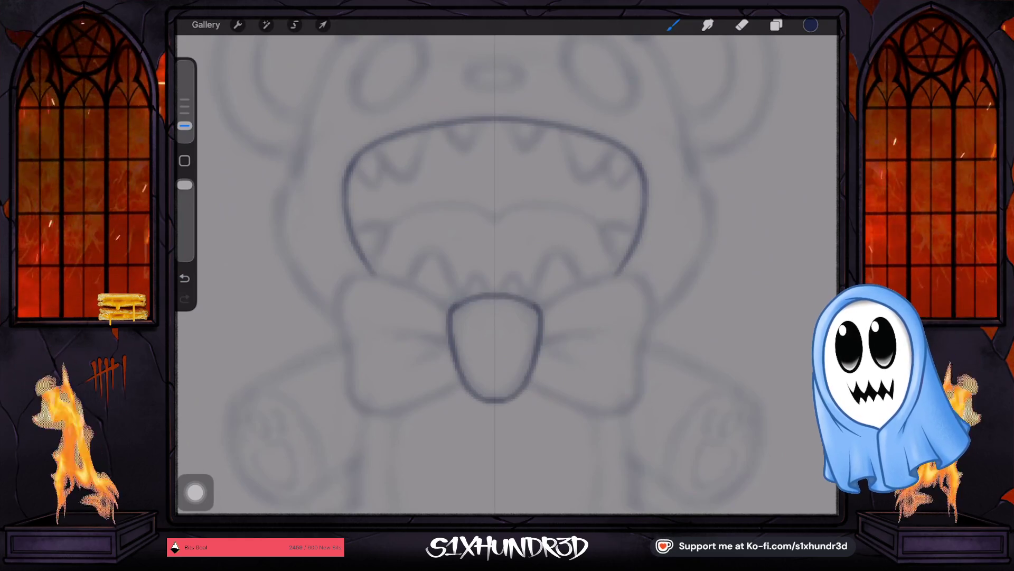
Ink both bow-tie loops beside the tongue, close their bottoms and add the inner creases.
drag(450, 308, 335, 325)
drag(542, 305, 657, 325)
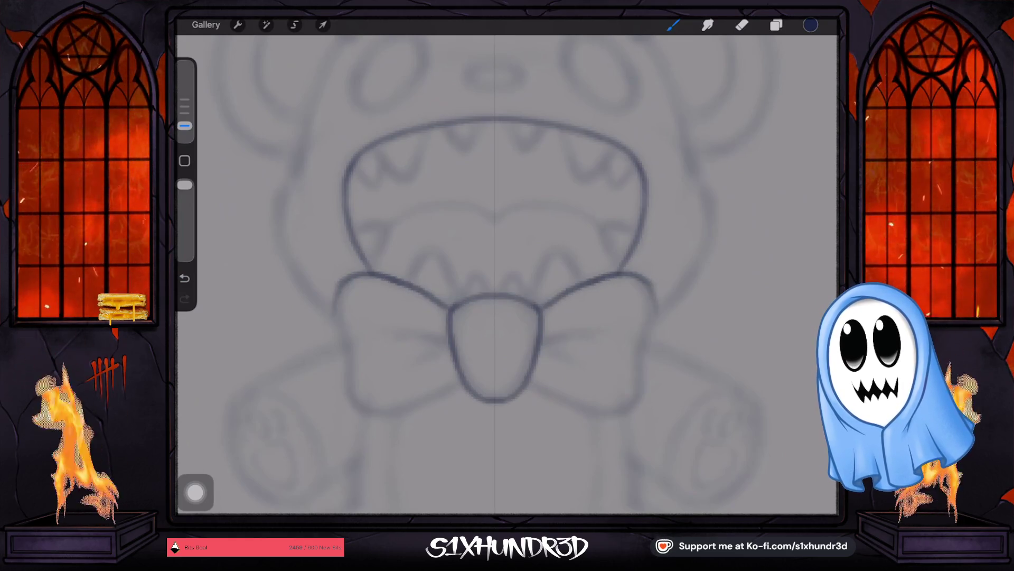
drag(336, 321, 454, 373)
drag(655, 321, 539, 373)
drag(458, 386, 372, 420)
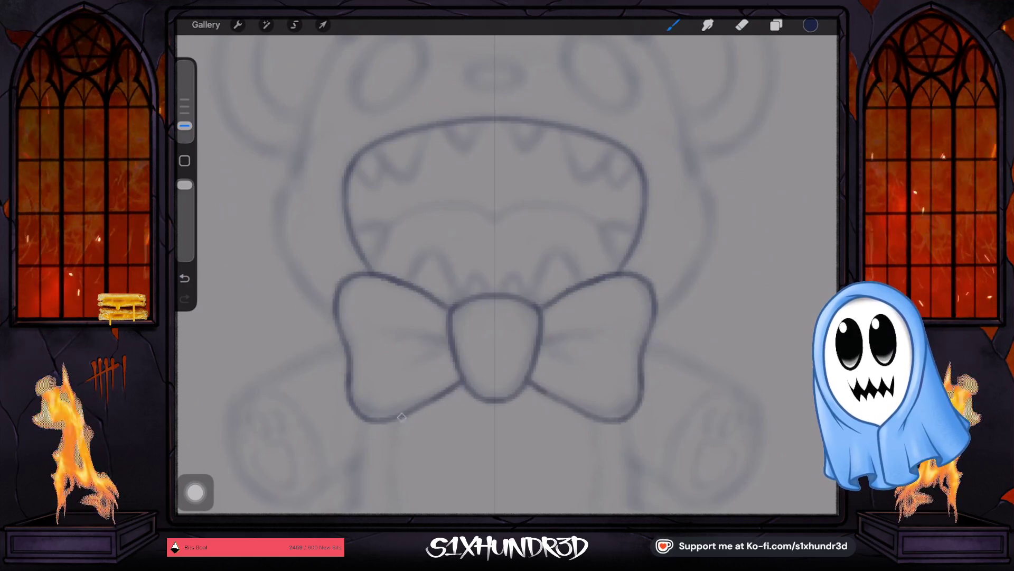
drag(542, 341, 598, 338)
drag(450, 344, 395, 340)
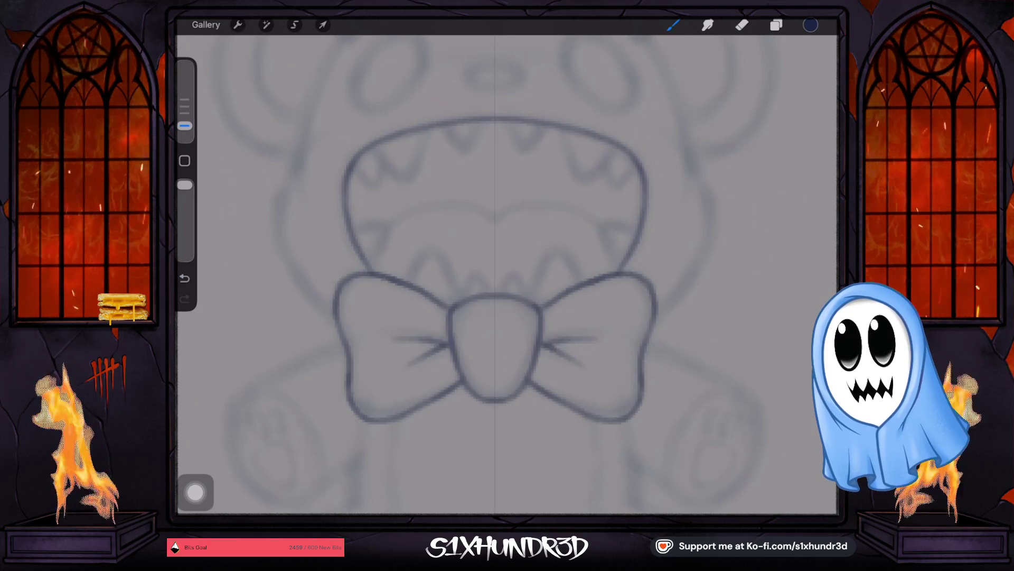
Ink the small teeth and fangs above the knot and at the upper and lower mouth corners.
drag(466, 298, 524, 297)
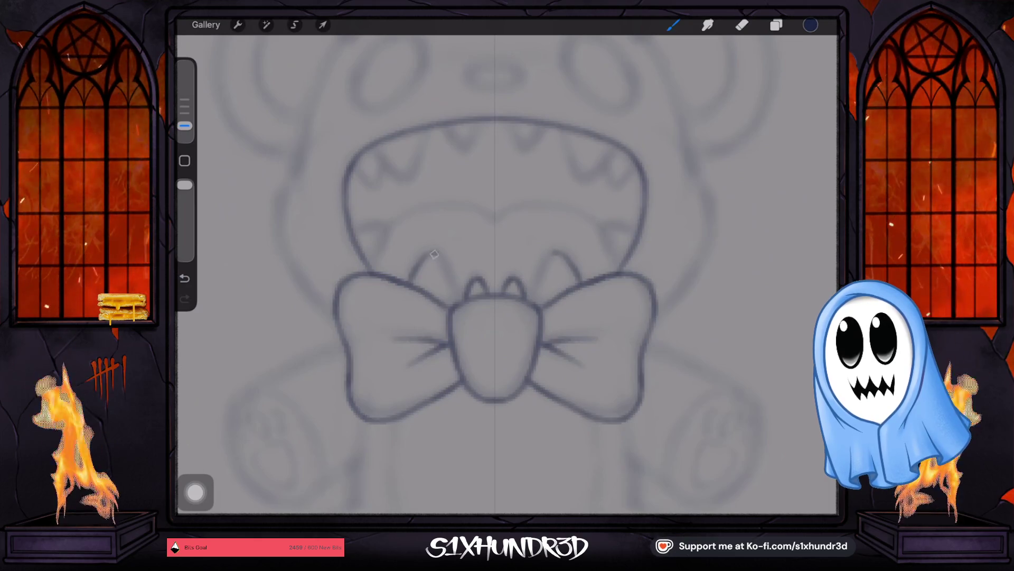
drag(531, 300, 572, 278)
drag(414, 279, 433, 252)
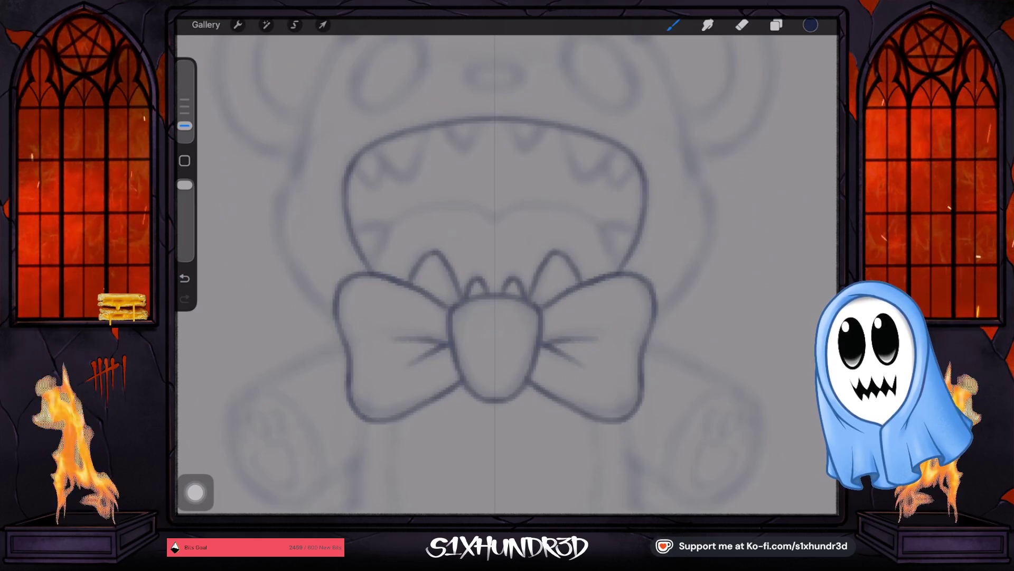
drag(610, 229, 627, 253)
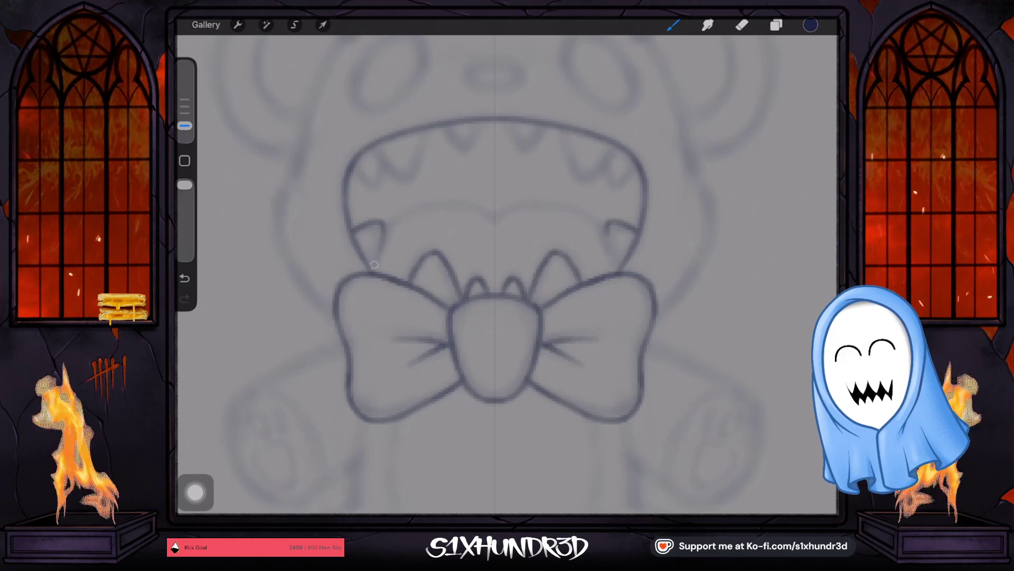
drag(353, 230, 373, 261)
drag(612, 162, 638, 165)
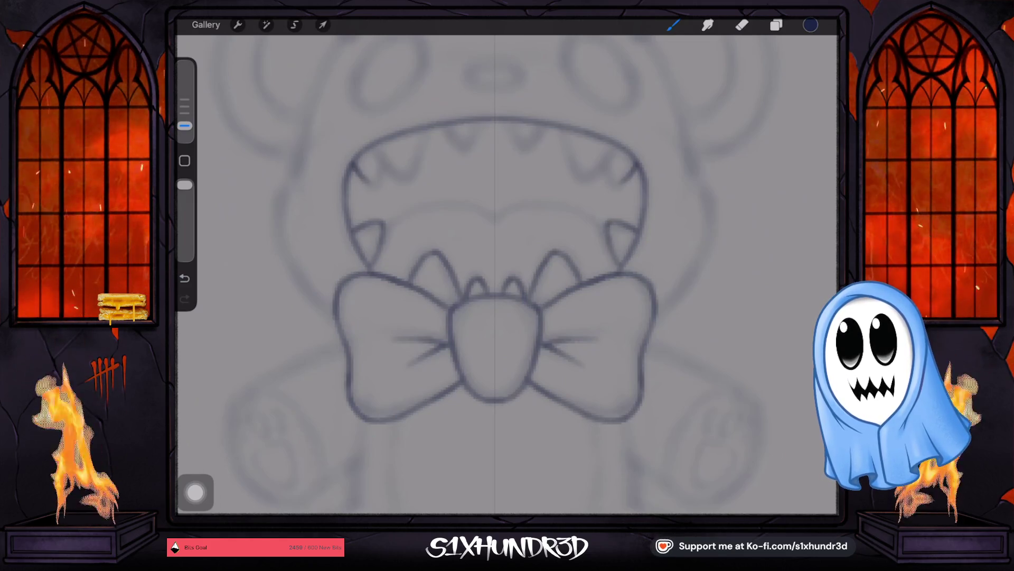
drag(352, 162, 377, 183)
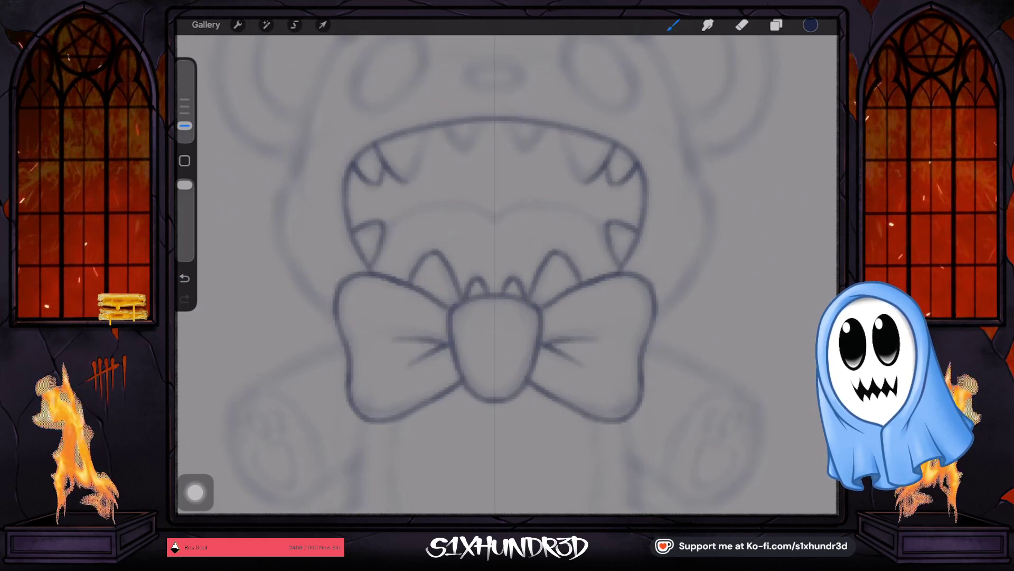
click(185, 277)
scroll(508, 278, up, 3)
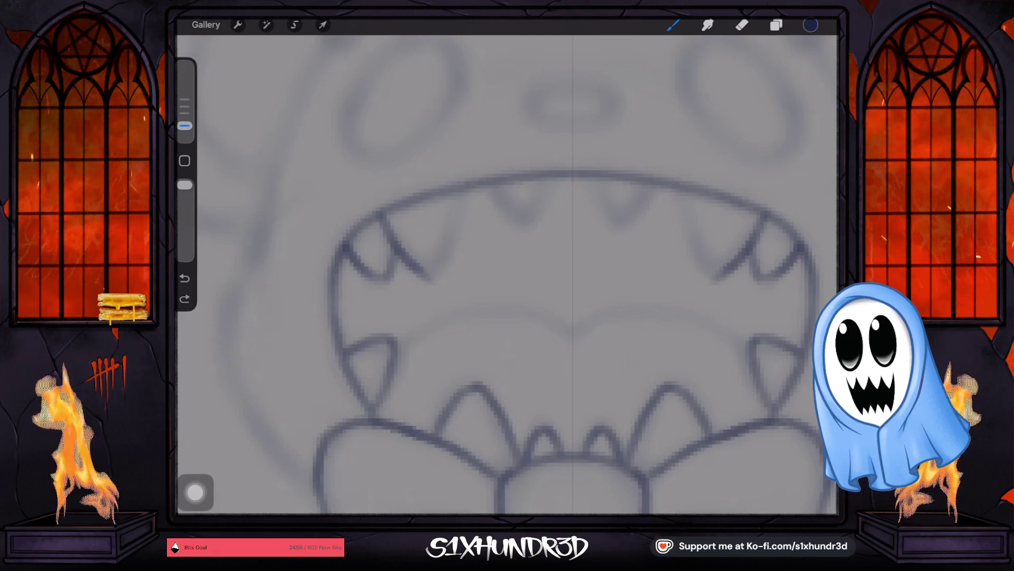
Ink the two big upper fangs, the teeth between them and both eye outlines.
drag(468, 195, 447, 281)
drag(678, 194, 698, 282)
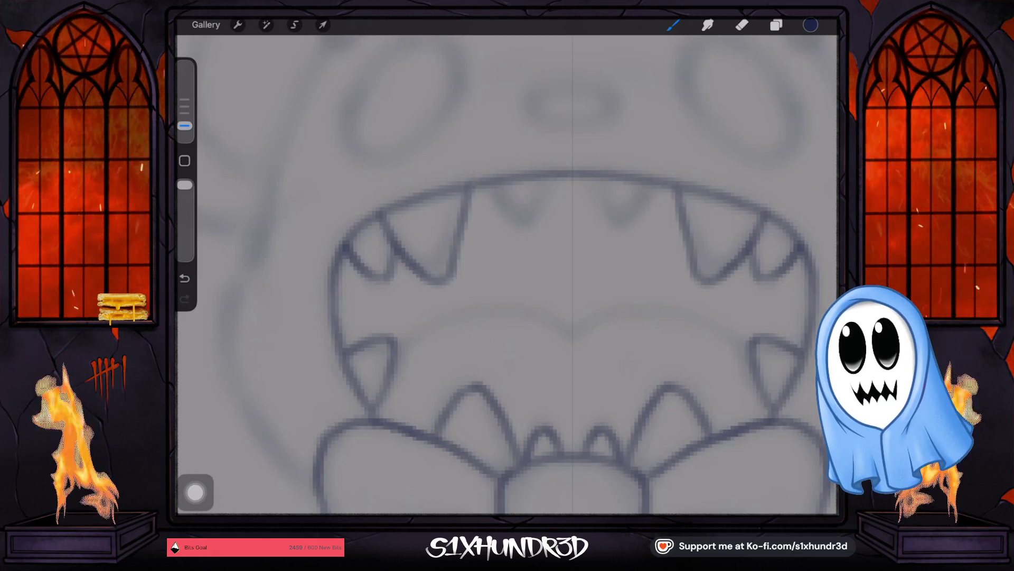
drag(487, 186, 654, 184)
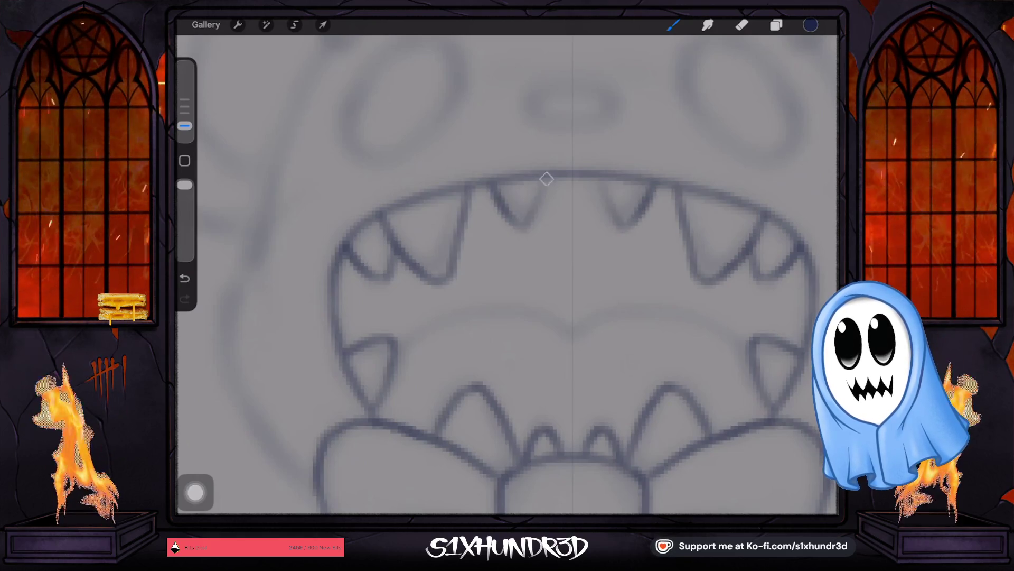
scroll(508, 273, down, 3)
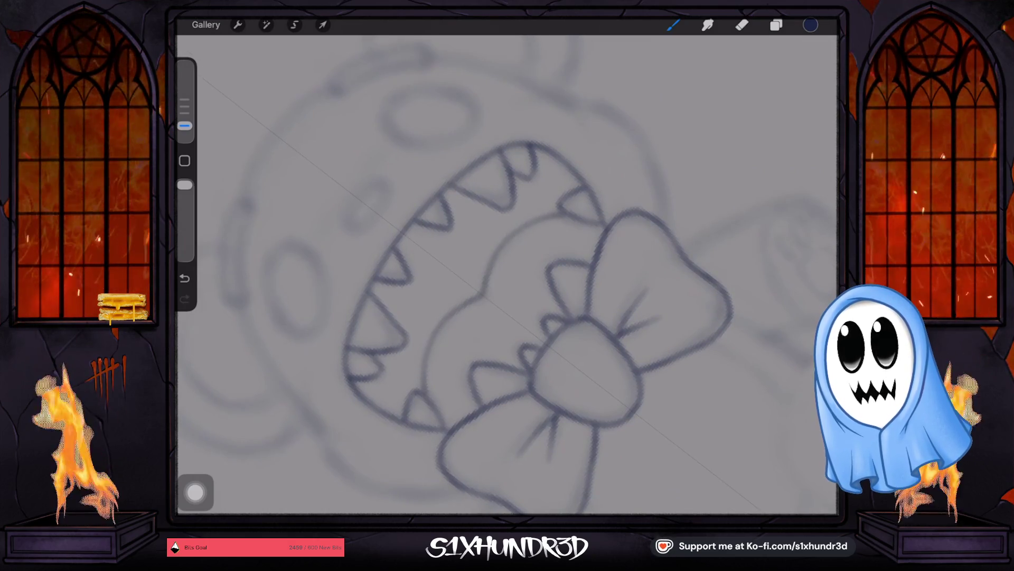
scroll(507, 273, down, 3)
scroll(508, 273, up, 2)
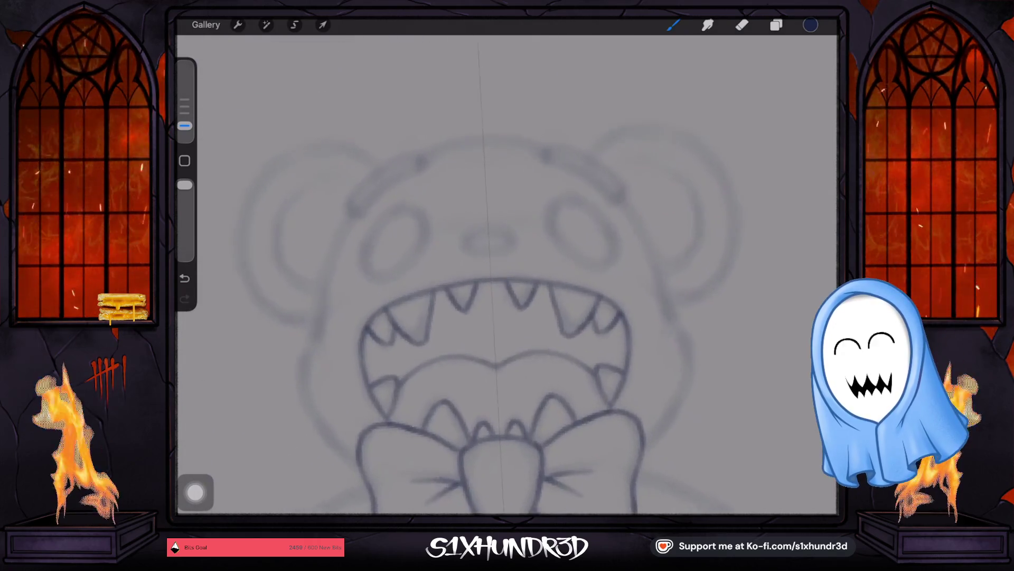
scroll(507, 274, up, 1)
drag(611, 202, 606, 205)
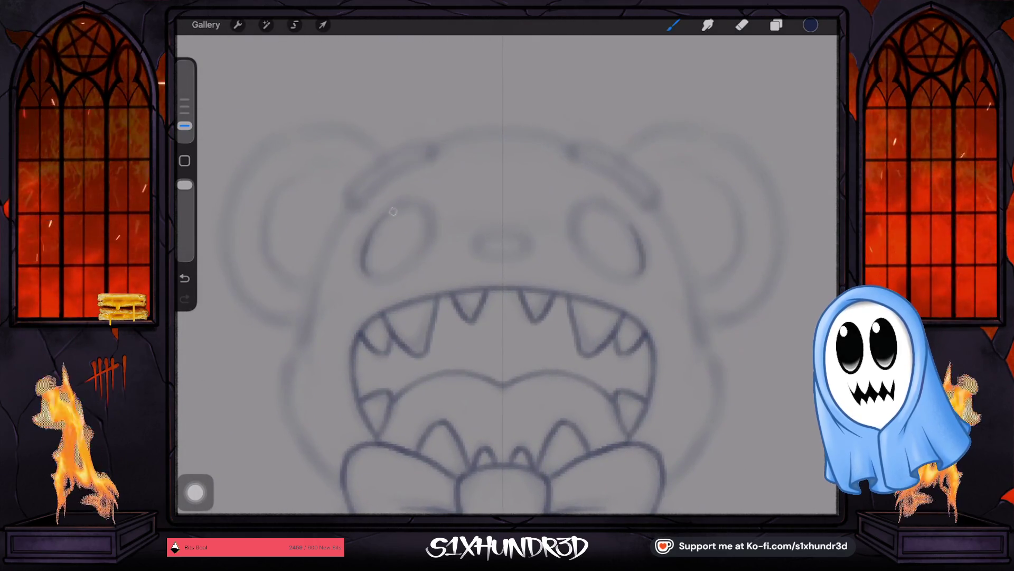
drag(396, 202, 411, 203)
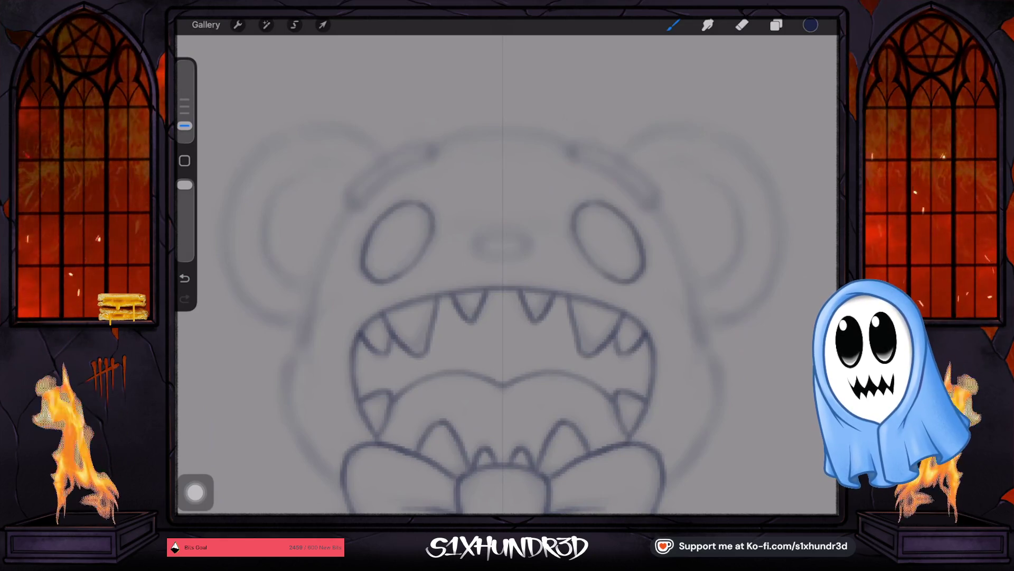
Ink the marks above the eyes and close them into loops.
drag(508, 277, 491, 257)
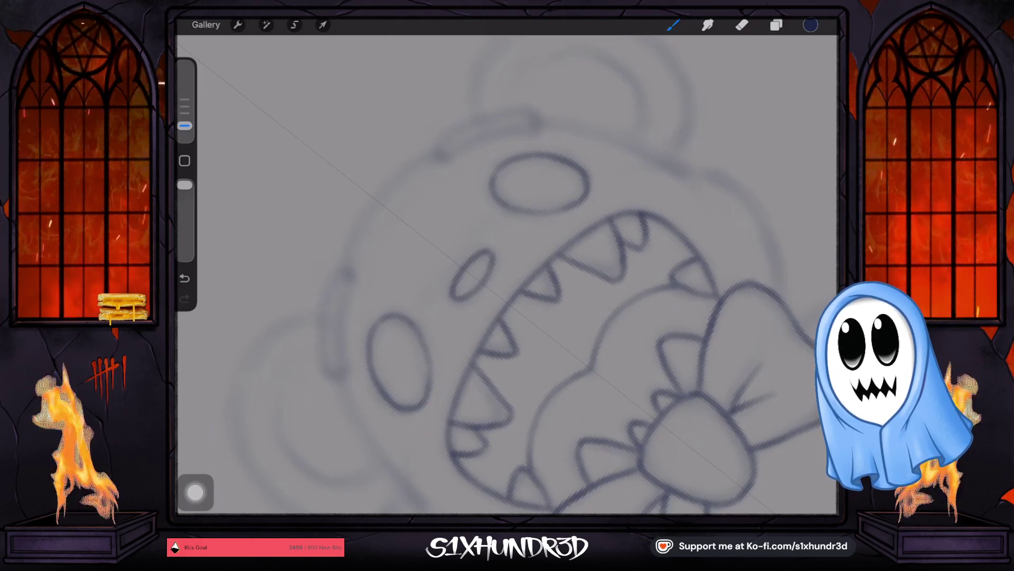
drag(349, 274, 333, 373)
drag(440, 154, 539, 126)
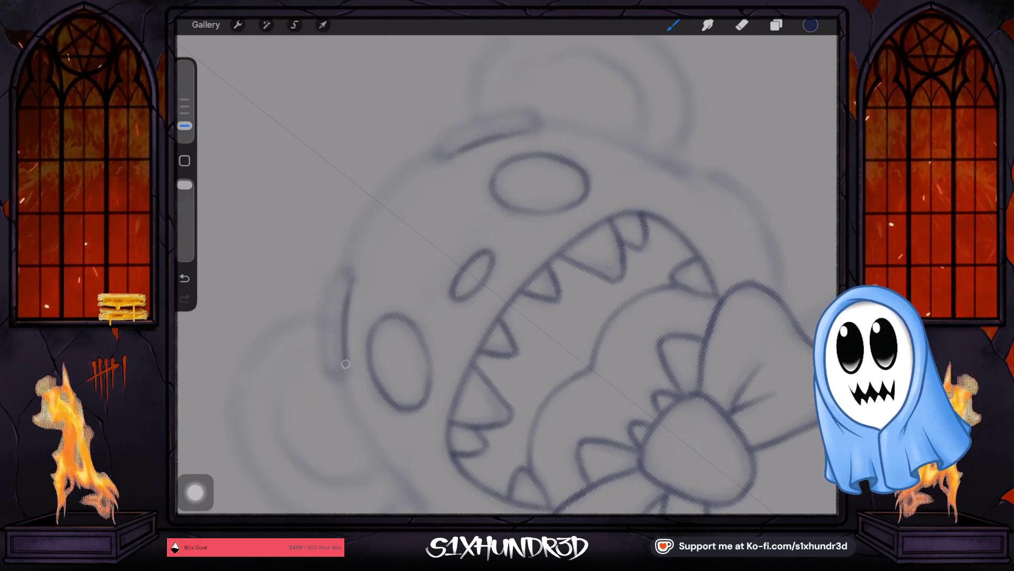
drag(343, 271, 332, 373)
drag(435, 153, 537, 119)
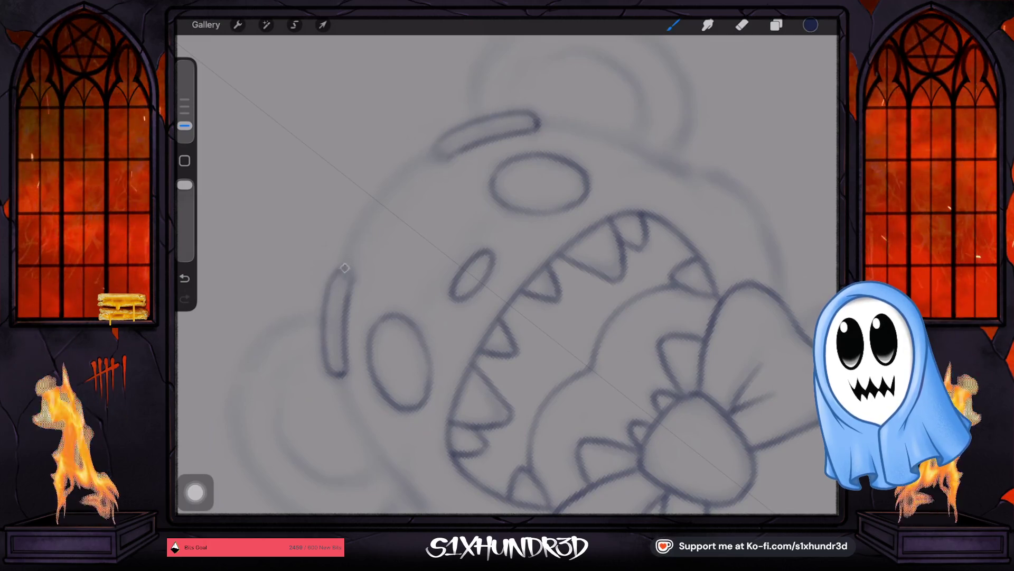
scroll(508, 278, down, 5)
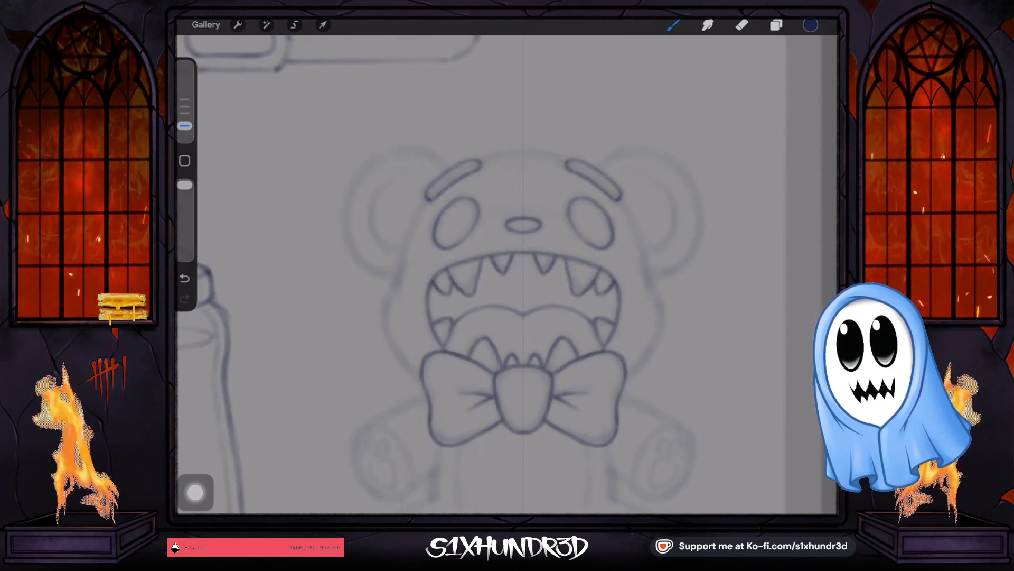
scroll(475, 395, up, 3)
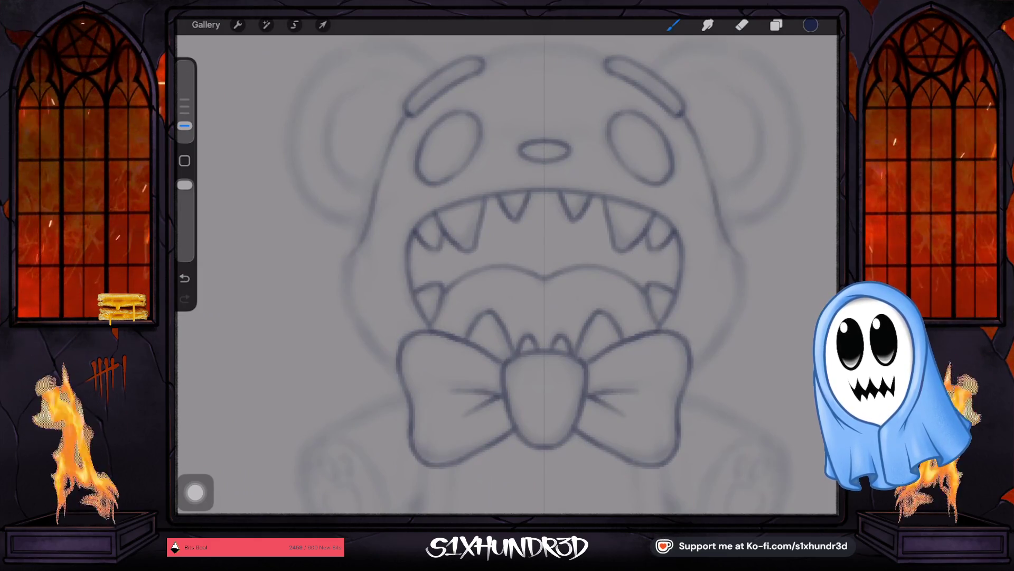
Extend the head outline, ink both ear outlines and start the line along the left leg.
drag(349, 291, 373, 349)
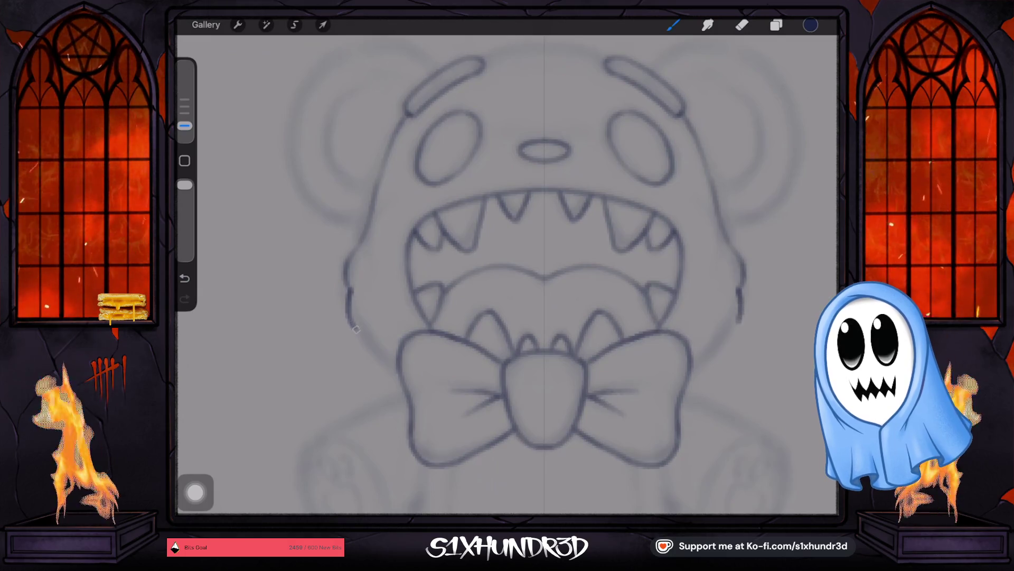
drag(740, 286, 717, 344)
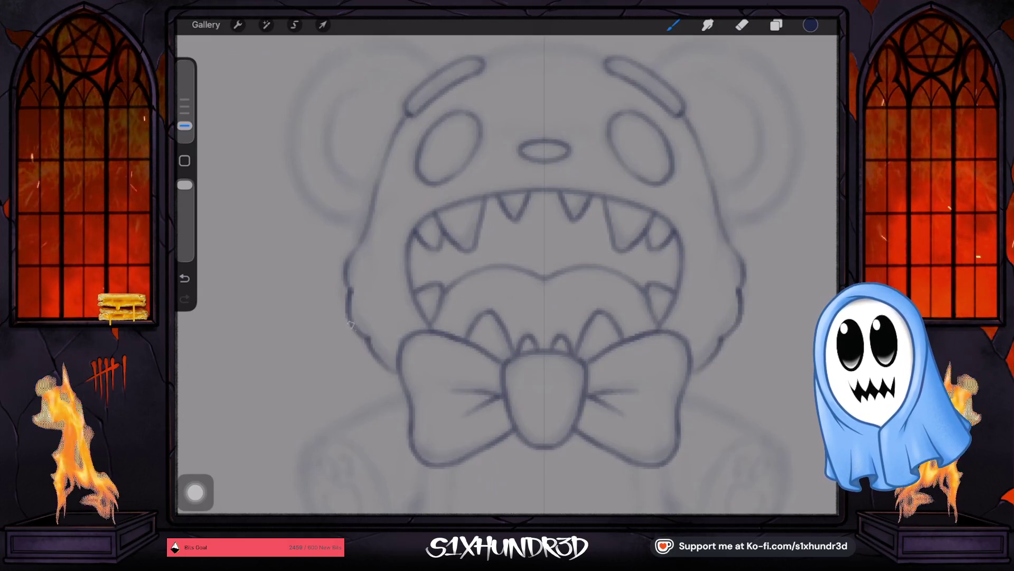
scroll(507, 277, down, 5)
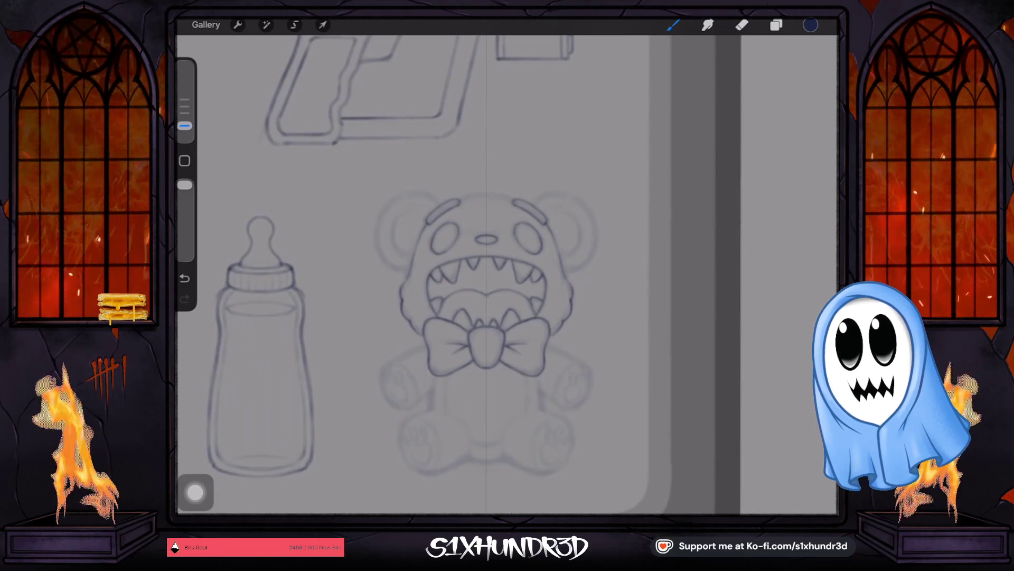
scroll(485, 317, up, 5)
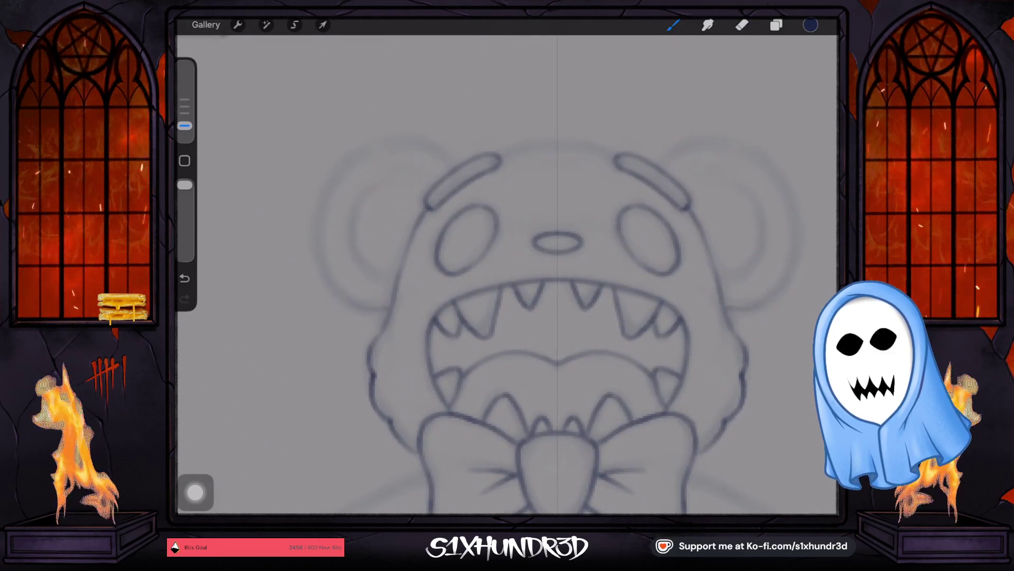
drag(349, 170, 389, 309)
drag(670, 147, 745, 309)
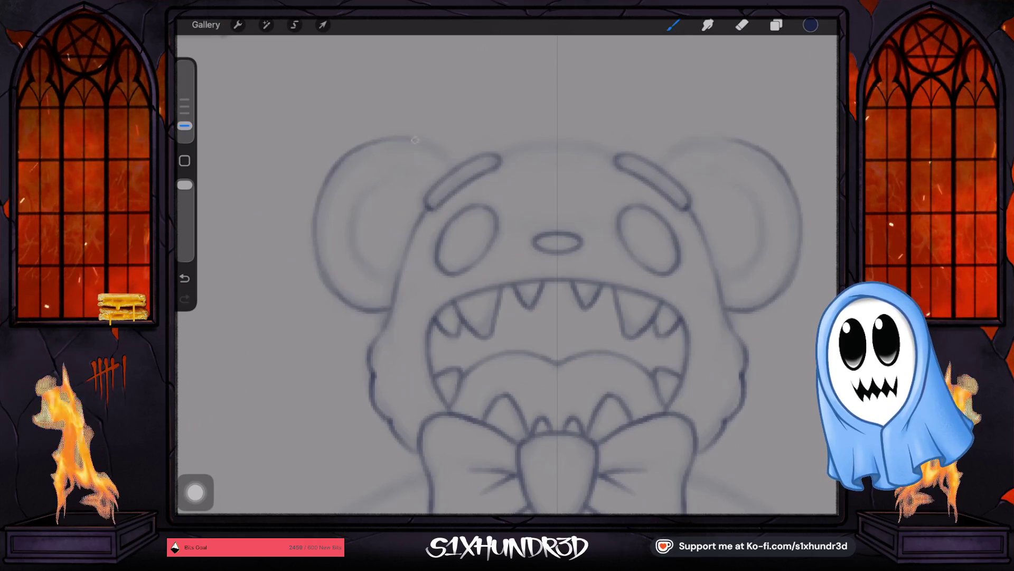
drag(435, 147, 456, 174)
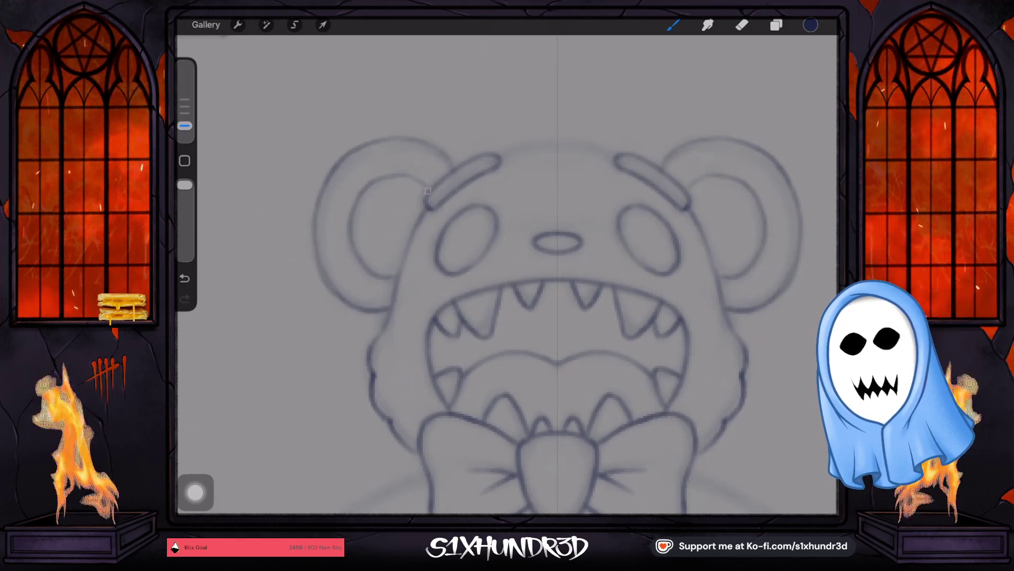
scroll(396, 274, down, 1)
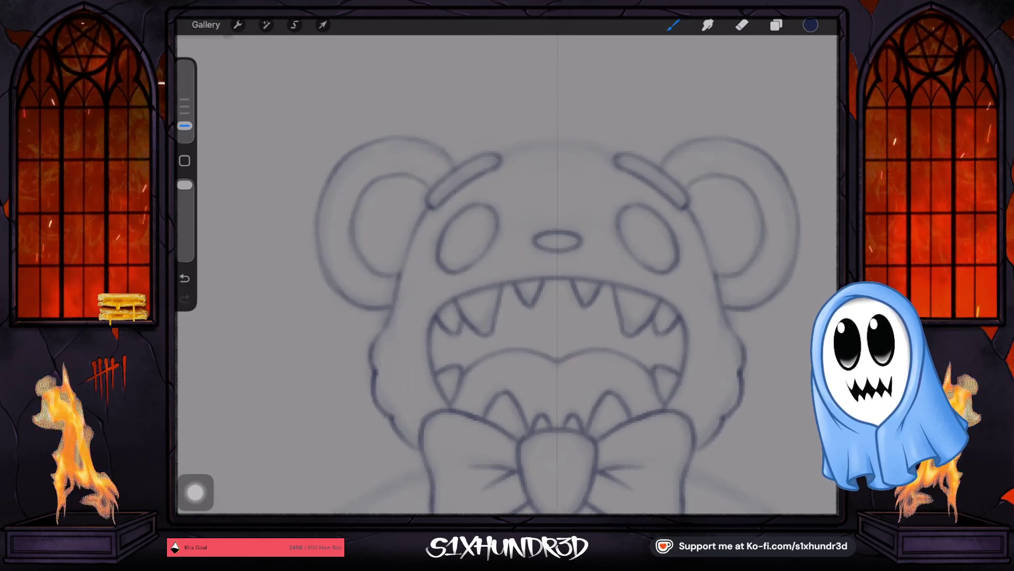
scroll(396, 273, down, 5)
scroll(396, 274, down, 2)
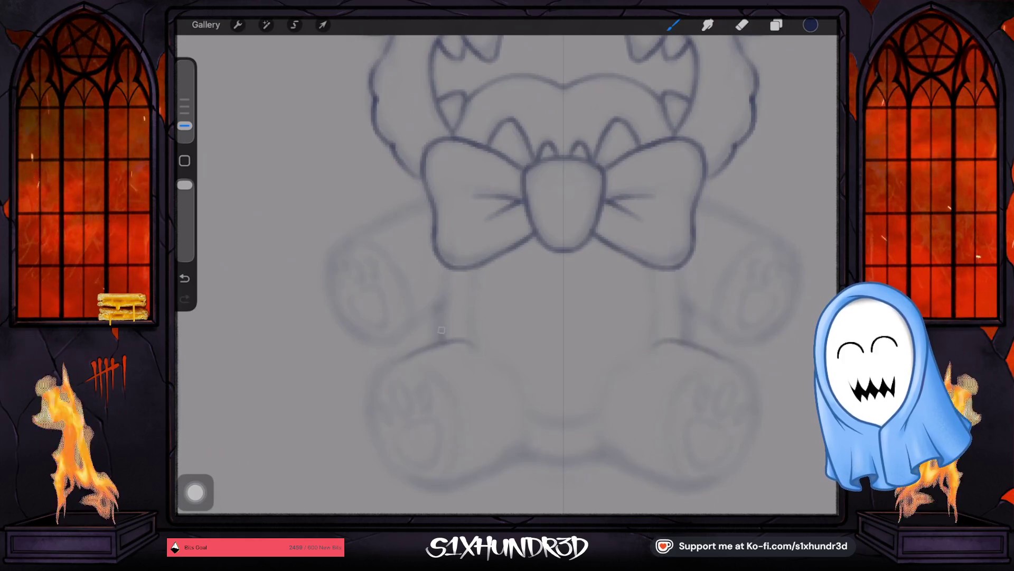
drag(441, 339, 445, 272)
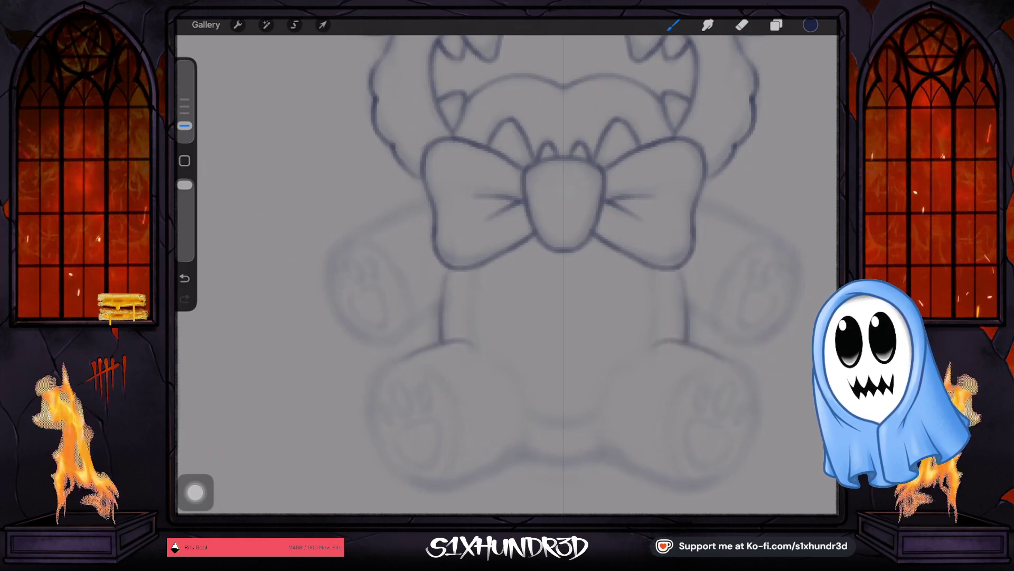
Ink the left foot's sides and bottom and the outline up the bear's right side.
drag(388, 371, 378, 436)
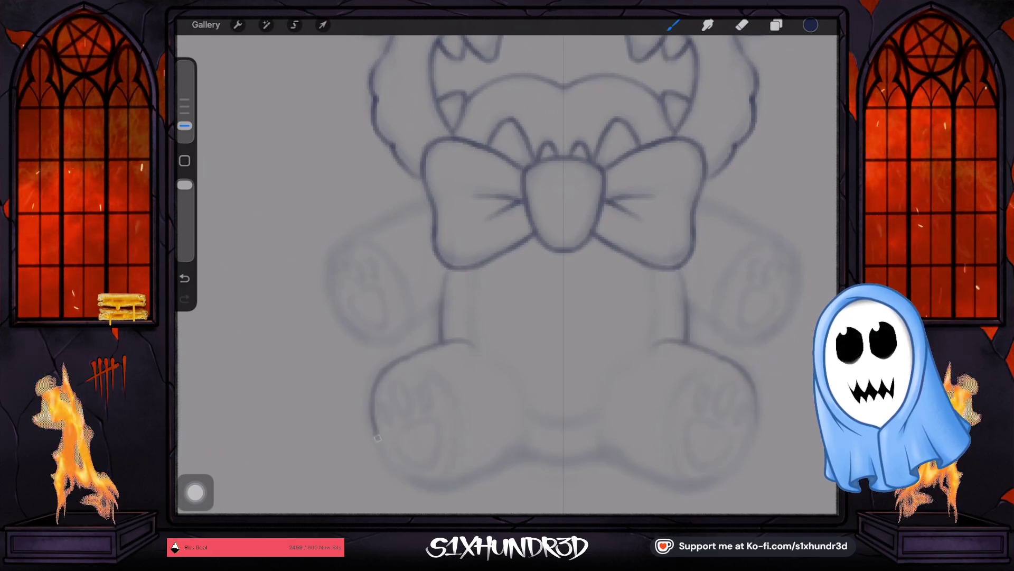
drag(402, 476, 444, 490)
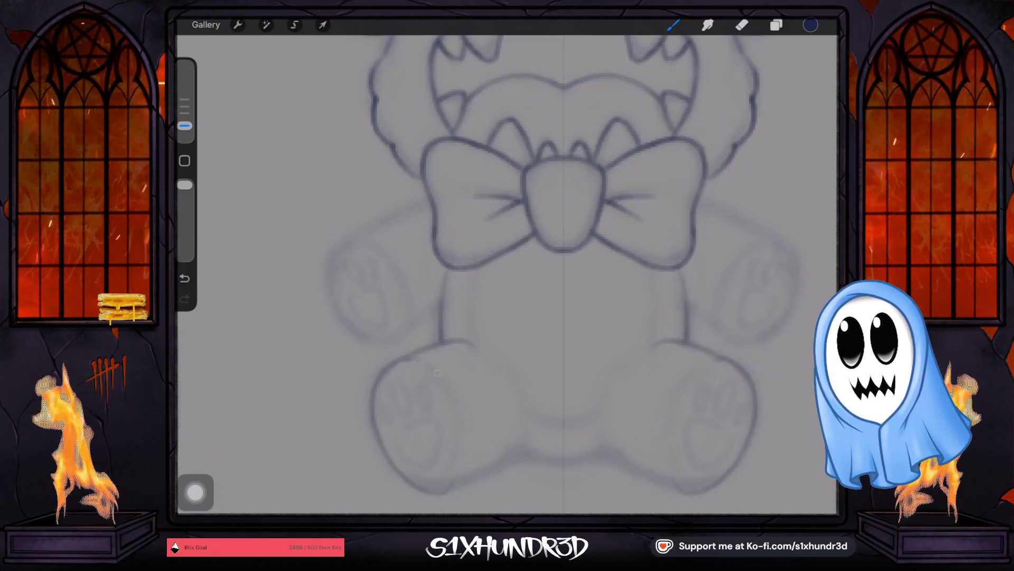
scroll(508, 273, down, 5)
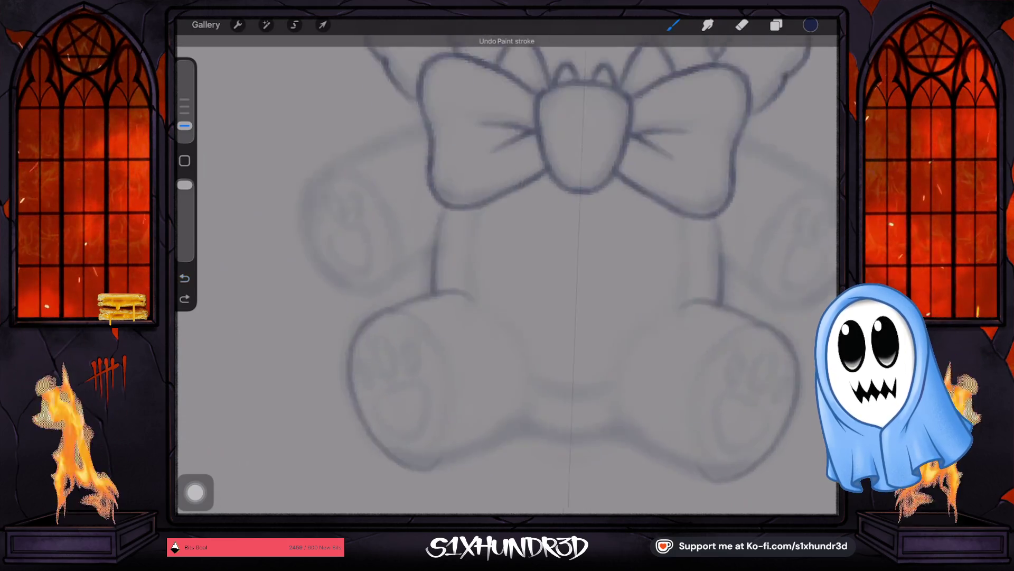
drag(431, 262, 450, 330)
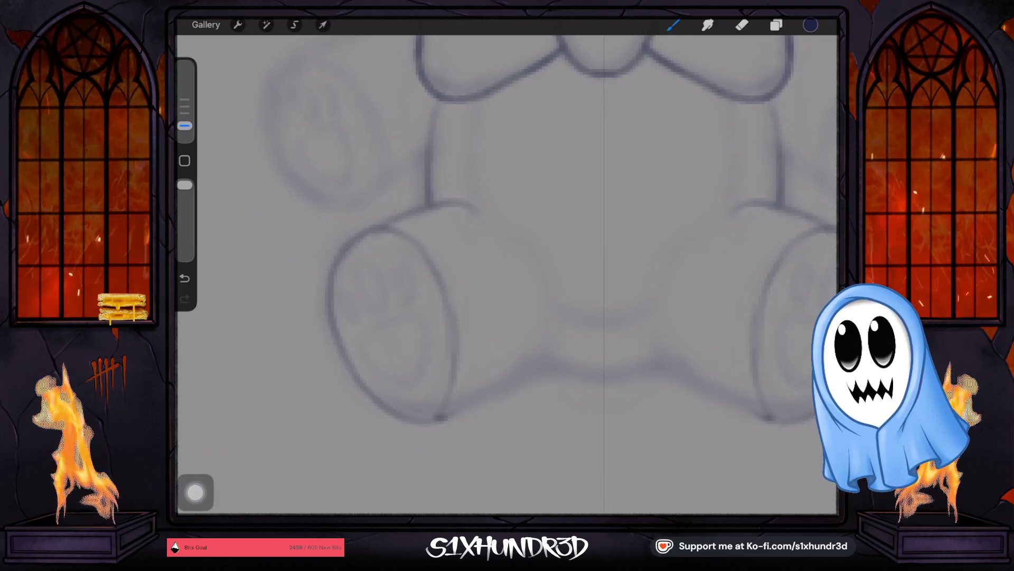
mouse_move(439, 417)
mouse_down()
mouse_move(536, 367)
mouse_move(650, 279)
mouse_up()
scroll(505, 386, up, 5)
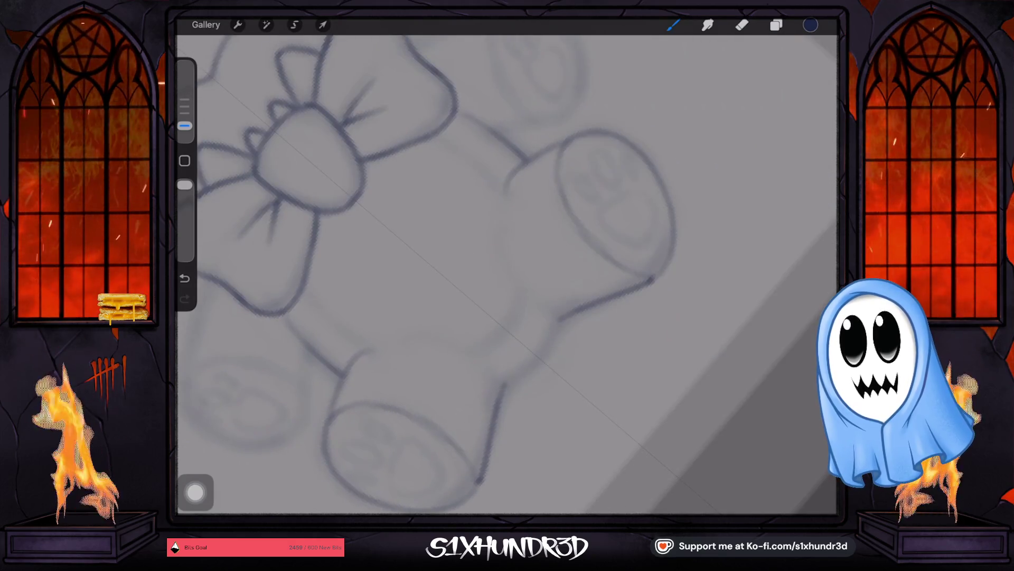
drag(559, 317, 507, 383)
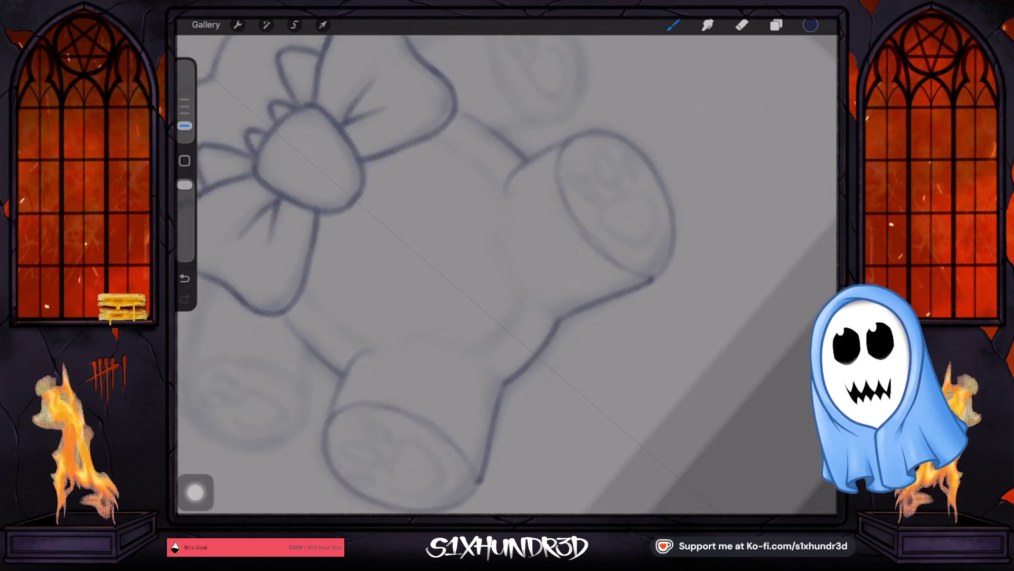
mouse_move(507, 277)
mouse_down()
mouse_move(555, 238)
mouse_move(507, 270)
mouse_up()
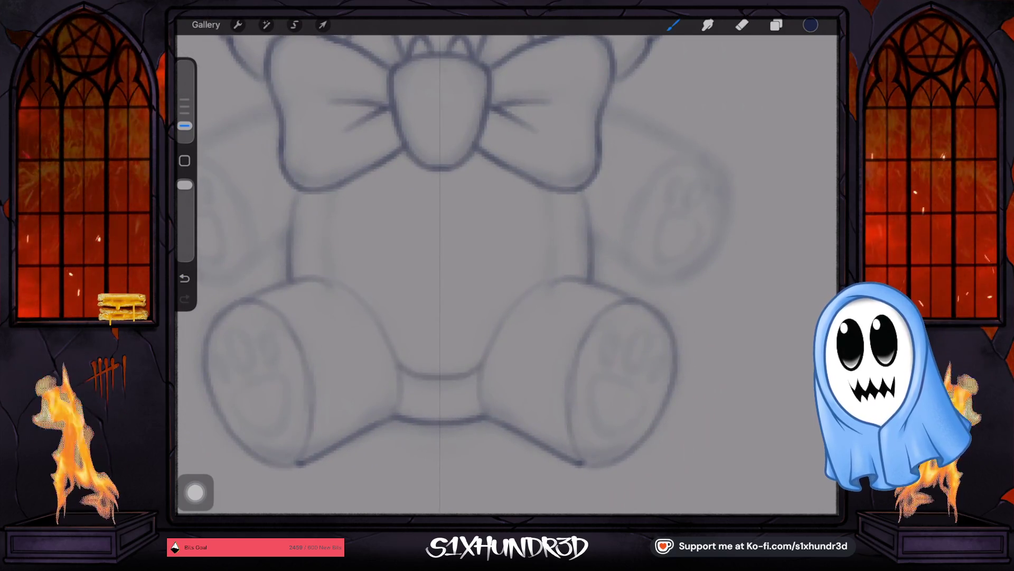
Ink both inner arm edges, the left paw outline and the upper-right paw's left edge.
drag(543, 193, 550, 237)
drag(336, 195, 327, 269)
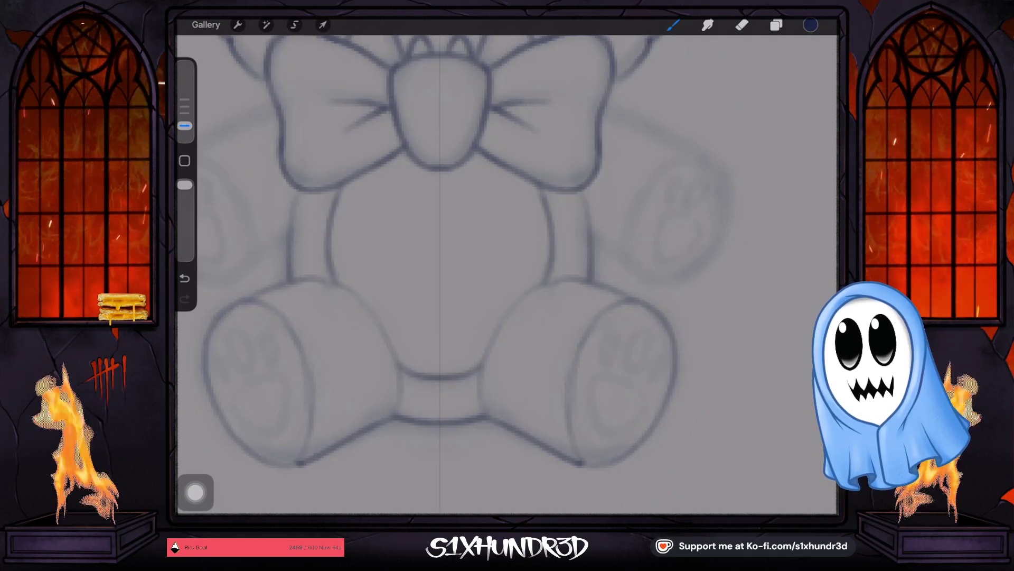
scroll(508, 269, down, 5)
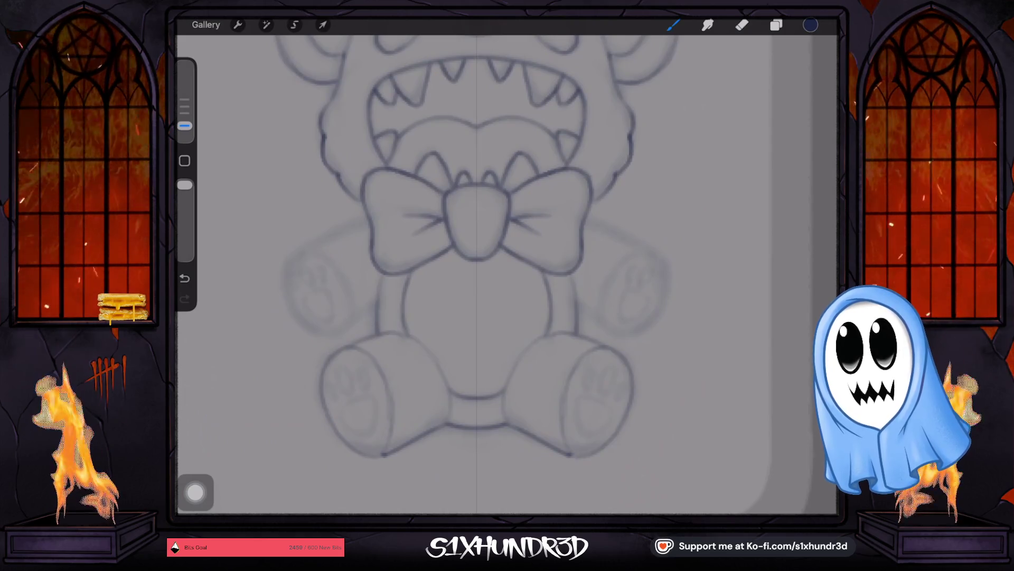
scroll(476, 278, up, 3)
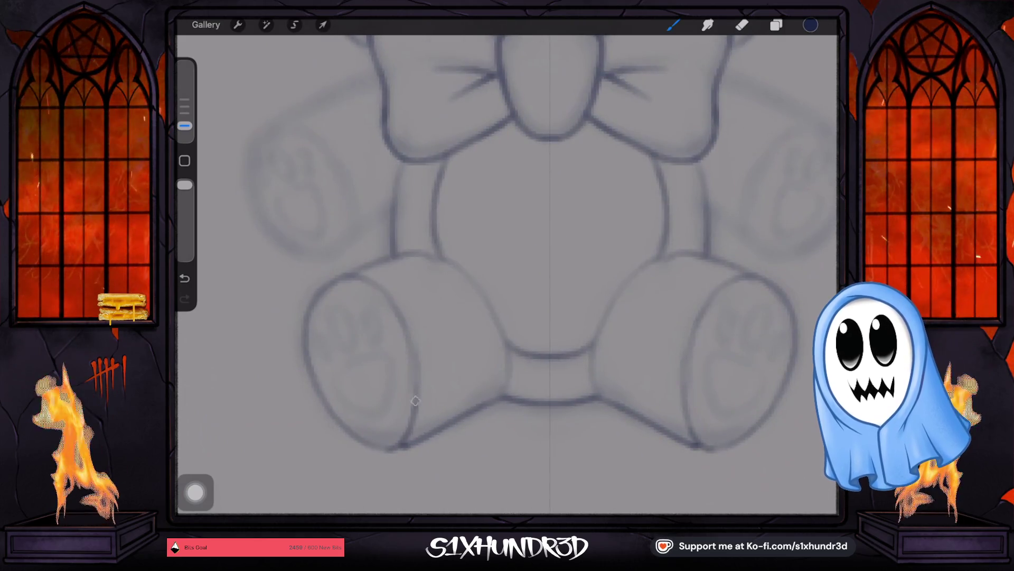
drag(507, 277, 555, 237)
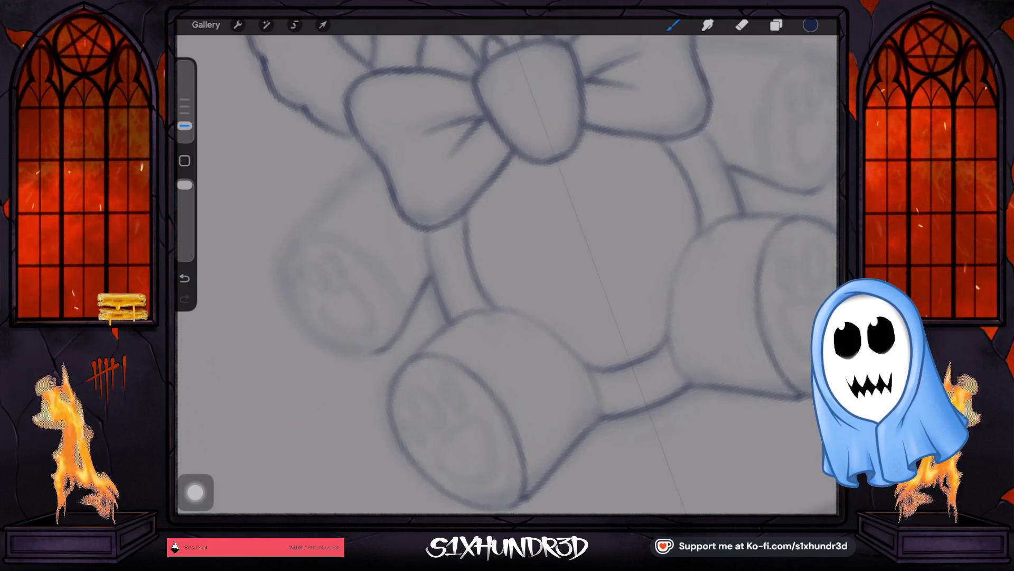
drag(333, 190, 290, 245)
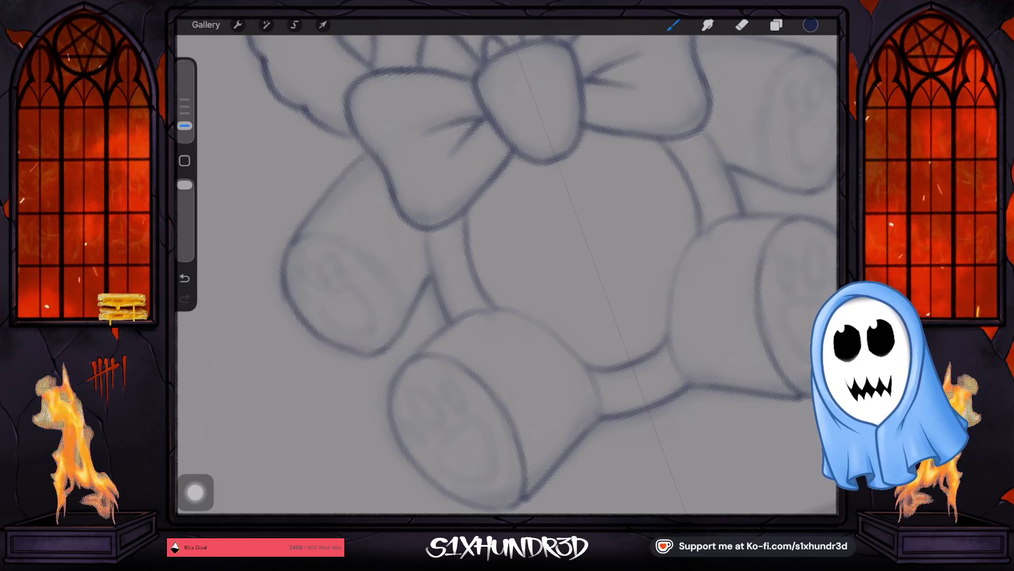
drag(785, 67, 781, 175)
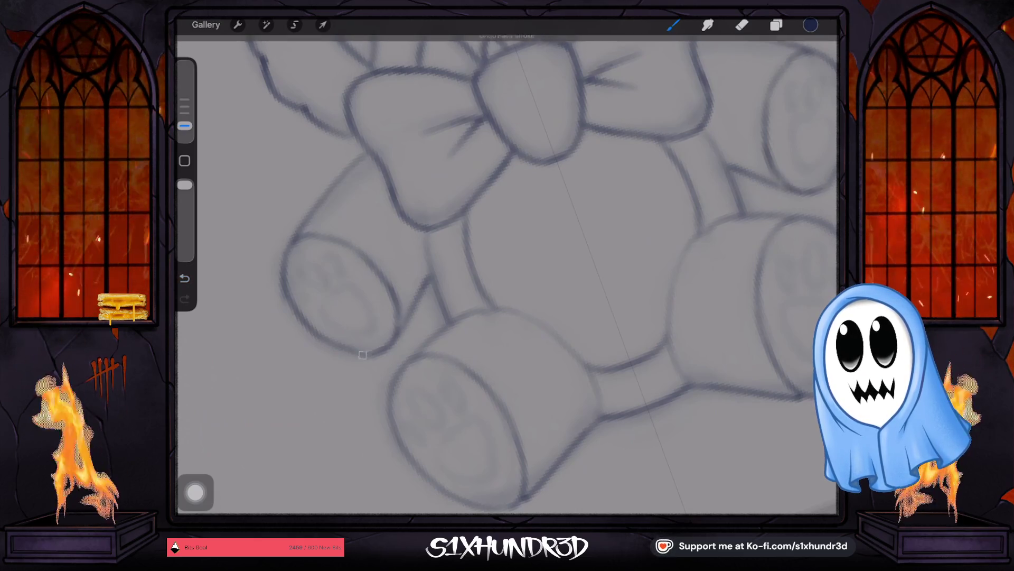
scroll(508, 273, down, 5)
scroll(475, 317, up, 5)
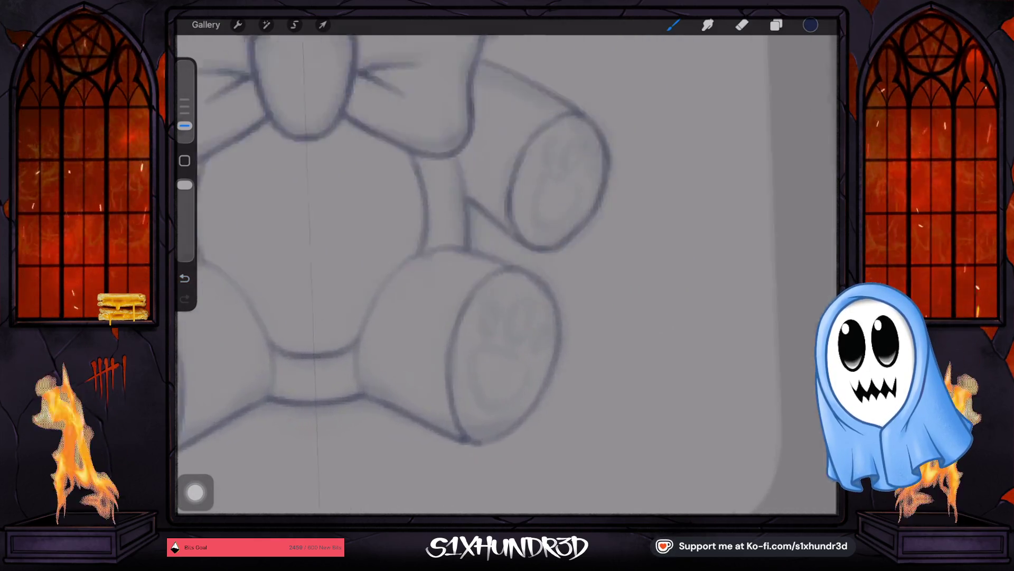
scroll(507, 274, down, 3)
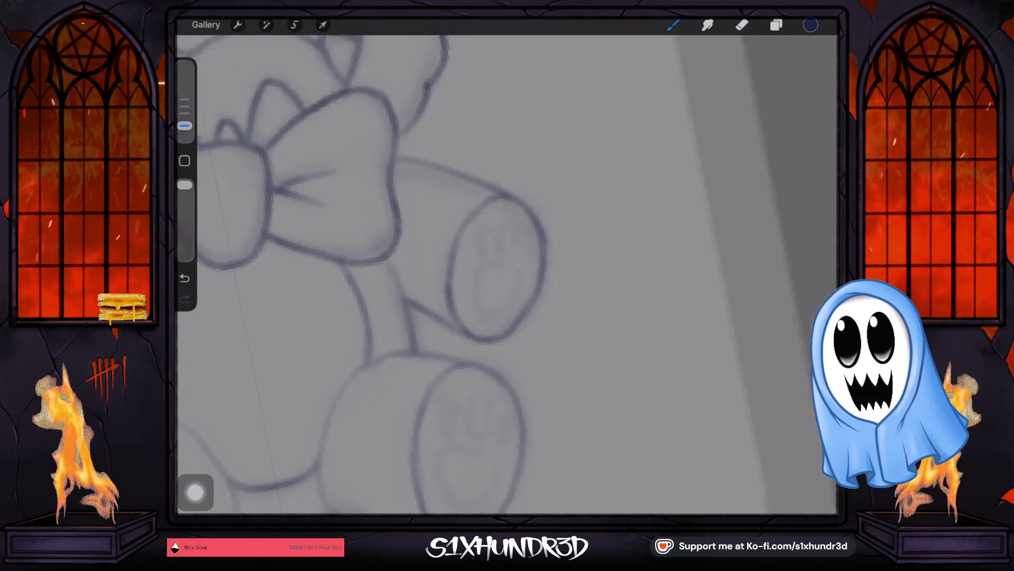
scroll(491, 238, up, 4)
Draw the palm pad oval inside the raised paw, closing it on the right.
drag(441, 299, 470, 341)
drag(448, 257, 457, 326)
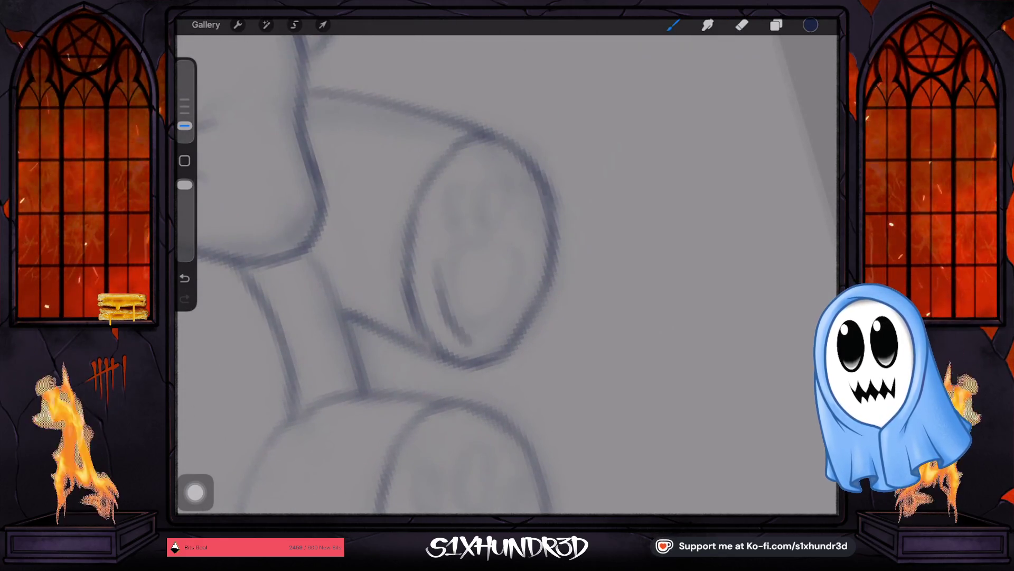
mouse_move(436, 262)
mouse_down()
mouse_move(484, 246)
mouse_move(520, 266)
mouse_up()
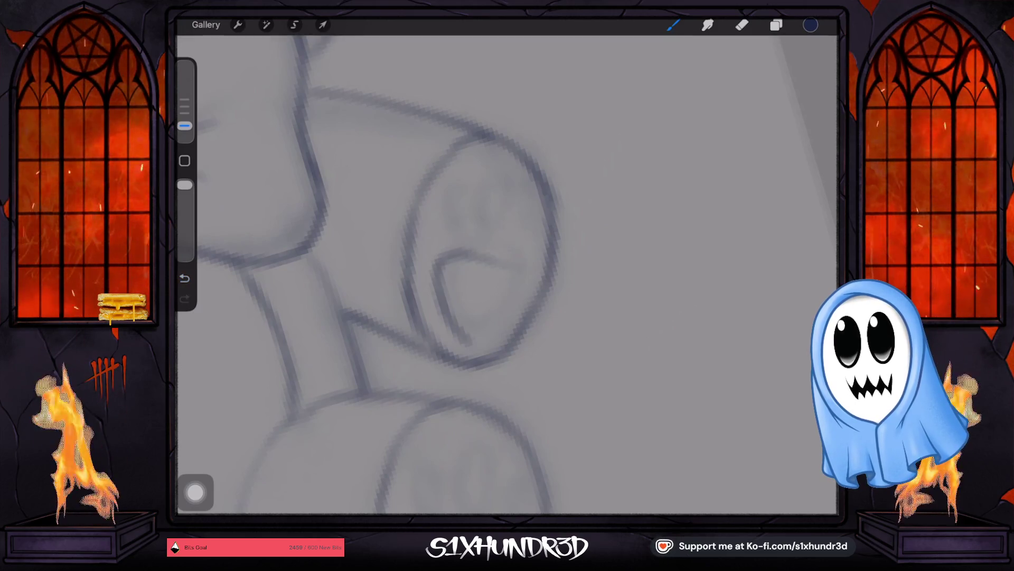
mouse_move(521, 270)
mouse_down()
mouse_move(516, 302)
mouse_move(465, 335)
mouse_move(472, 344)
mouse_up()
Draw the arched toe beans above the pad, reinforcing the first arch.
drag(510, 176, 481, 234)
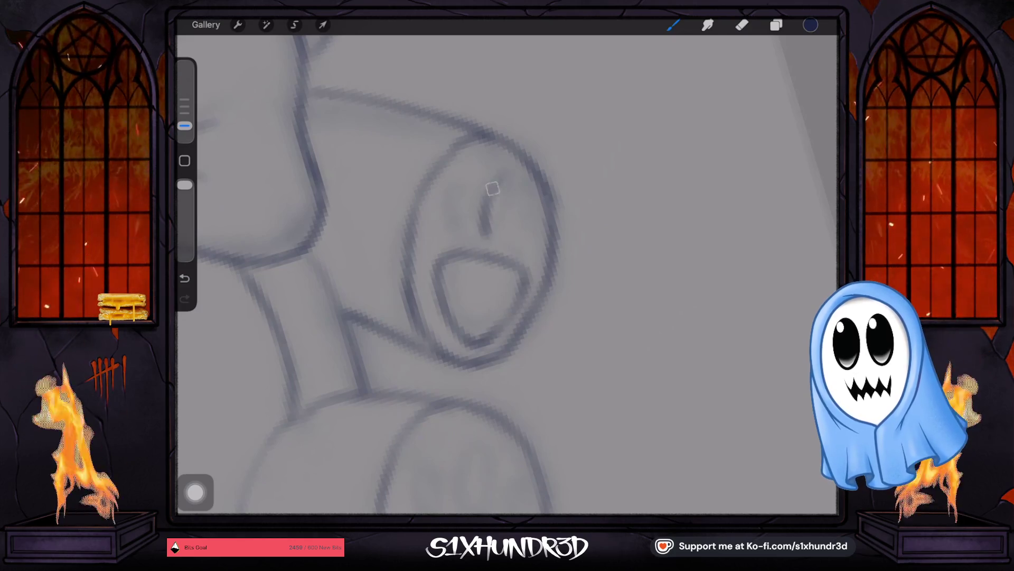
drag(496, 187, 480, 239)
mouse_move(483, 204)
mouse_down()
mouse_move(515, 174)
mouse_move(511, 216)
mouse_move(495, 240)
mouse_move(455, 180)
mouse_move(470, 213)
mouse_up()
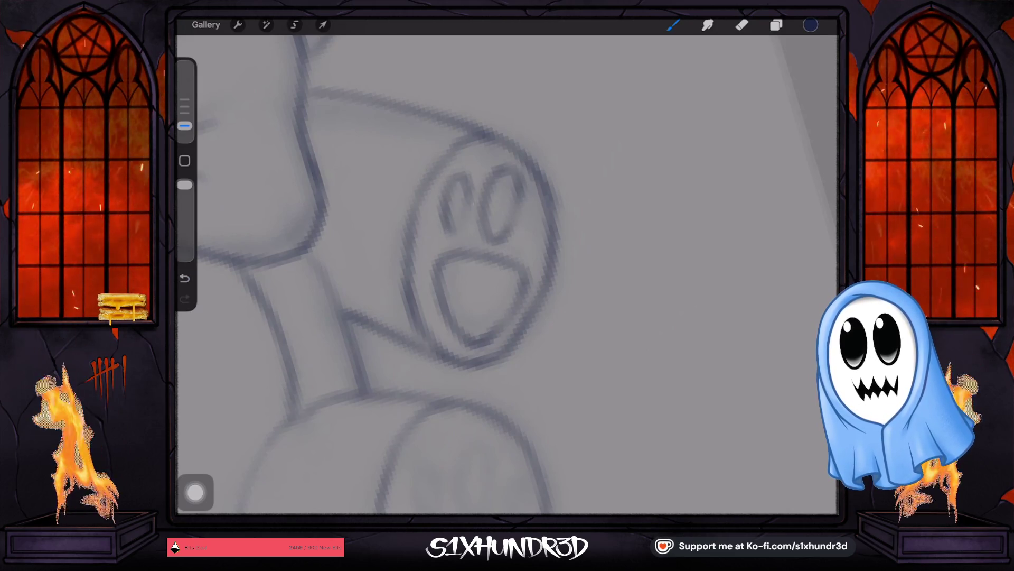
mouse_move(527, 238)
mouse_down()
mouse_move(528, 210)
mouse_move(539, 241)
mouse_up()
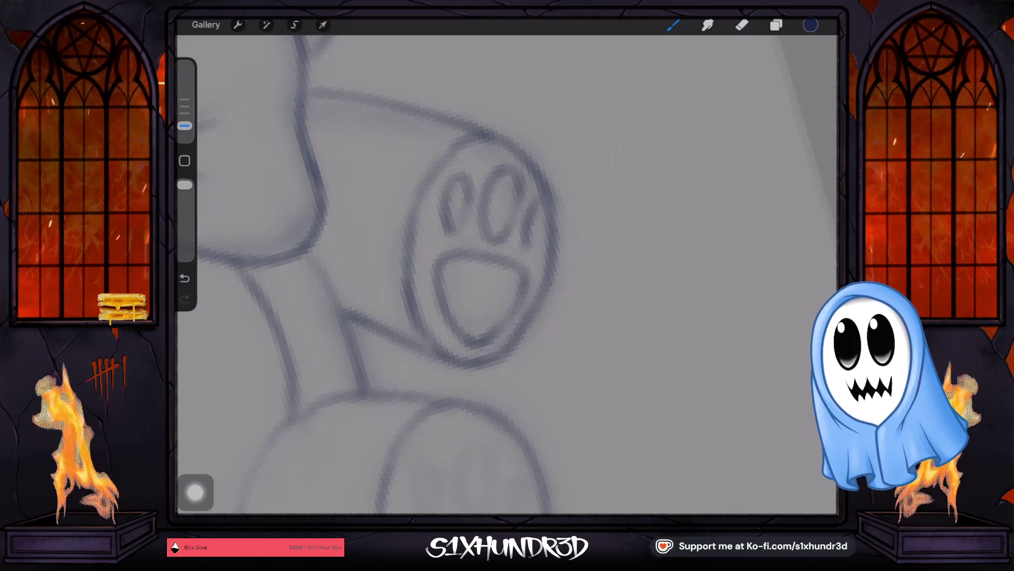
scroll(507, 274, down, 2)
scroll(507, 273, down, 3)
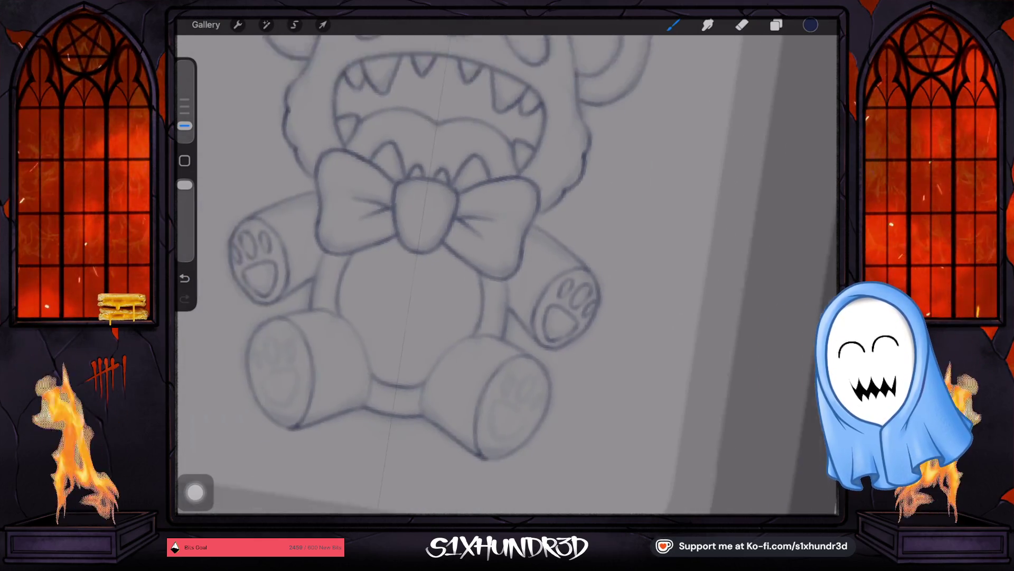
scroll(476, 334, up, 3)
scroll(357, 238, down, 2)
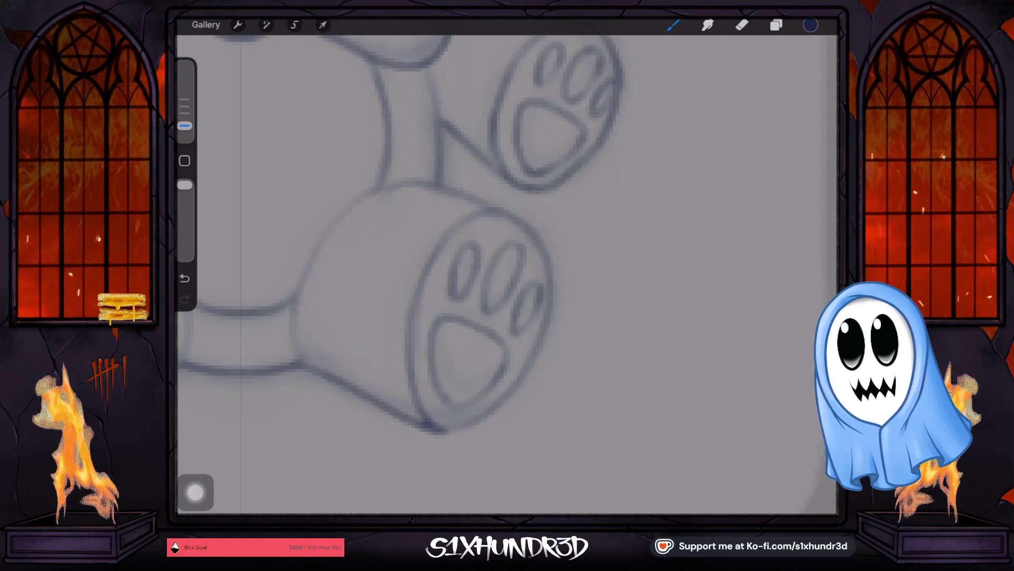
scroll(508, 274, down, 5)
scroll(508, 275, down, 3)
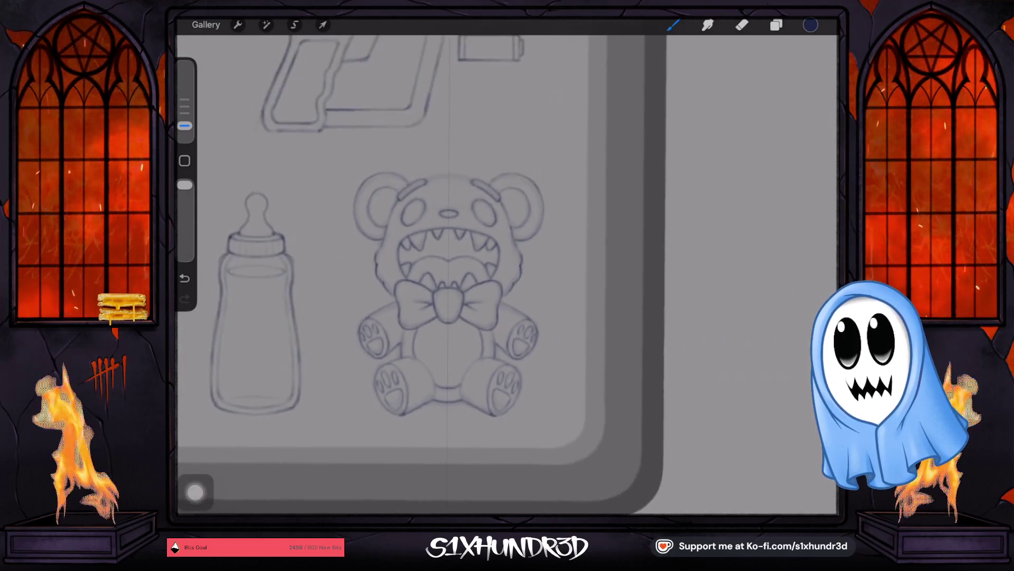
scroll(508, 275, down, 1)
scroll(467, 317, up, 3)
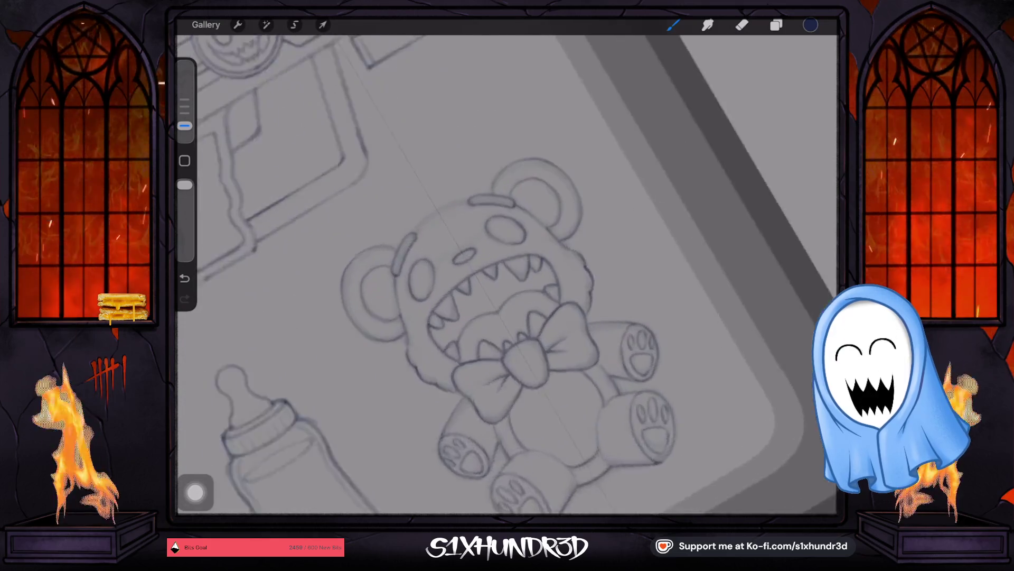
scroll(467, 317, up, 3)
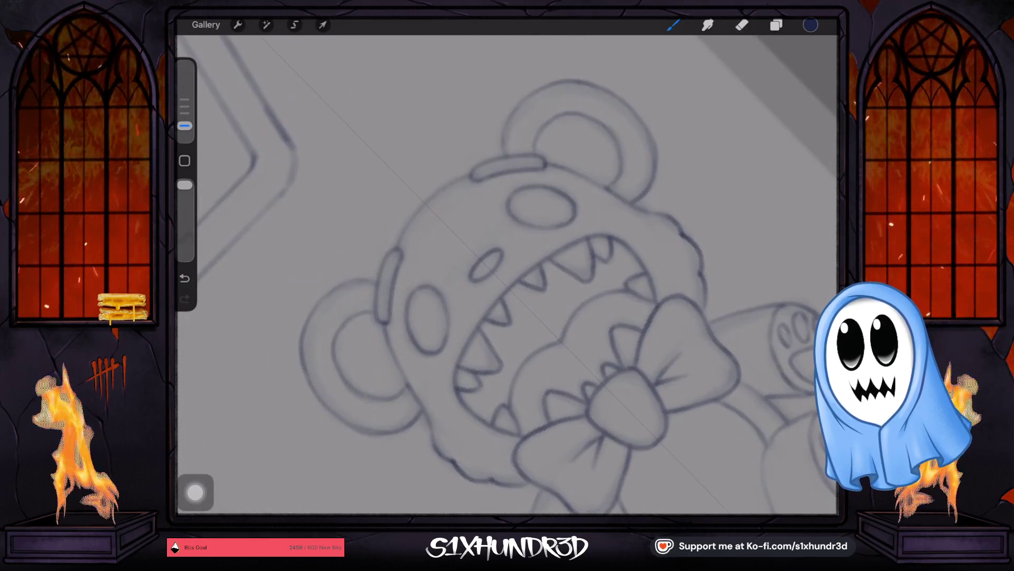
scroll(475, 301, down, 2)
scroll(475, 301, down, 2)
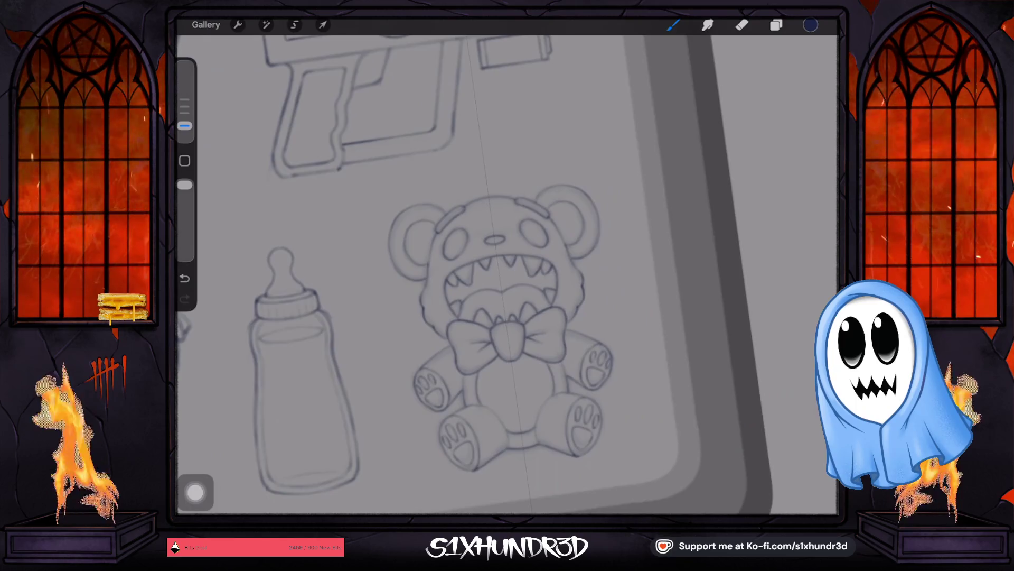
scroll(476, 301, down, 2)
scroll(475, 301, down, 1)
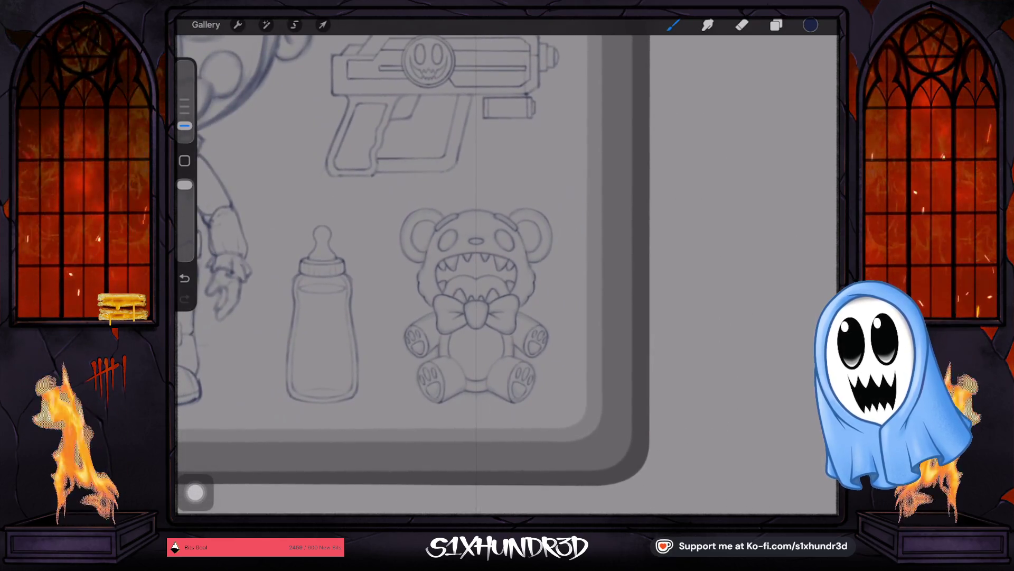
Show the Layers panel for the character sheet.
click(776, 24)
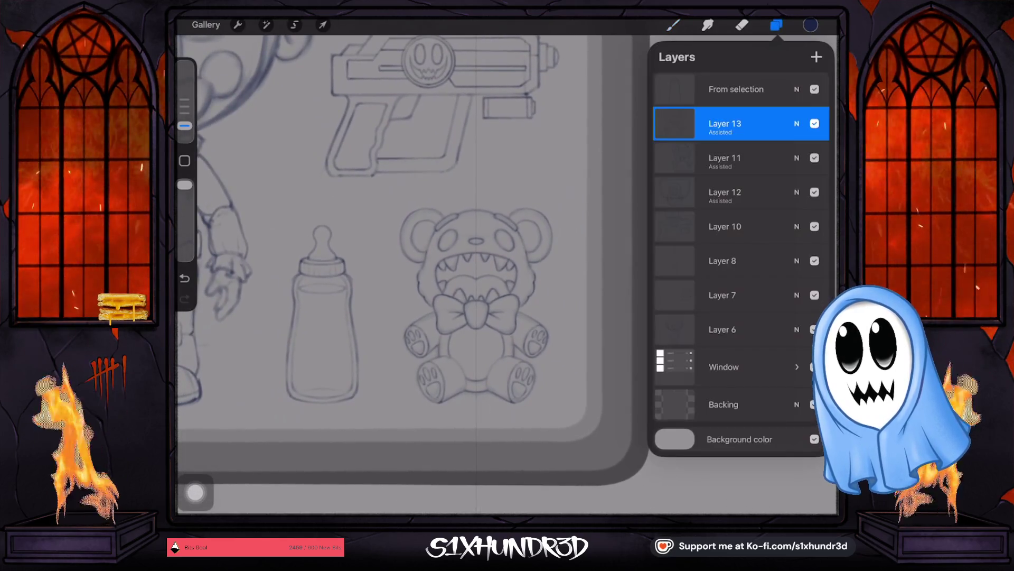
Check what Layer 11 holds by toggling its visibility, then delete it.
click(814, 158)
click(814, 157)
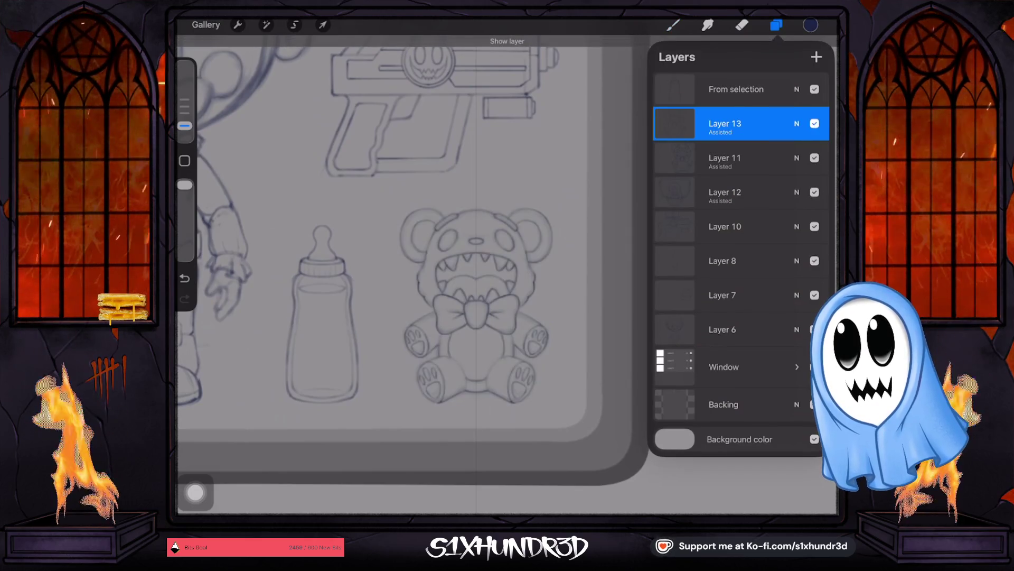
click(725, 158)
drag(761, 158, 682, 158)
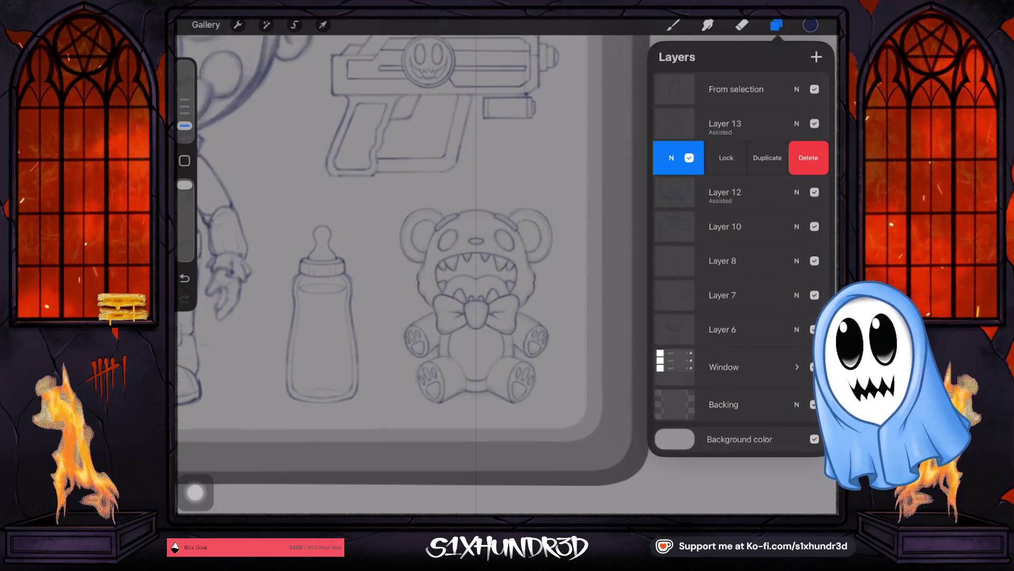
click(808, 158)
Duplicate Layer 13 and combine the copy back down into a single Layer 13.
click(725, 123)
drag(762, 123, 682, 124)
click(766, 123)
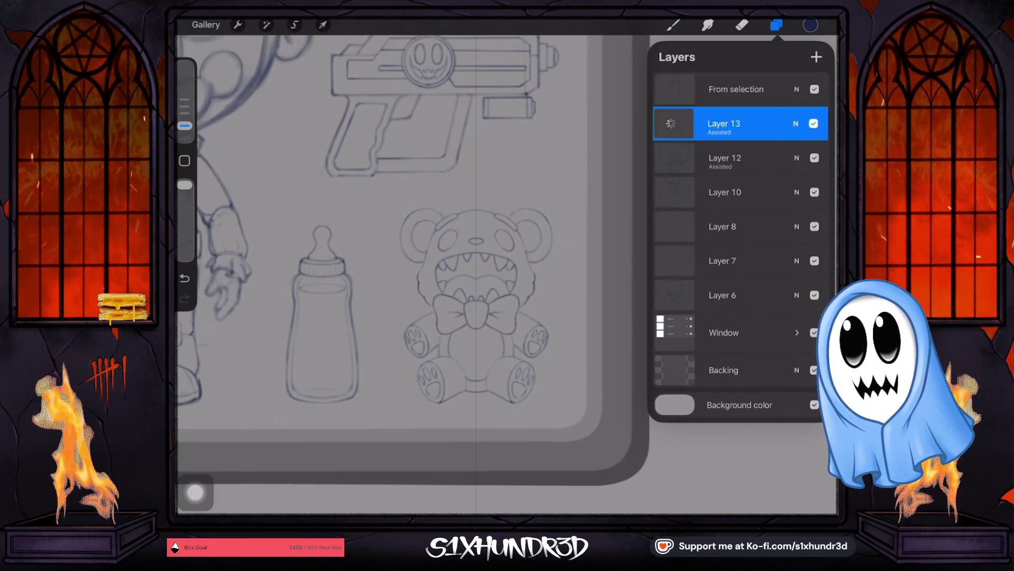
click(814, 122)
click(814, 123)
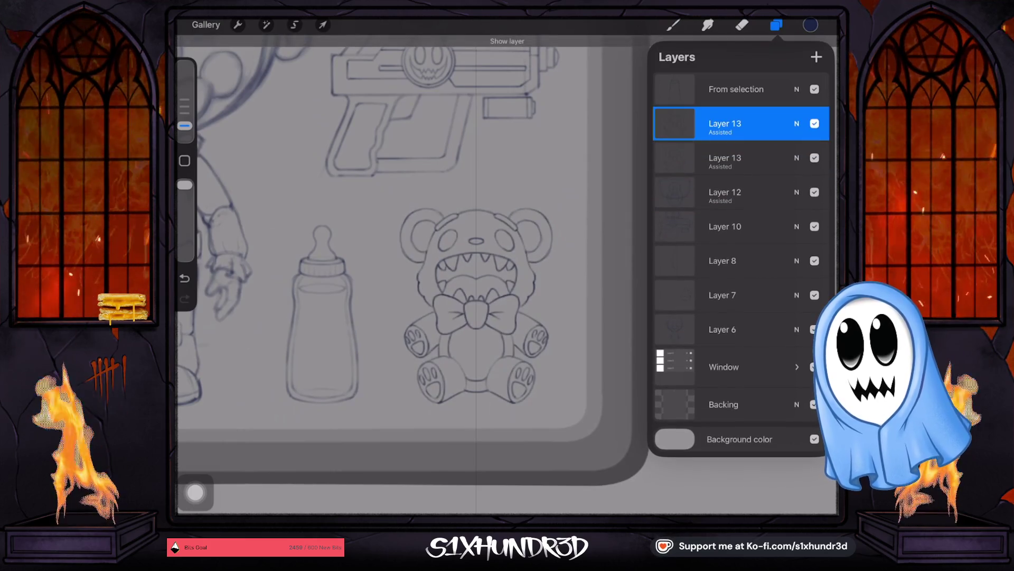
click(726, 123)
click(589, 260)
scroll(413, 261, down, 3)
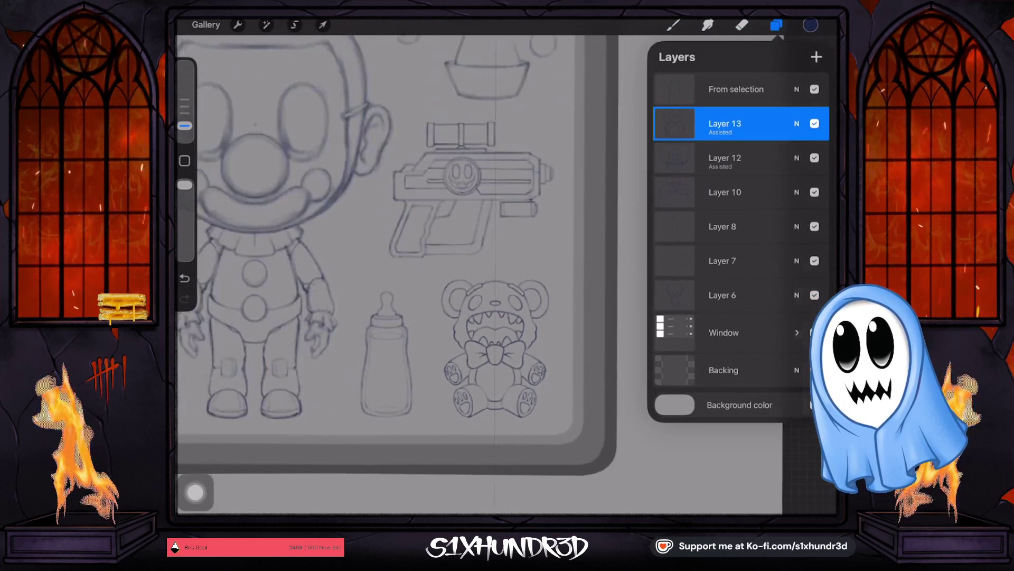
scroll(412, 262, down, 3)
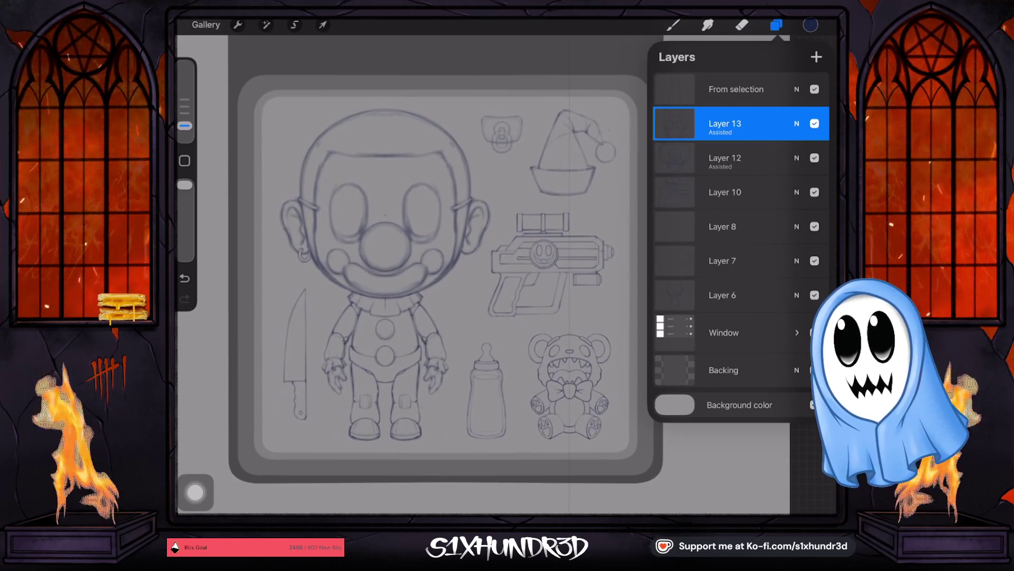
click(776, 25)
scroll(474, 317, down, 2)
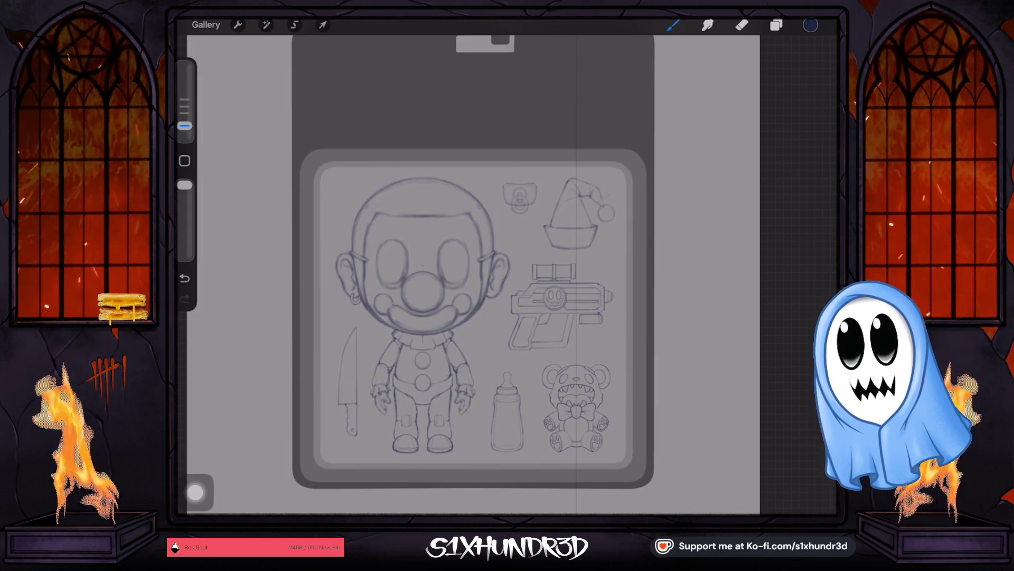
scroll(476, 273, up, 2)
scroll(475, 273, up, 1)
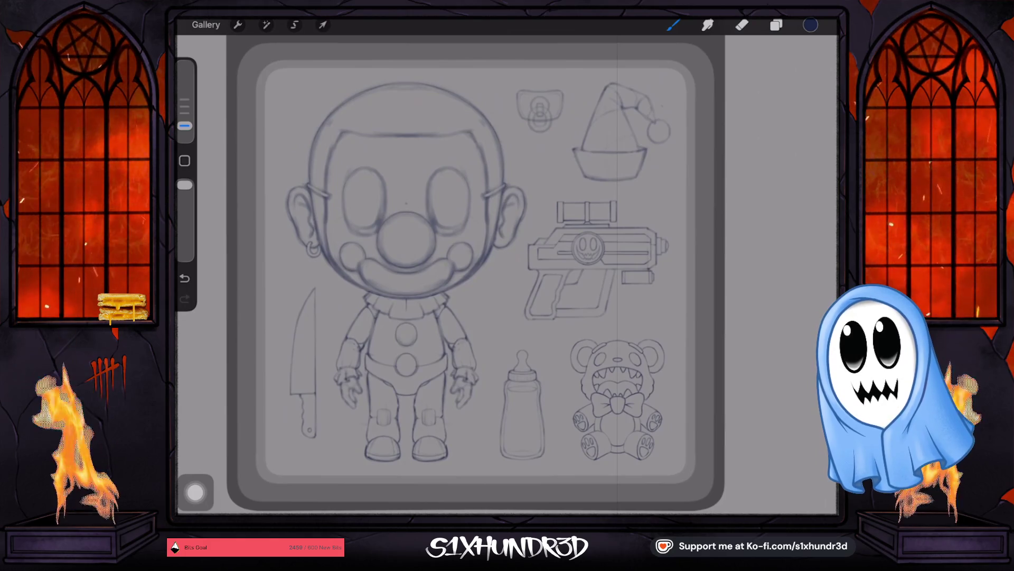
scroll(475, 274, down, 2)
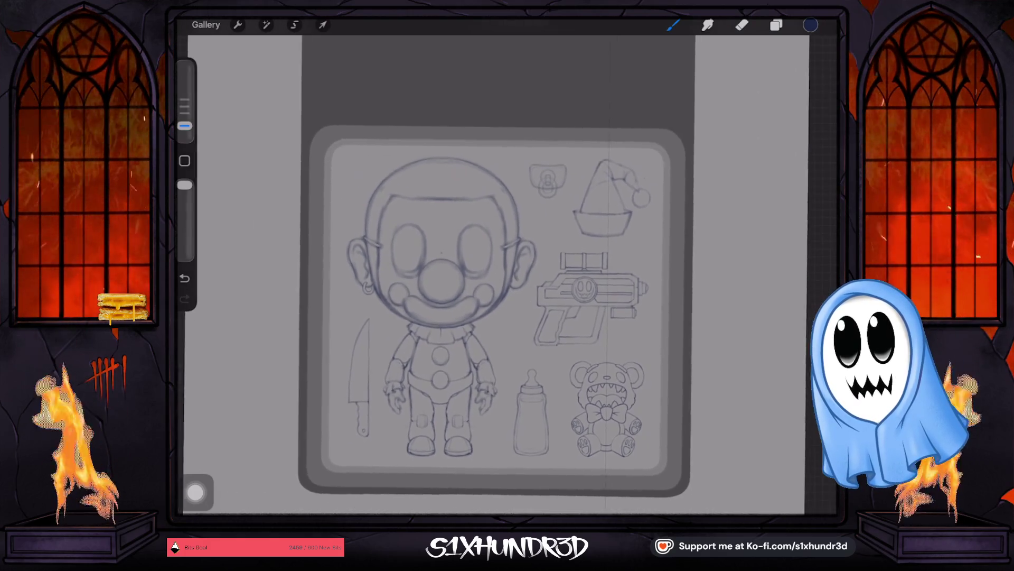
scroll(476, 273, down, 2)
scroll(475, 274, down, 1)
scroll(467, 293, down, 1)
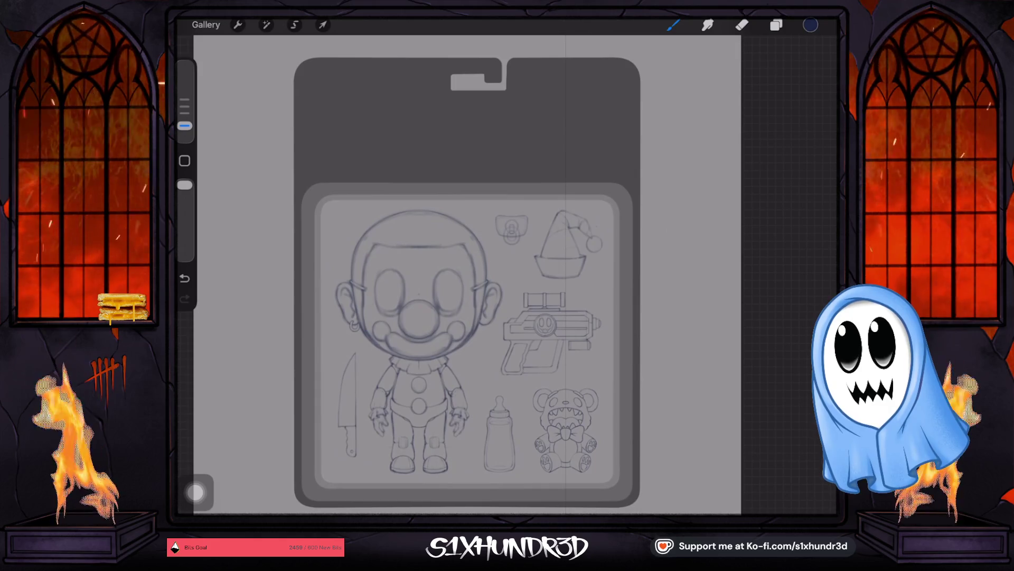
scroll(475, 278, up, 2)
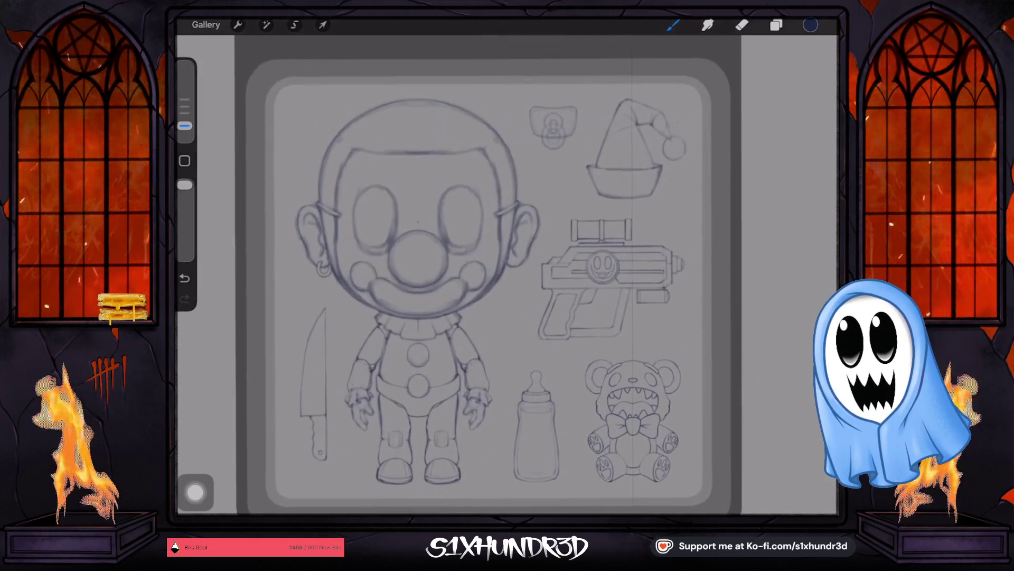
scroll(476, 277, up, 1)
scroll(476, 278, up, 1)
scroll(476, 277, up, 1)
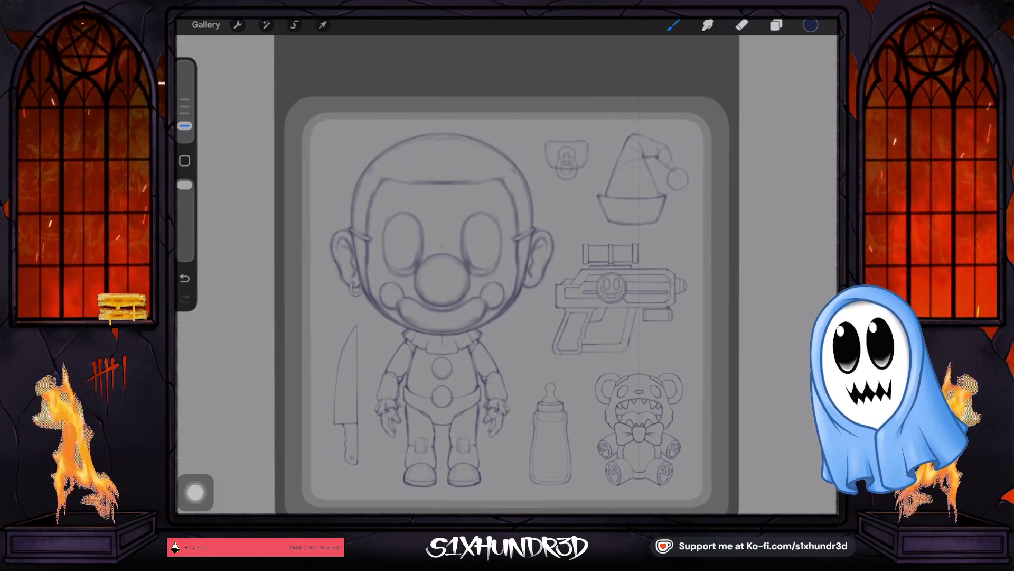
Reopen the Layers panel after reviewing the whole sheet.
click(776, 24)
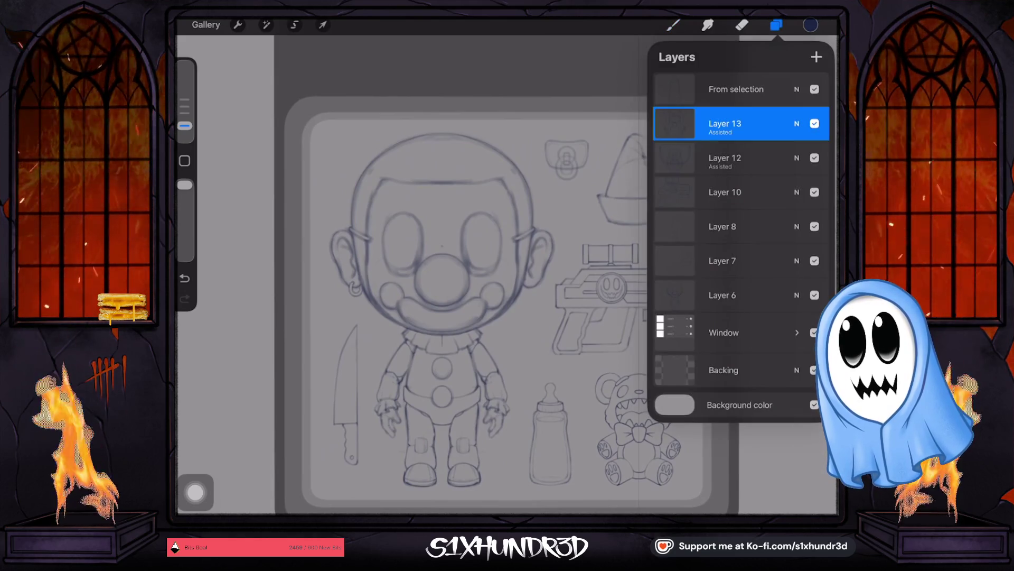
Make Layer 6 the working layer and toggle its visibility to check its contents.
click(723, 295)
click(815, 295)
click(814, 295)
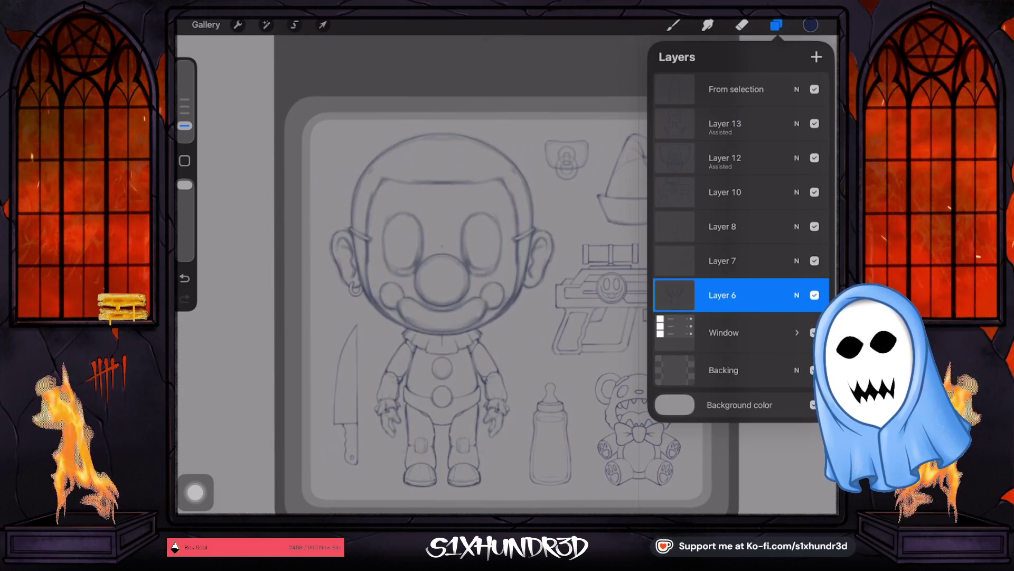
click(323, 25)
Review the symmetry settings in the Drawing Guide editor via Actions > Canvas, then finish.
click(237, 25)
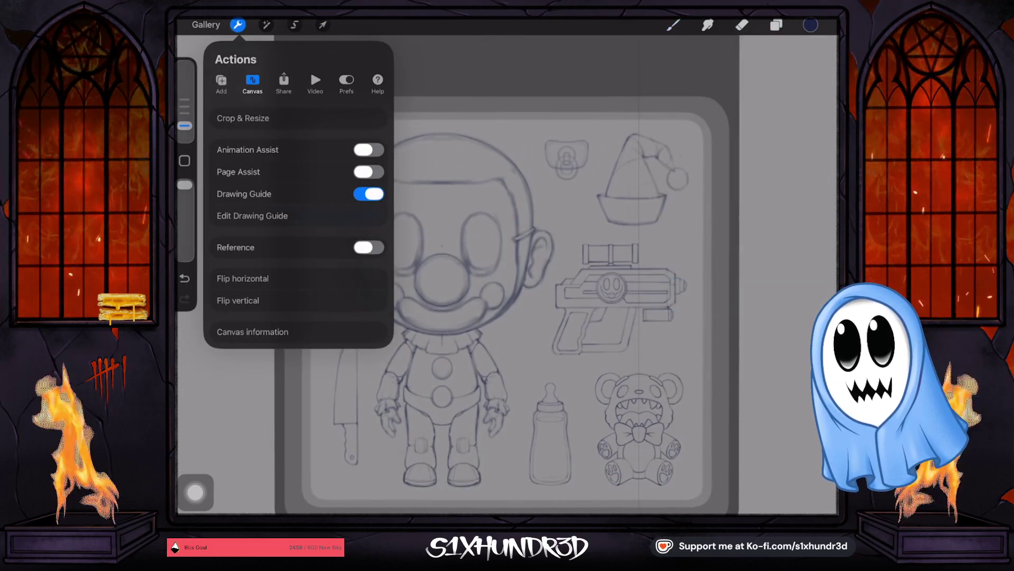
click(253, 216)
scroll(486, 345, up, 1)
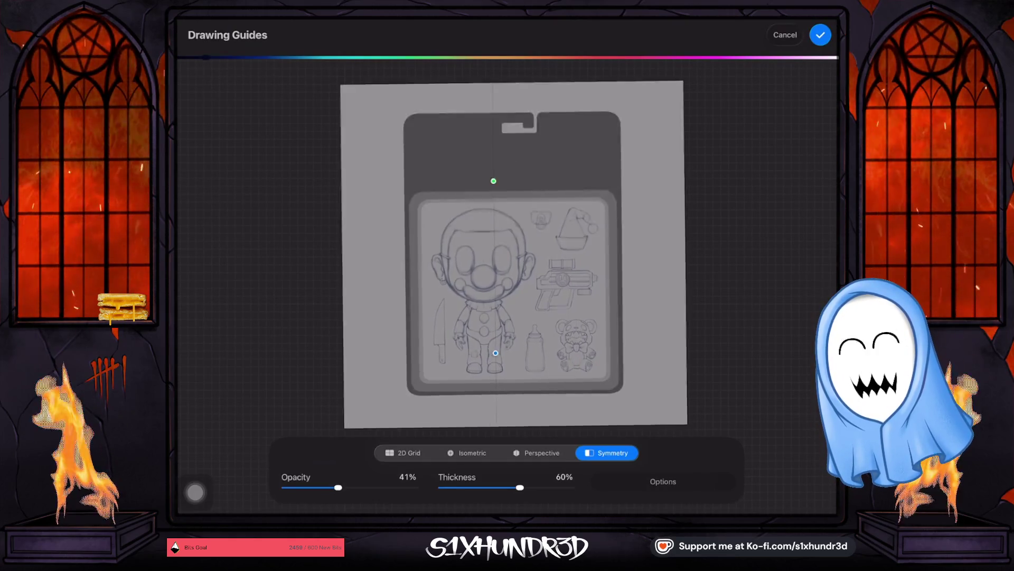
scroll(487, 346, up, 3)
scroll(487, 346, up, 3)
scroll(487, 345, up, 2)
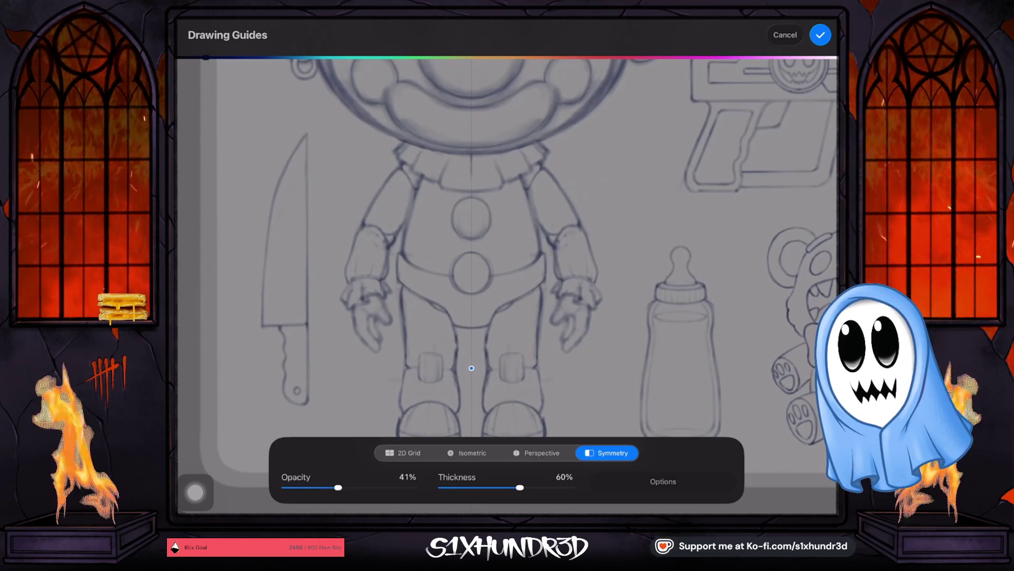
click(821, 35)
scroll(443, 286, down, 3)
click(673, 25)
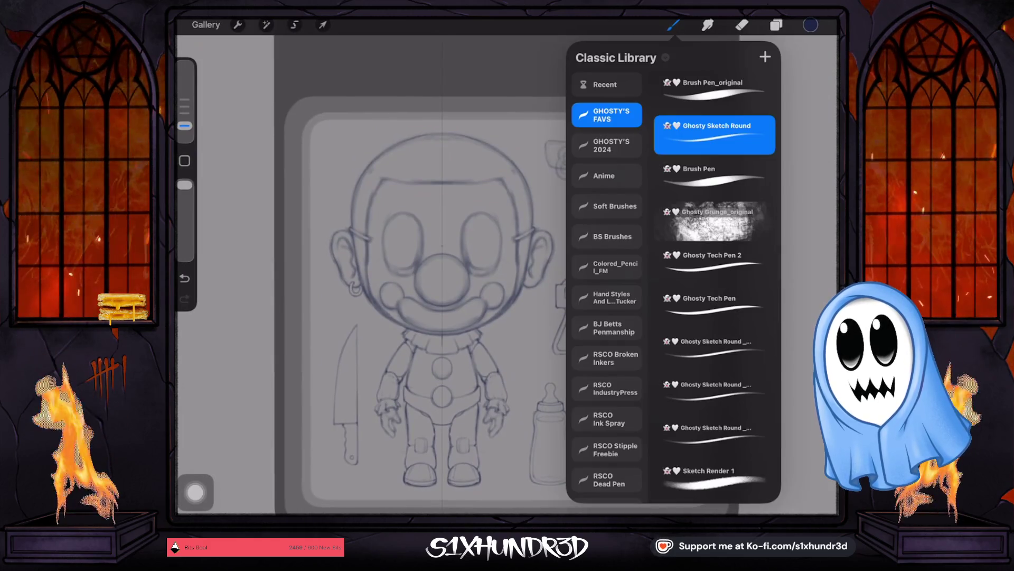
Keep the current brush and undo/redo the last stroke to compare.
click(672, 24)
scroll(418, 314, up, 3)
scroll(417, 314, up, 1)
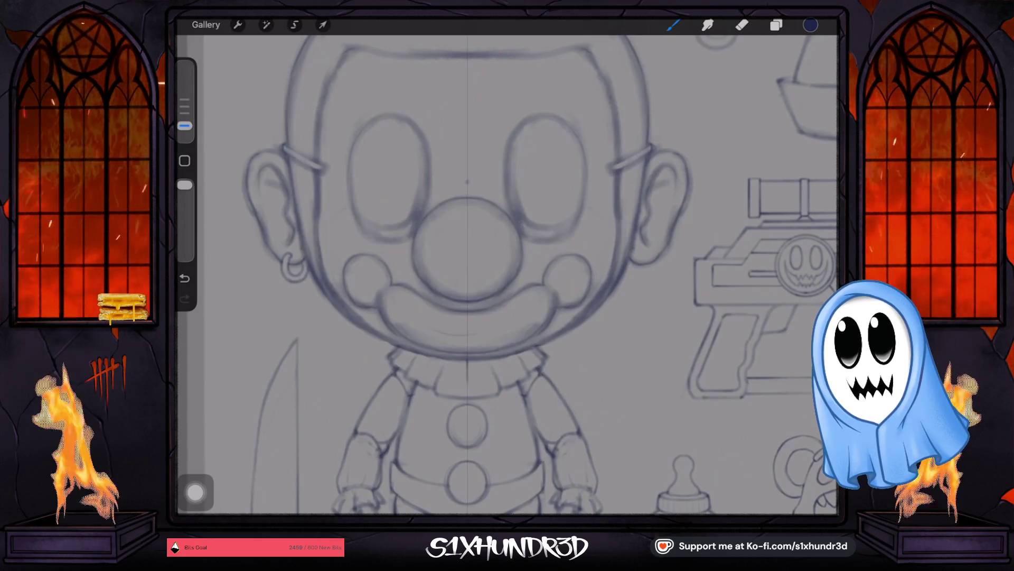
key(ctrl+z)
key(ctrl+z)
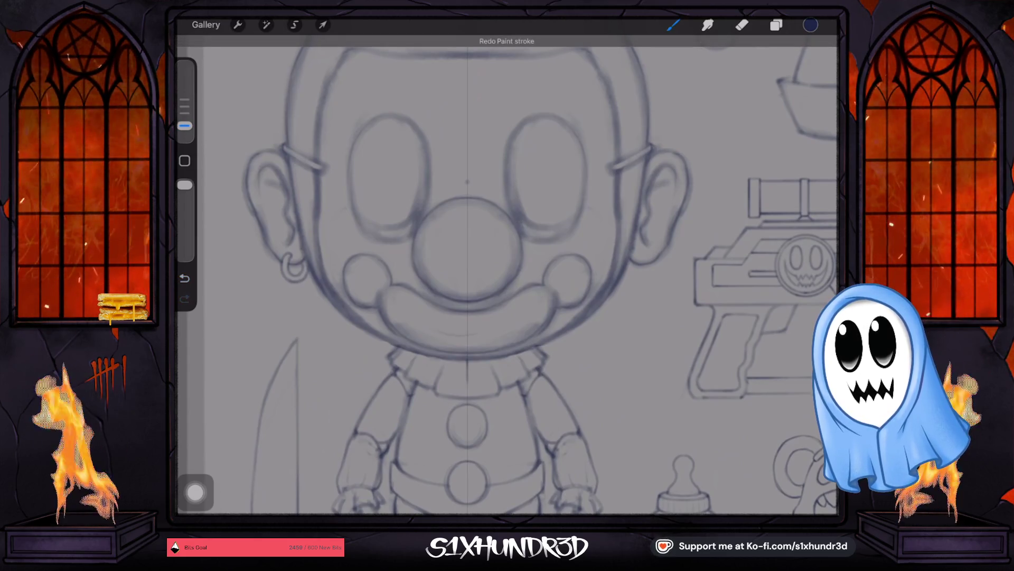
key(ctrl+z)
Turn on Drawing Assist for Layer 6 and make the brush slightly larger.
key(l)
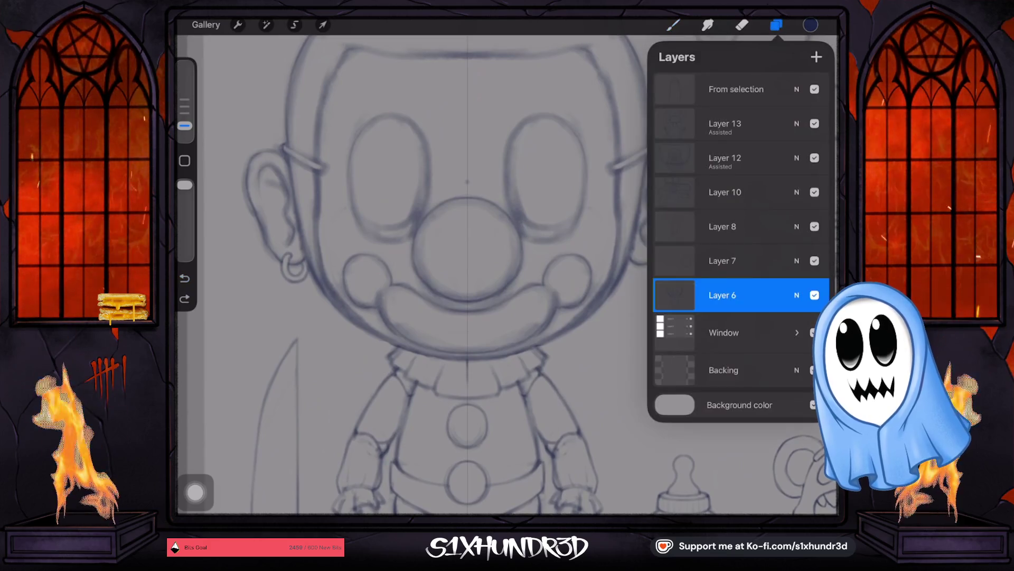
click(722, 295)
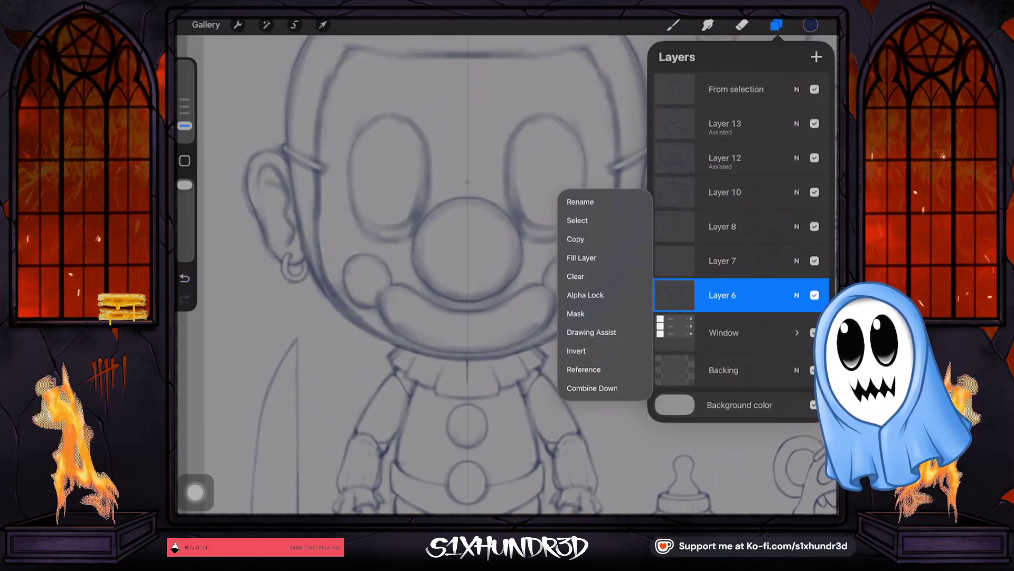
click(590, 333)
click(673, 24)
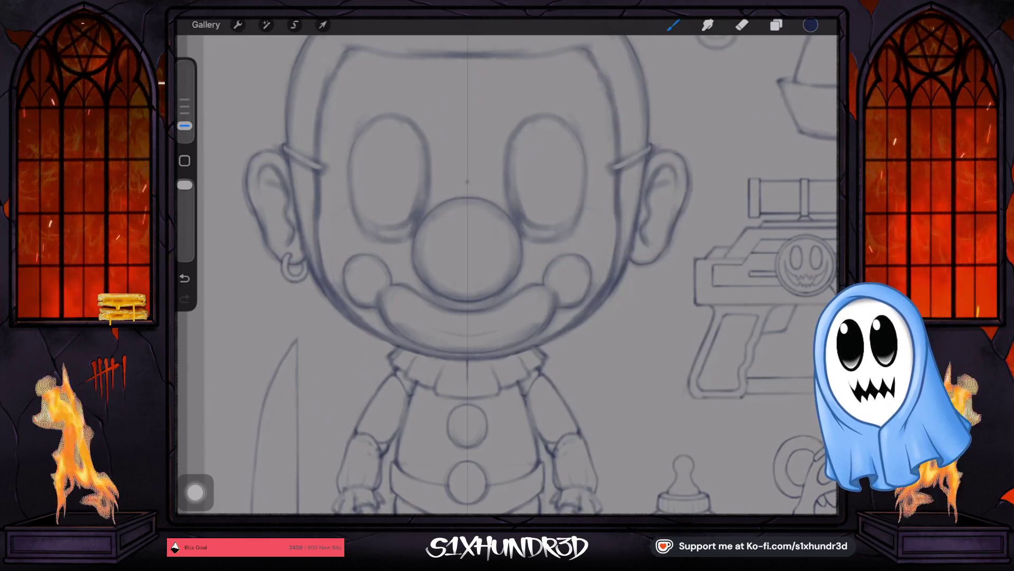
drag(185, 126, 185, 121)
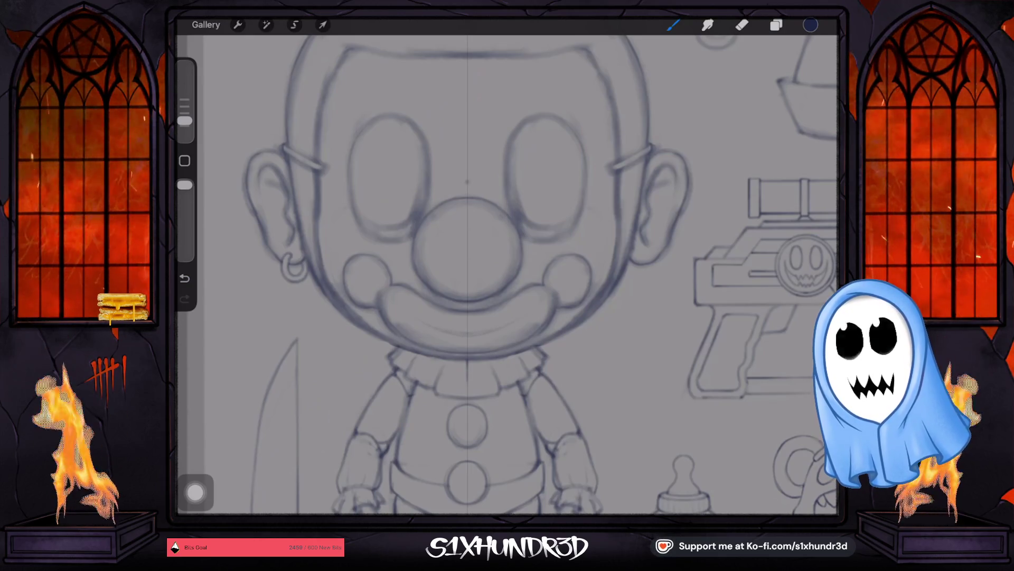
scroll(507, 275, up, 2)
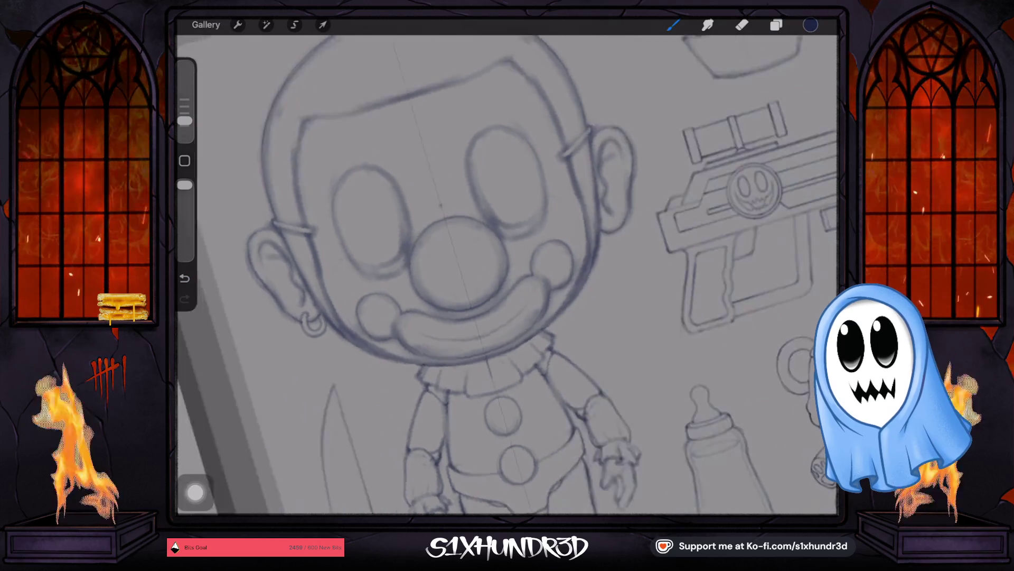
scroll(507, 275, down, 1)
scroll(507, 275, up, 3)
Undo and restore the last paint stroke on the clown's face, then show the layers.
key(ctrl+z)
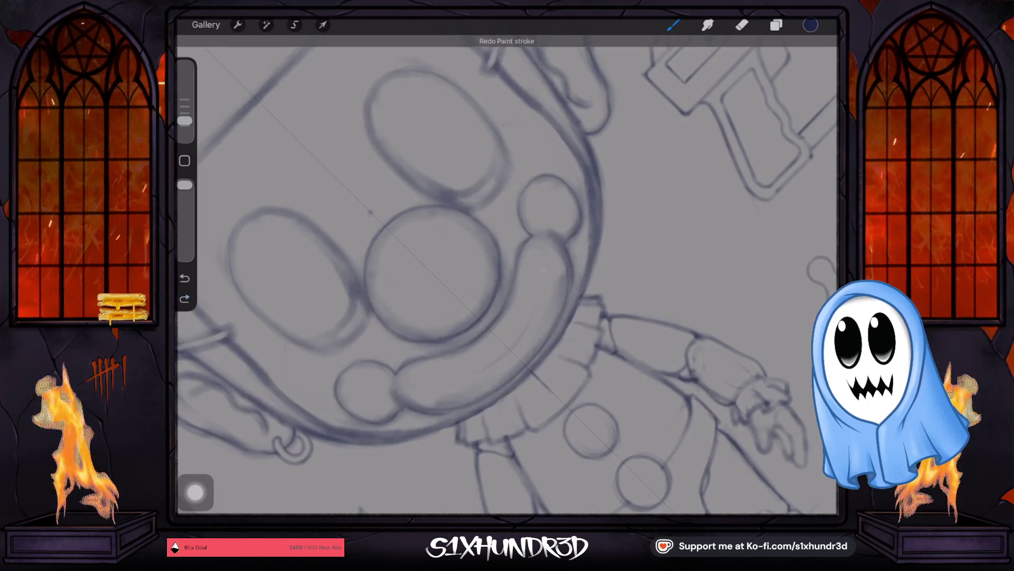
key(ctrl+z)
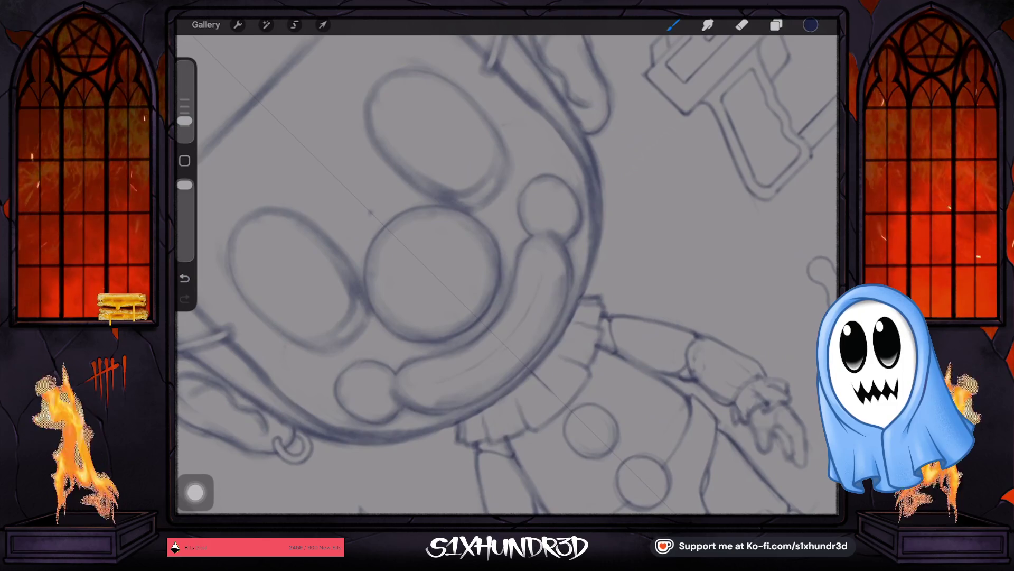
key(ctrl+z)
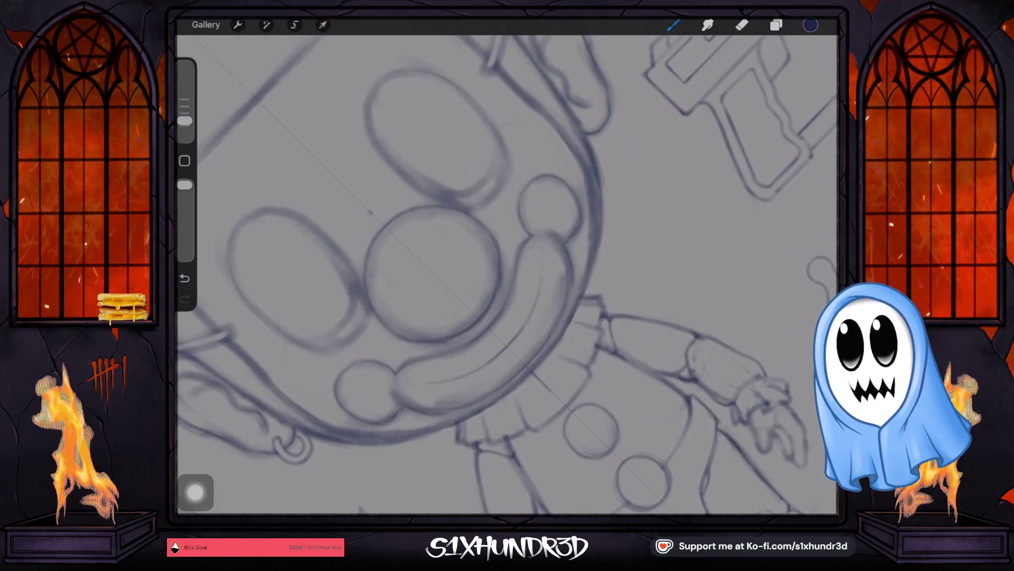
scroll(508, 275, down, 3)
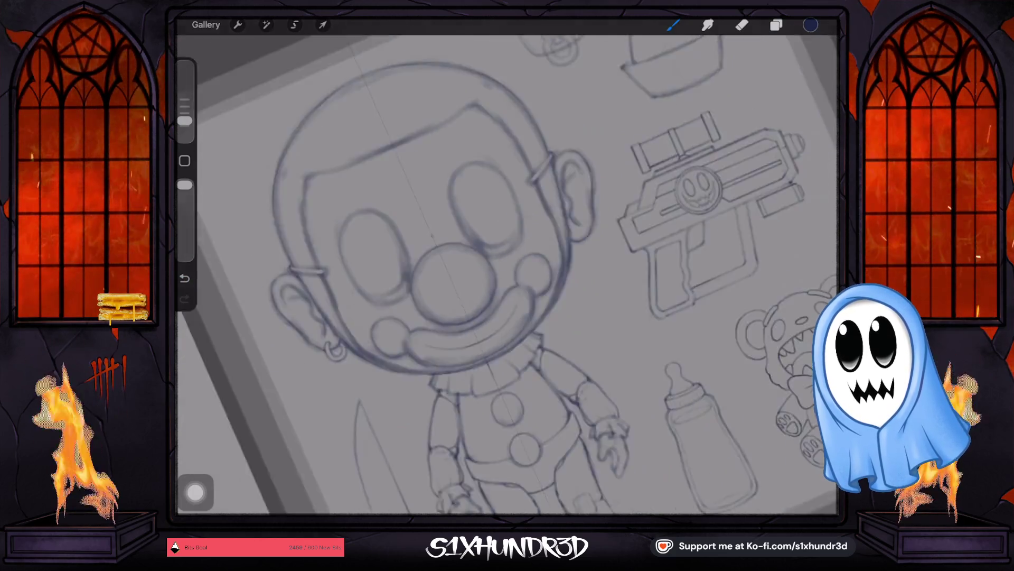
scroll(508, 275, down, 3)
scroll(507, 274, down, 2)
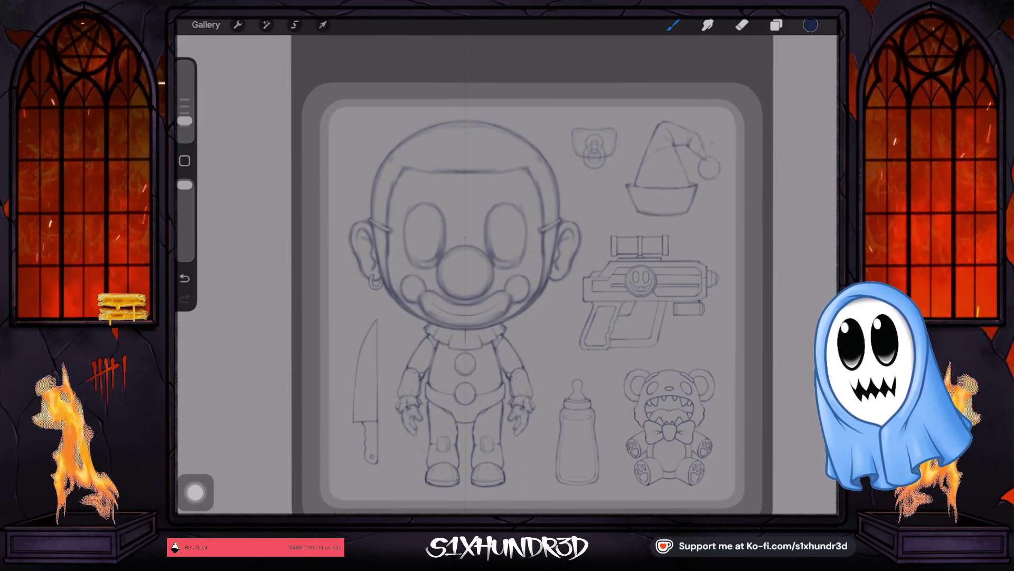
scroll(534, 304, down, 1)
scroll(493, 275, up, 2)
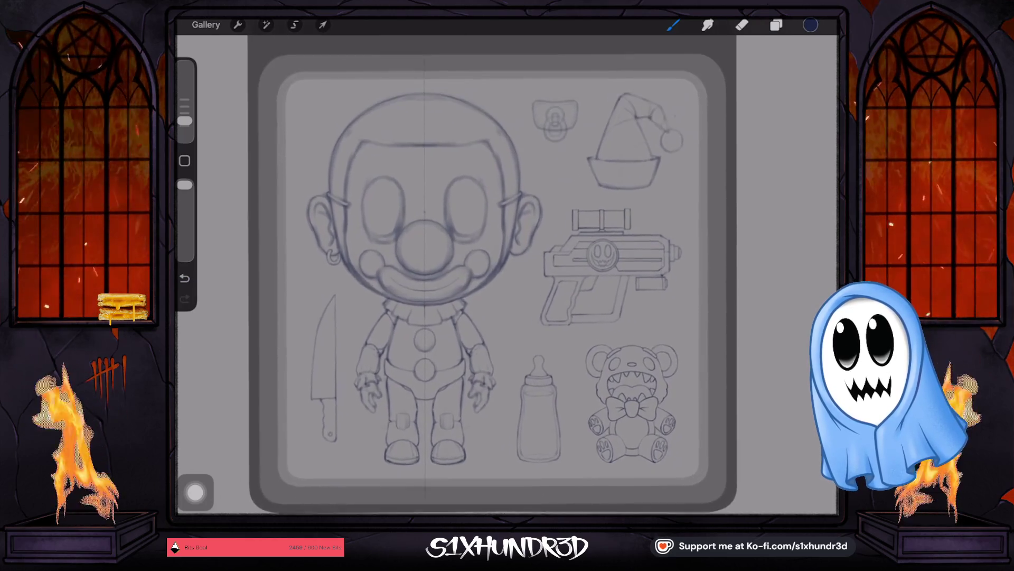
scroll(493, 275, up, 1)
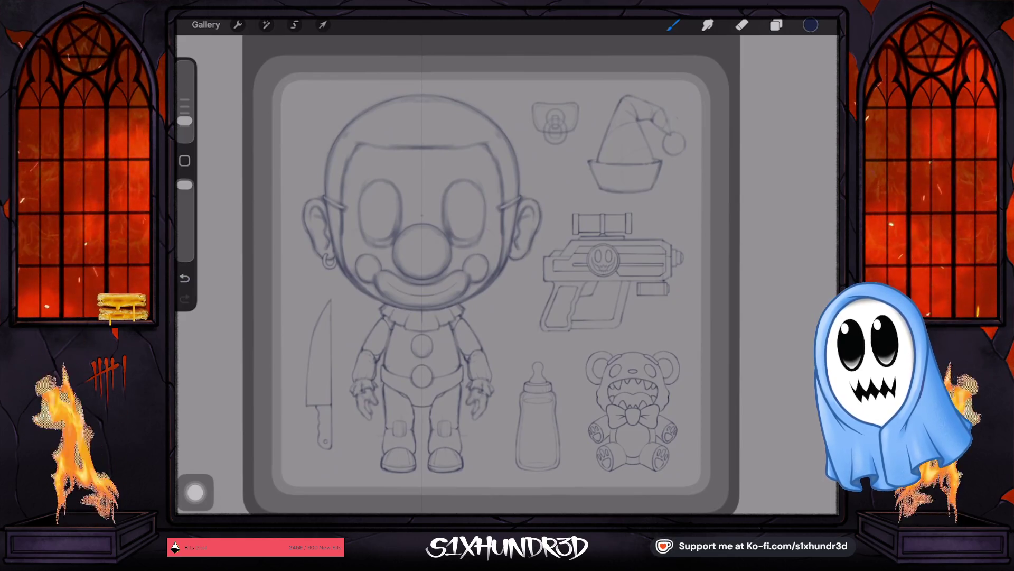
scroll(508, 277, down, 3)
scroll(507, 278, up, 1)
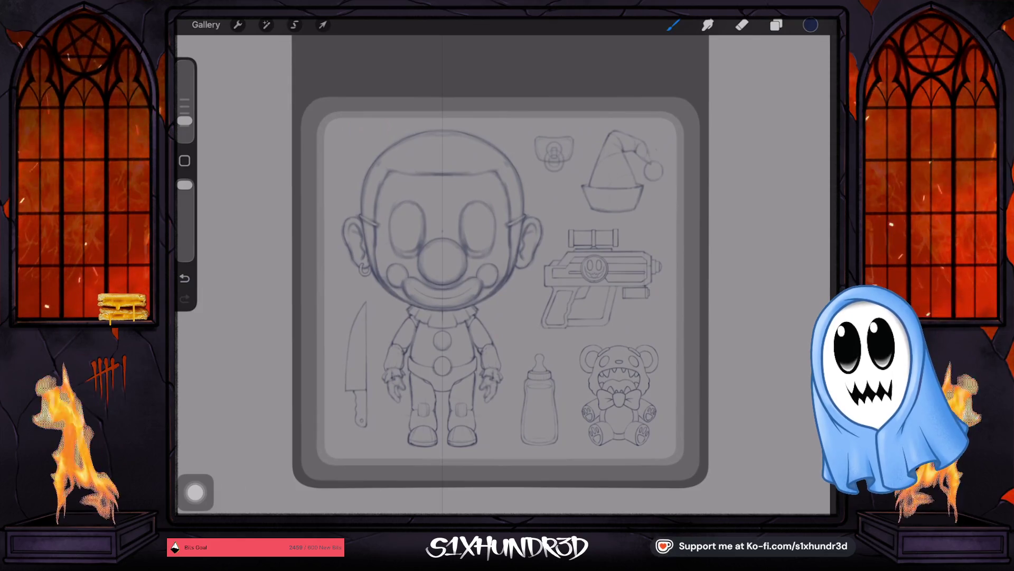
click(776, 25)
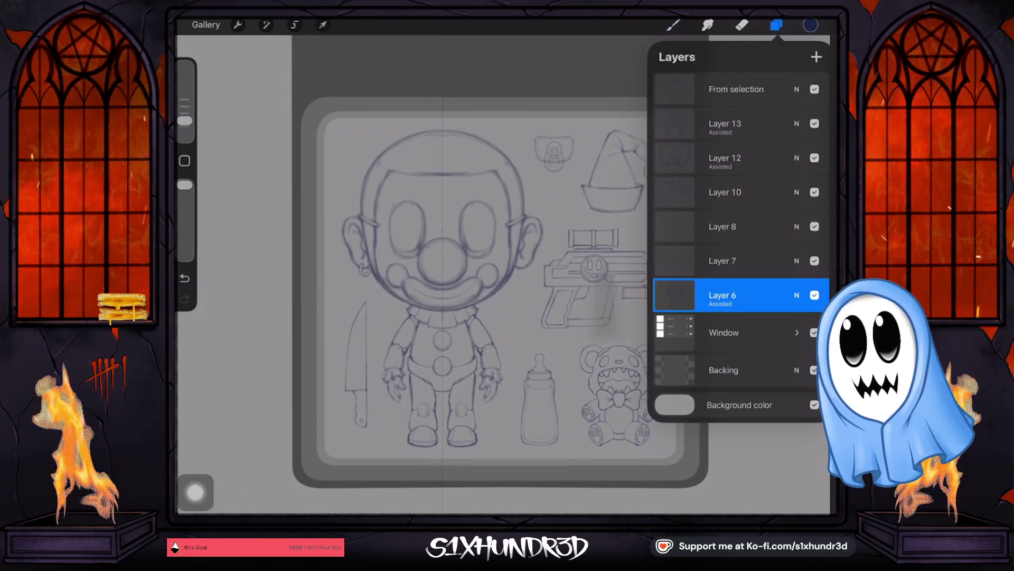
Turn off Drawing Assist for Layer 6 and return to the canvas.
click(722, 296)
click(594, 331)
click(675, 24)
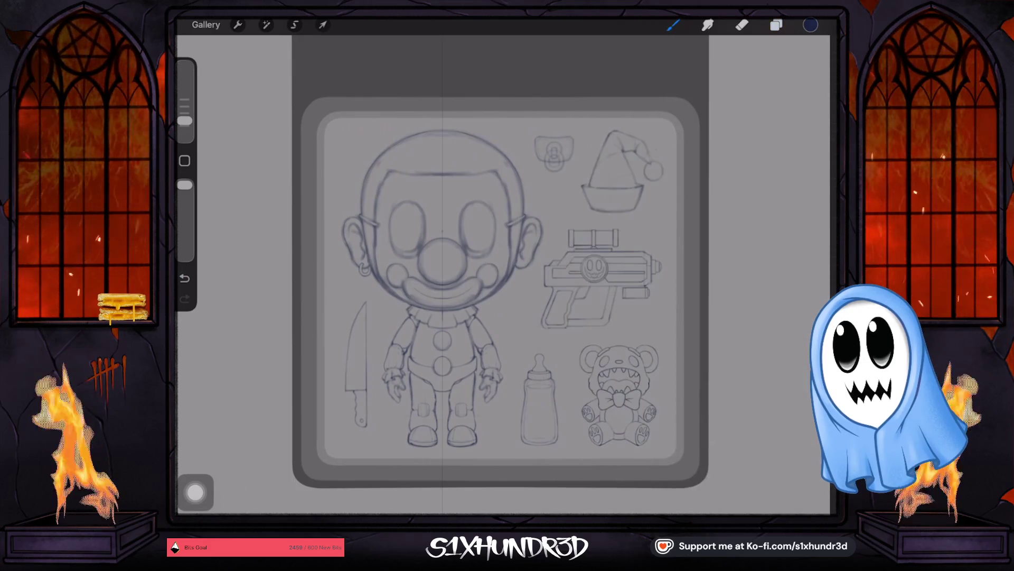
Raise the brush size to about 4% and draw a small notch into the clown's hairline.
drag(185, 121, 184, 112)
scroll(507, 277, up, 5)
scroll(507, 277, up, 2)
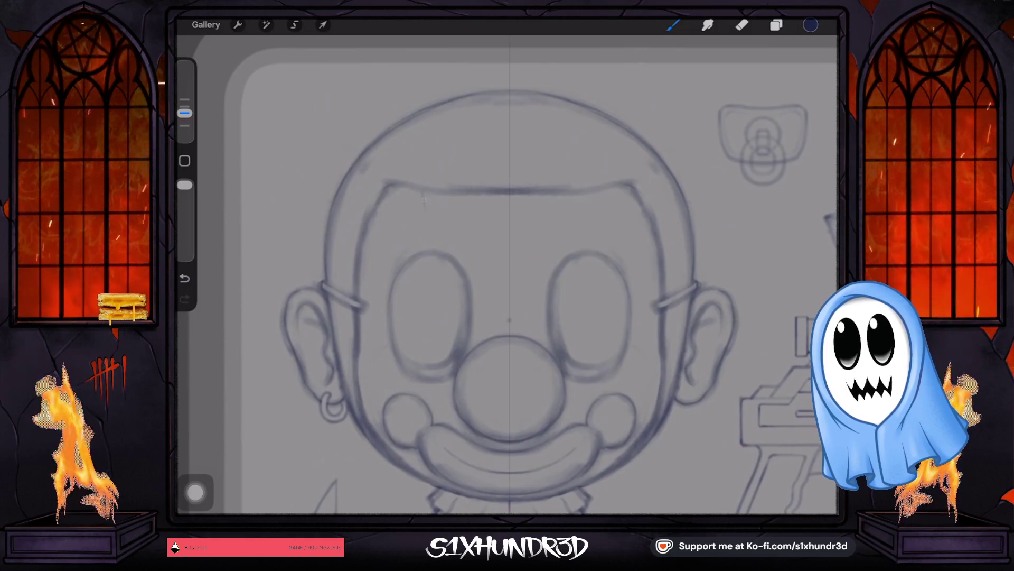
drag(185, 113, 185, 106)
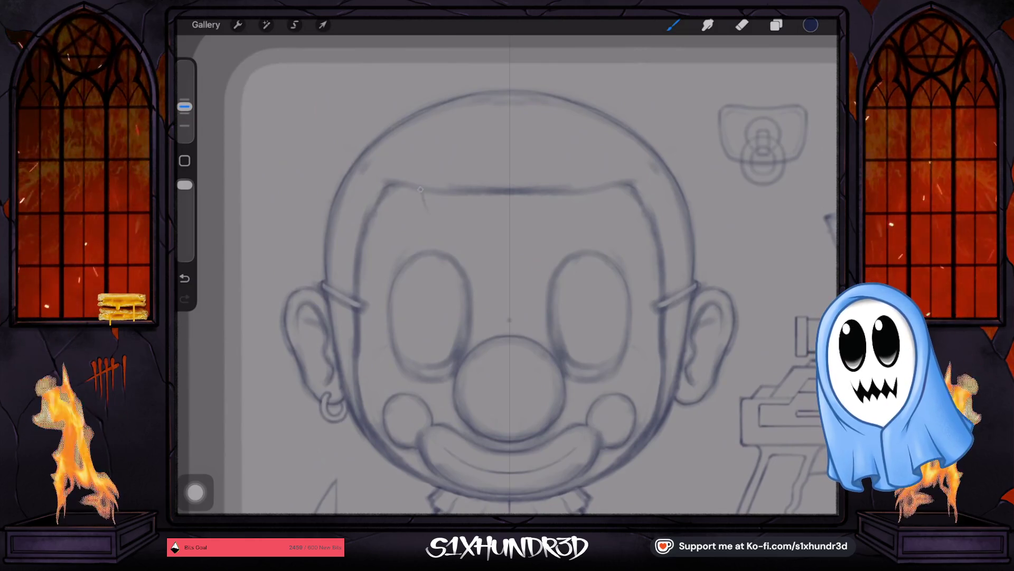
drag(420, 189, 434, 198)
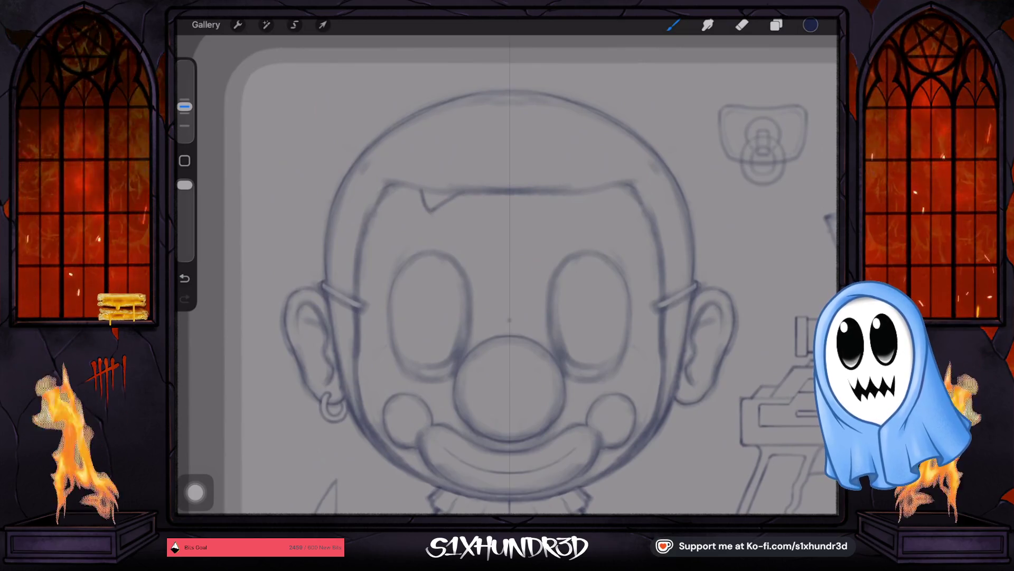
click(742, 25)
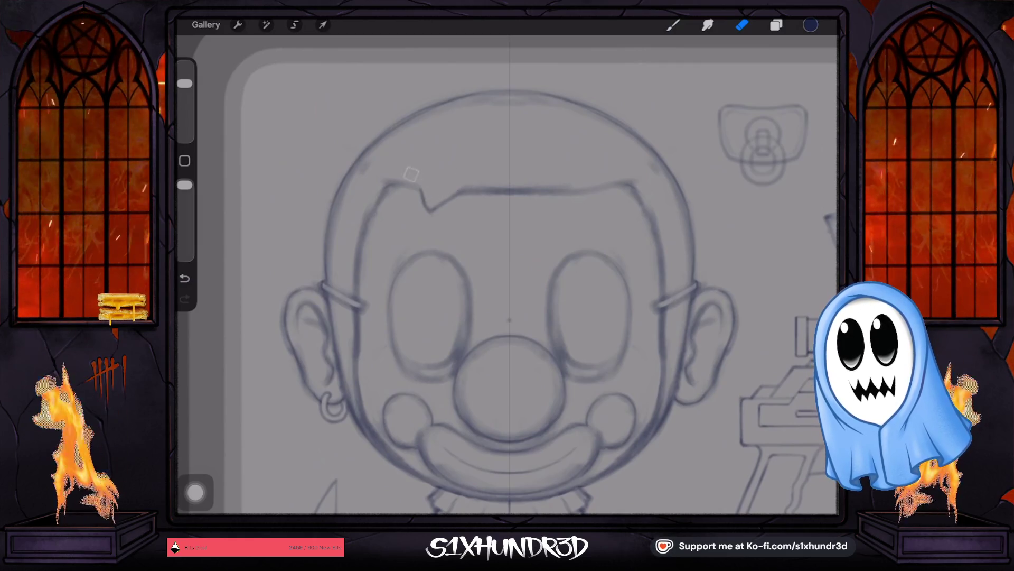
scroll(508, 301, down, 2)
scroll(507, 278, down, 3)
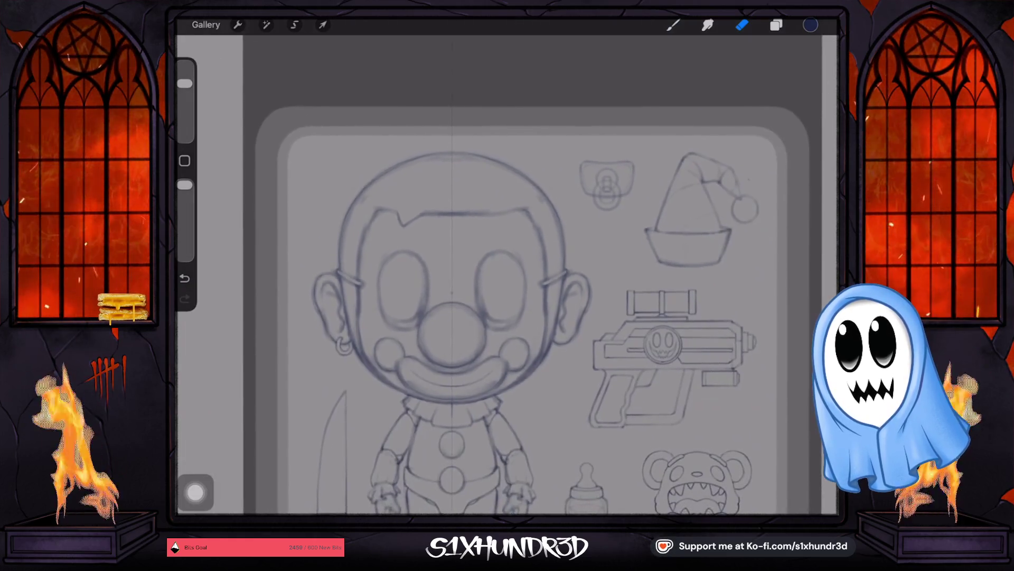
scroll(508, 278, down, 2)
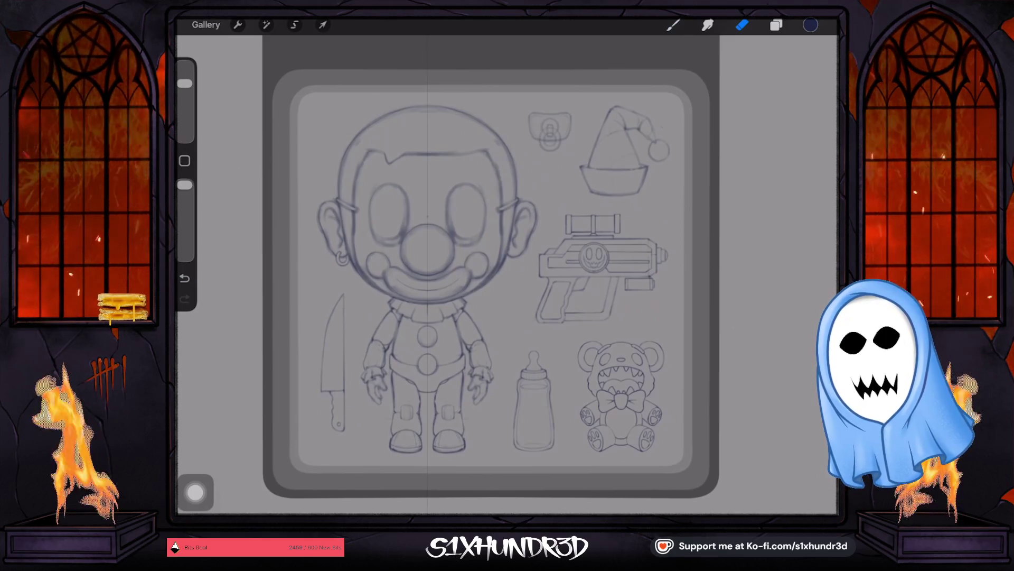
drag(491, 284, 491, 288)
scroll(492, 270, down, 3)
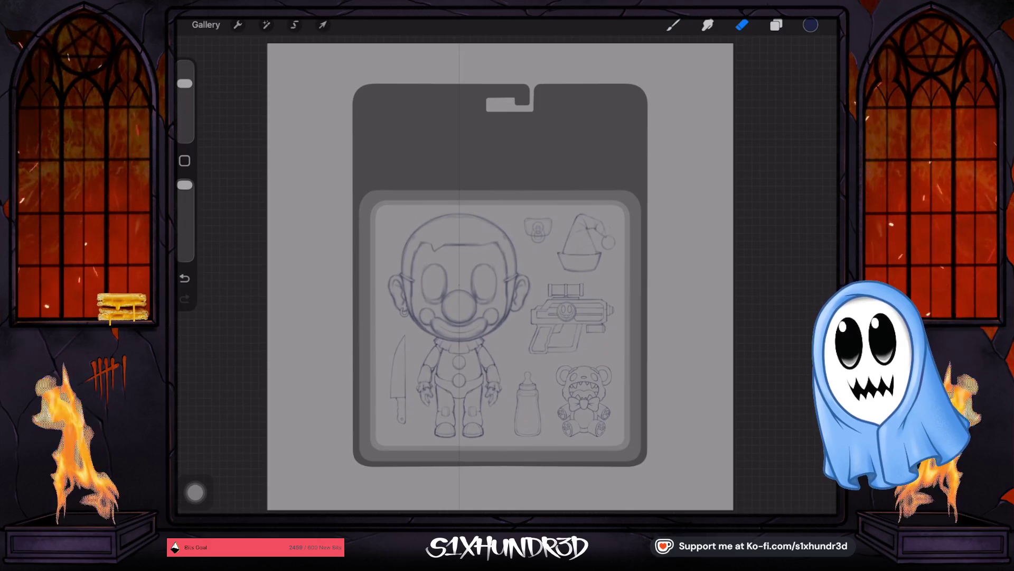
scroll(468, 400, up, 2)
scroll(469, 401, up, 2)
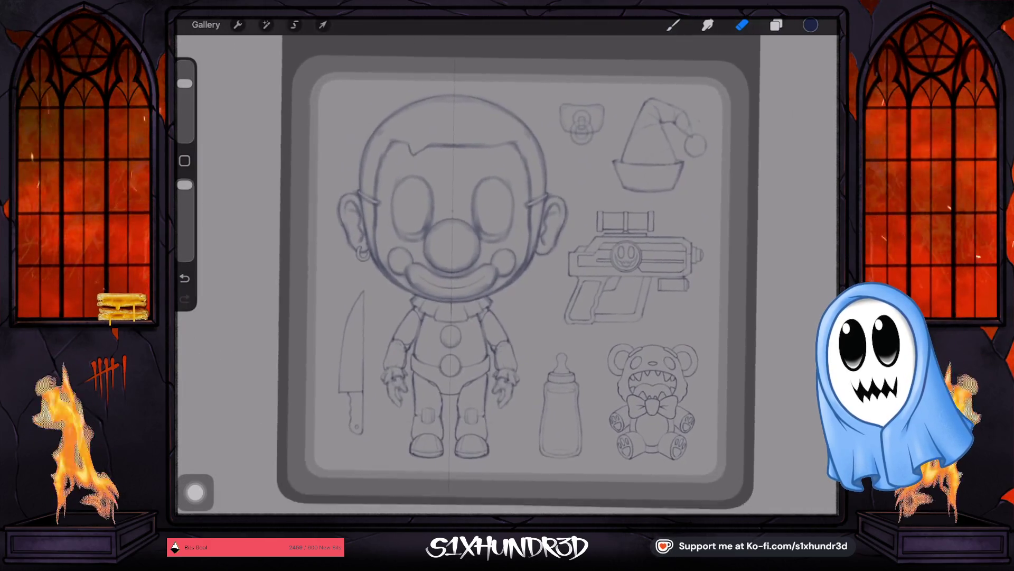
scroll(469, 401, up, 1)
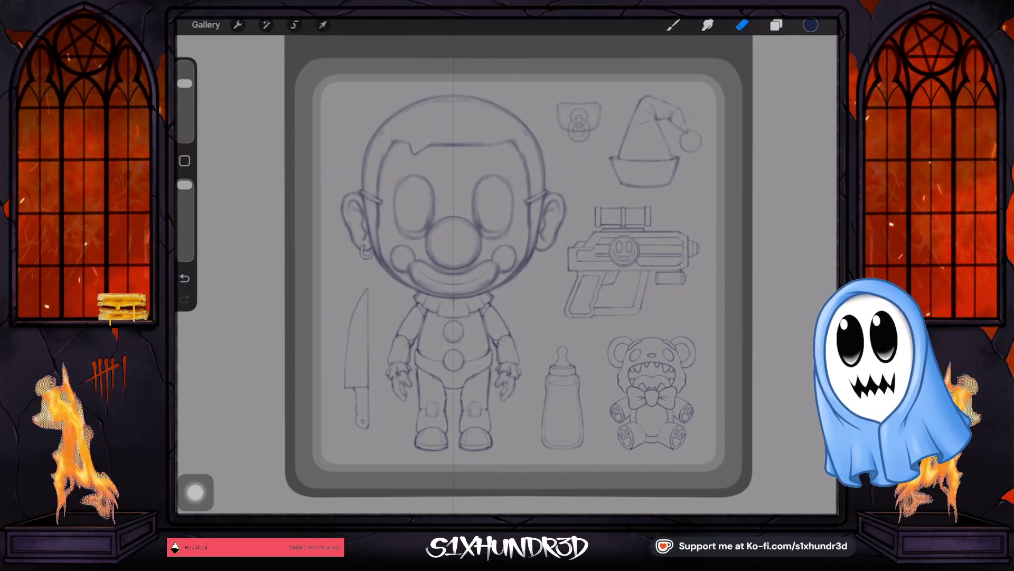
scroll(462, 275, up, 5)
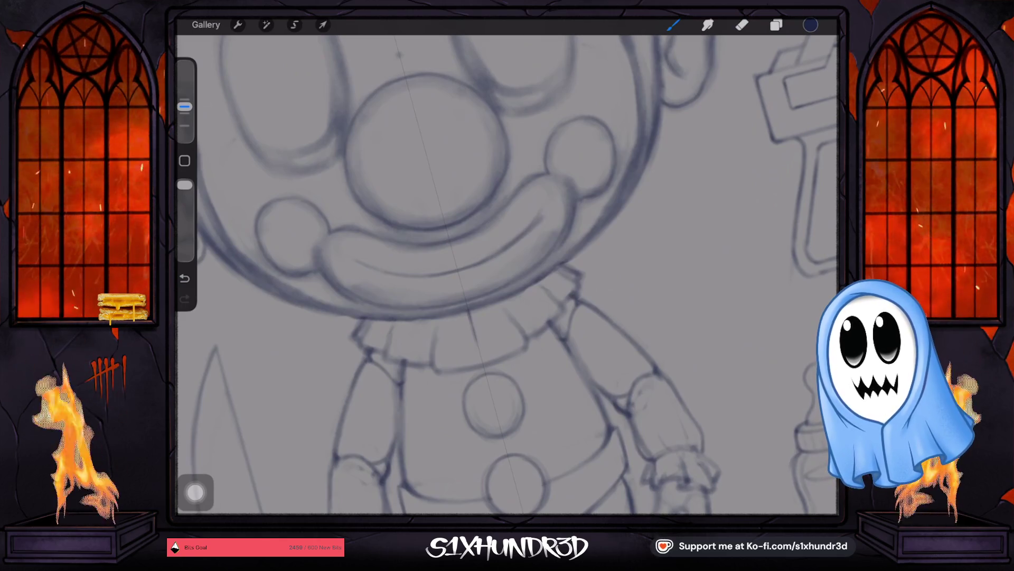
Turn Drawing Assist back on for Layer 6 from the Layers panel.
click(776, 25)
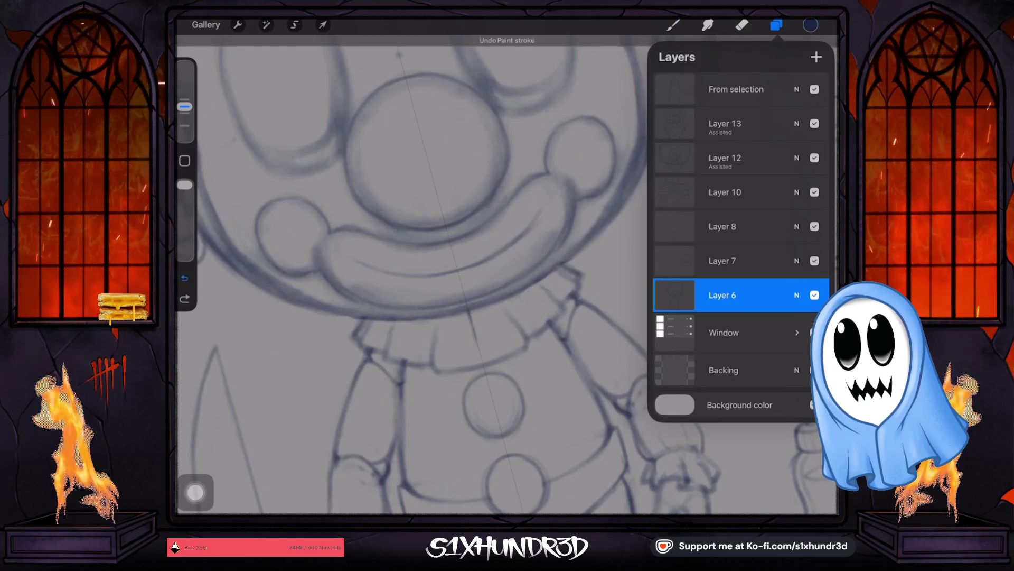
click(674, 295)
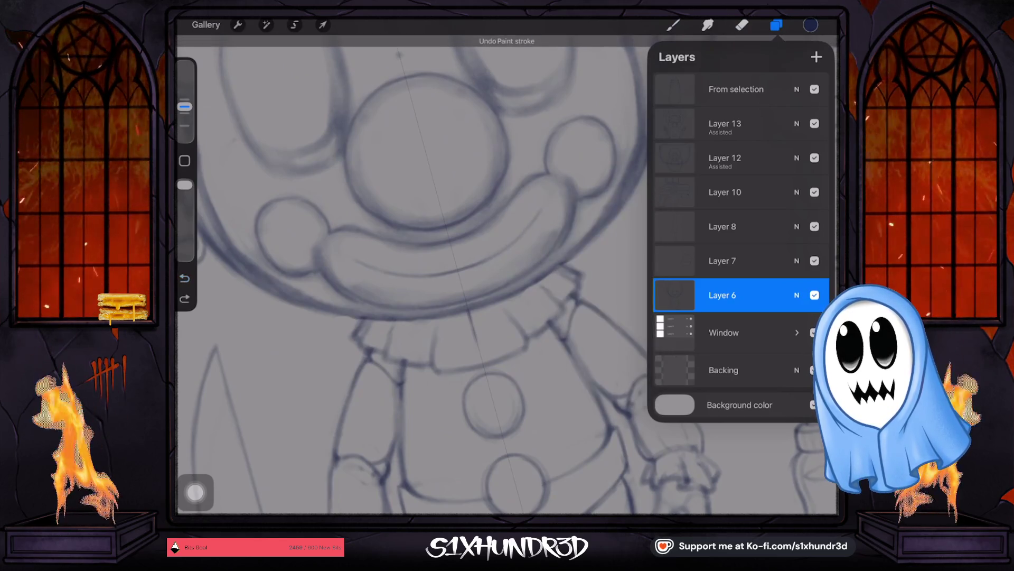
click(674, 295)
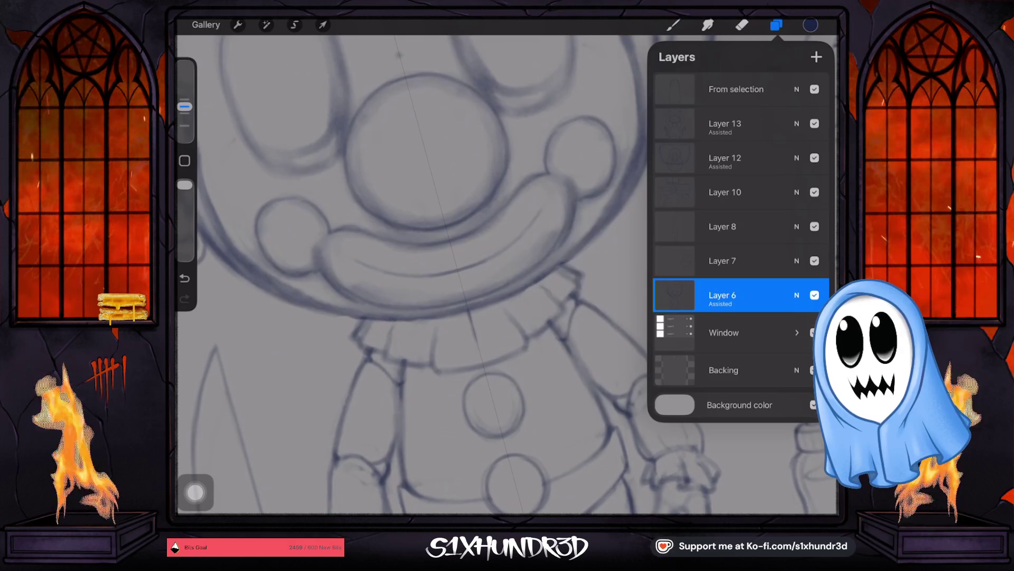
click(673, 24)
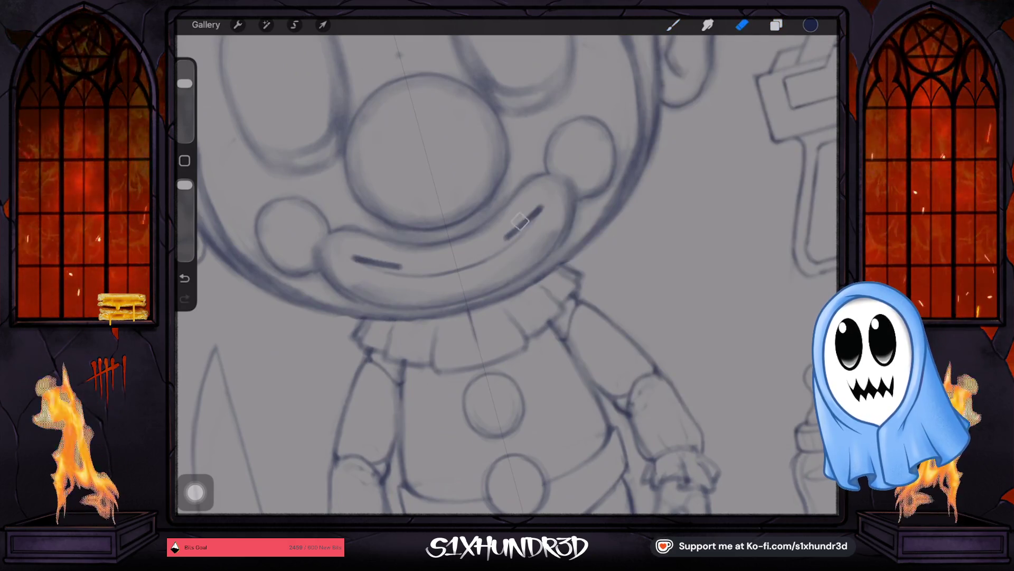
Undo the trial mouth stitch strokes and add a new Layer 13 above Layer 6.
key(ctrl+z)
key(ctrl+z)
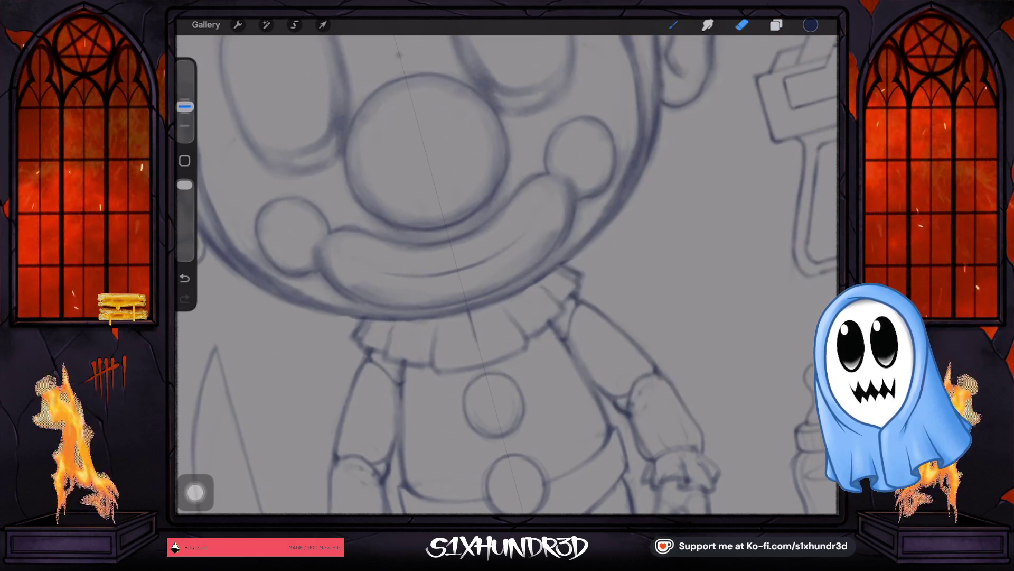
key(b)
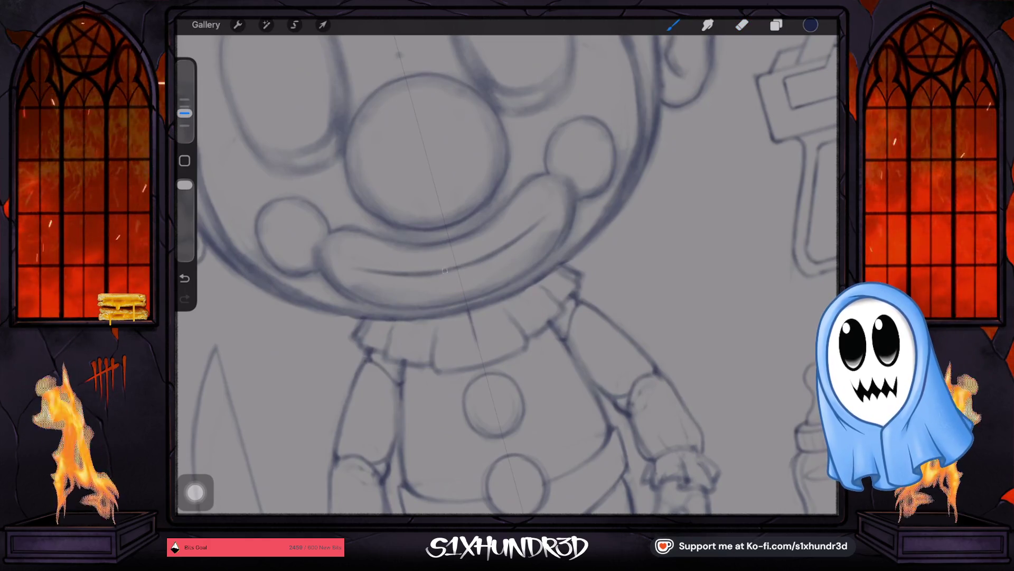
scroll(507, 275, down, 3)
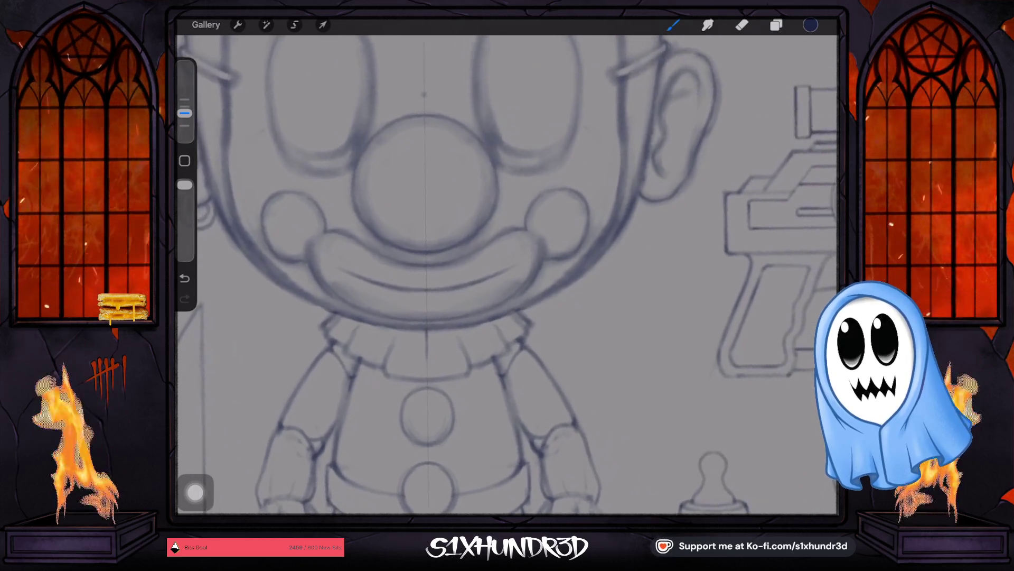
scroll(507, 276, down, 2)
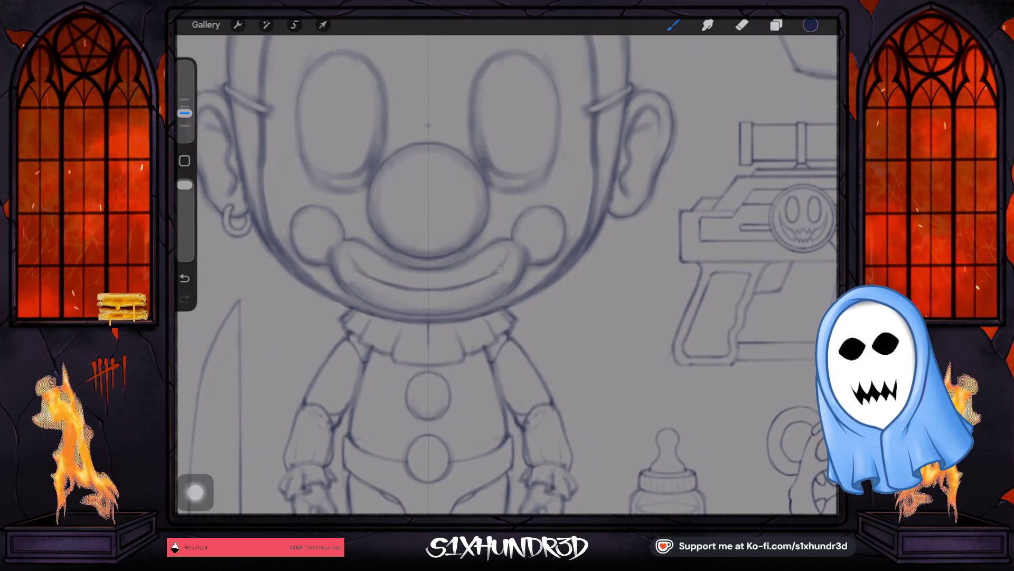
key(ctrl+z)
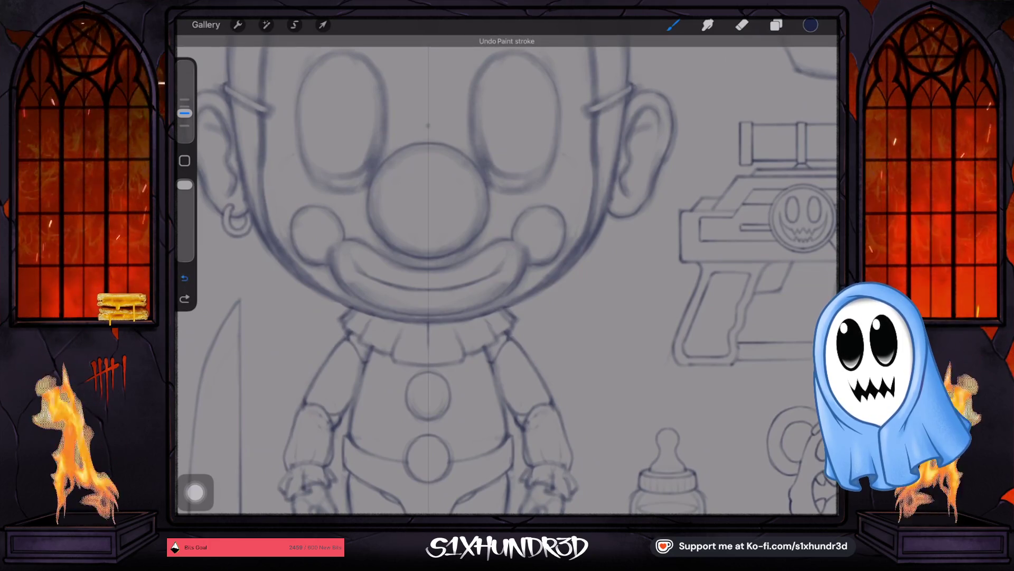
click(776, 24)
click(819, 49)
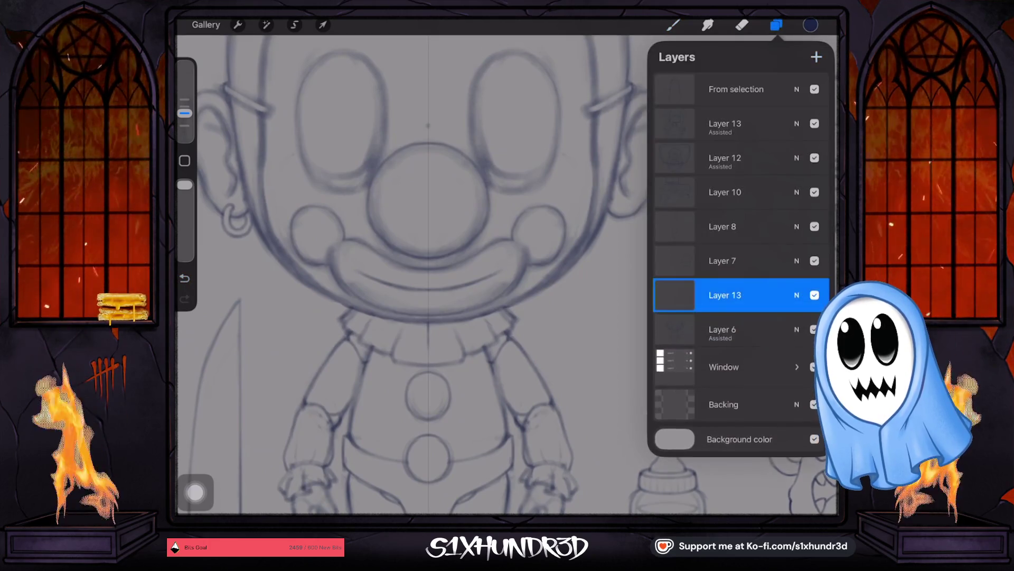
With a fine brush size, draw two diagonal stitches and a vertical one across the clown's grin.
click(776, 24)
drag(185, 113, 184, 119)
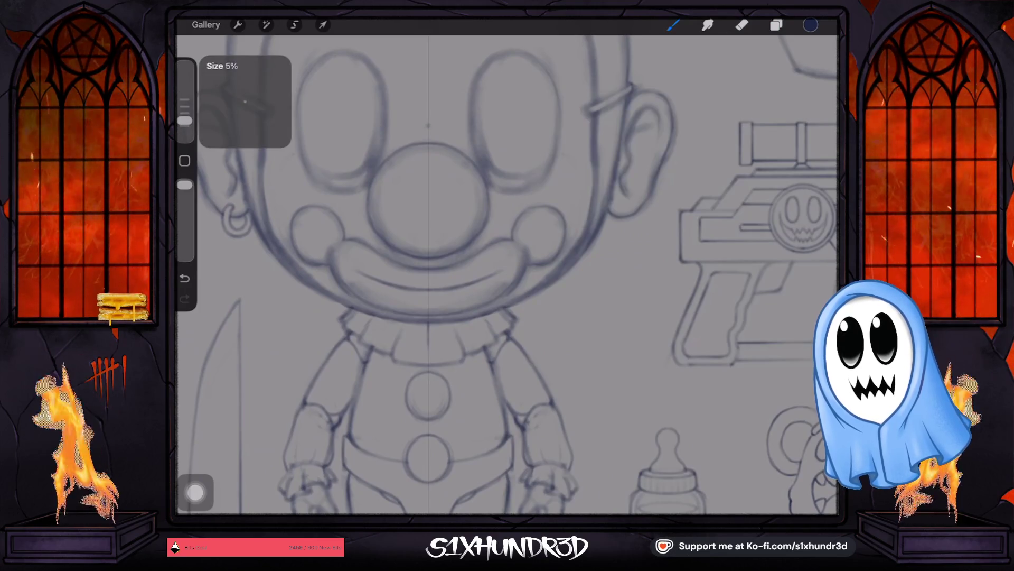
scroll(421, 246, up, 5)
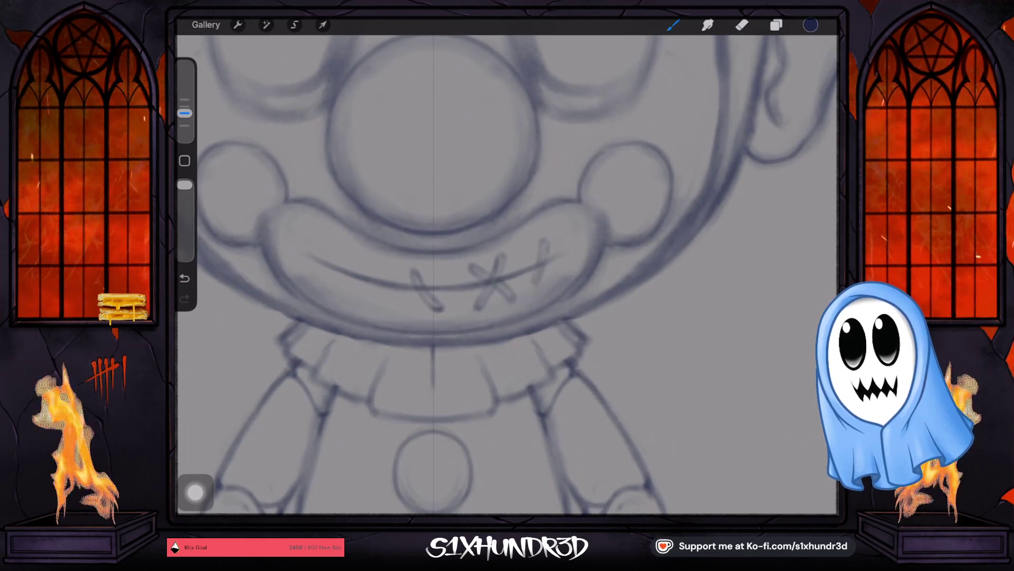
drag(537, 284, 547, 244)
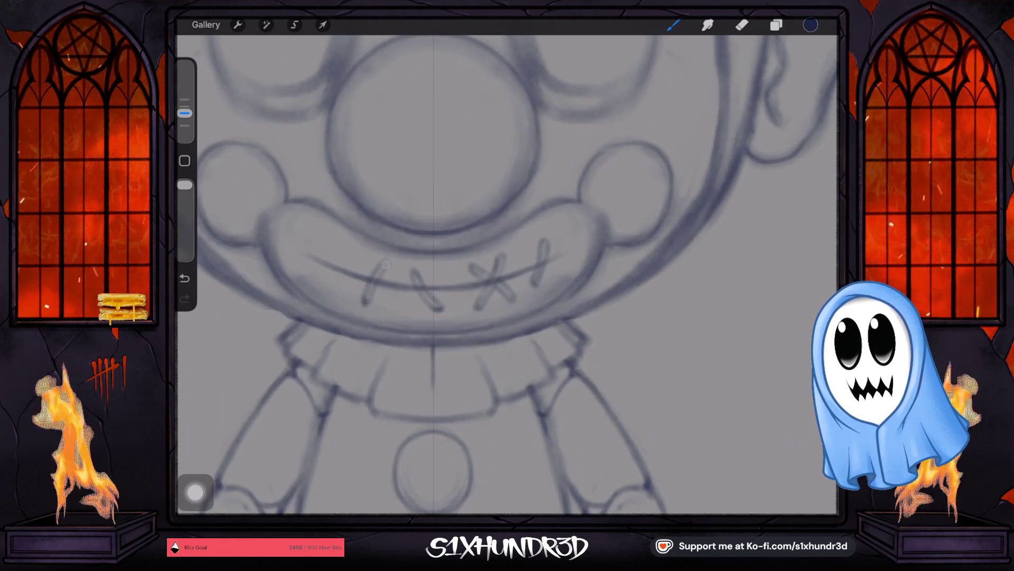
drag(386, 264, 365, 304)
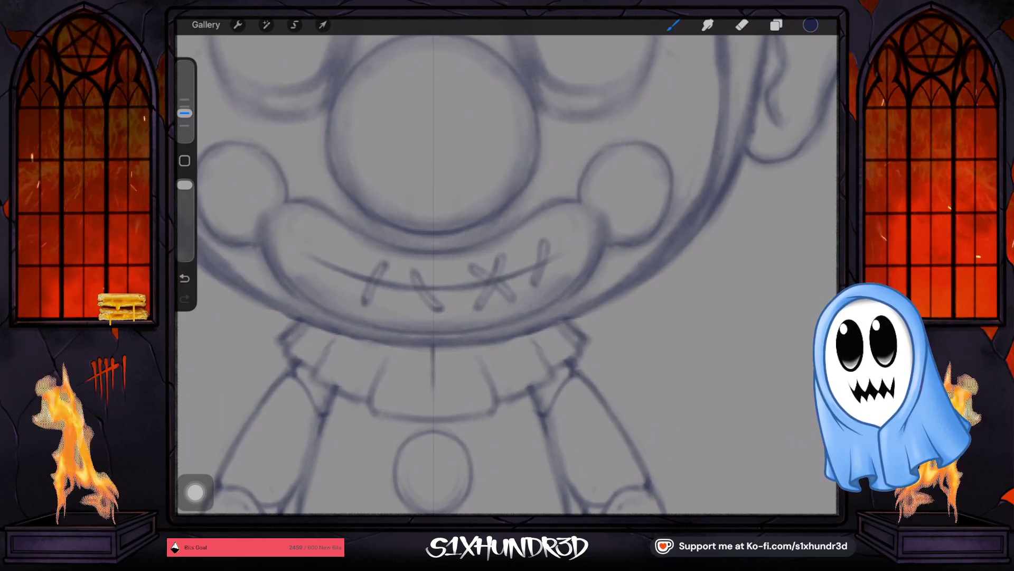
mouse_move(334, 242)
mouse_down()
mouse_move(339, 292)
mouse_move(333, 242)
mouse_up()
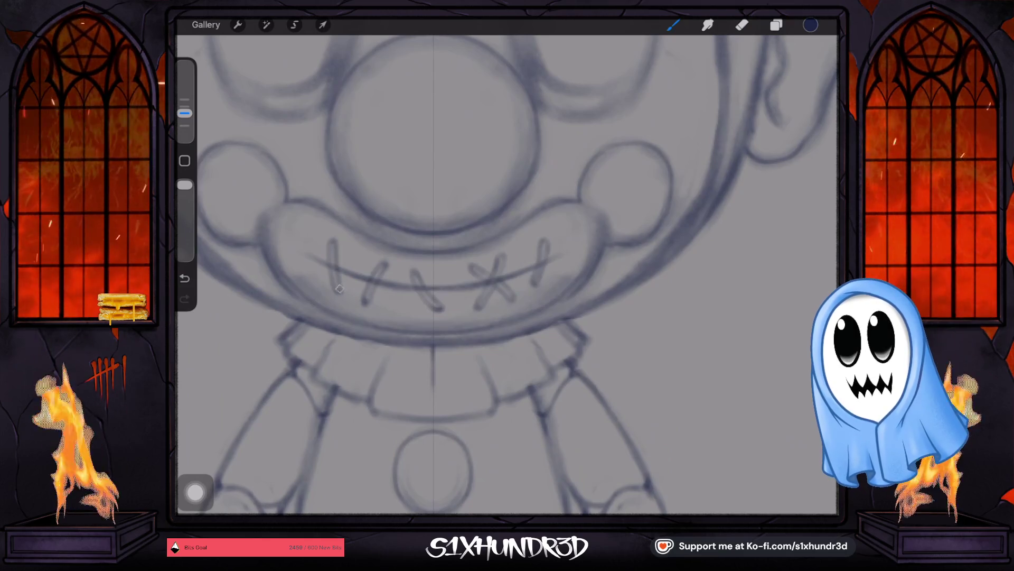
scroll(507, 274, down, 5)
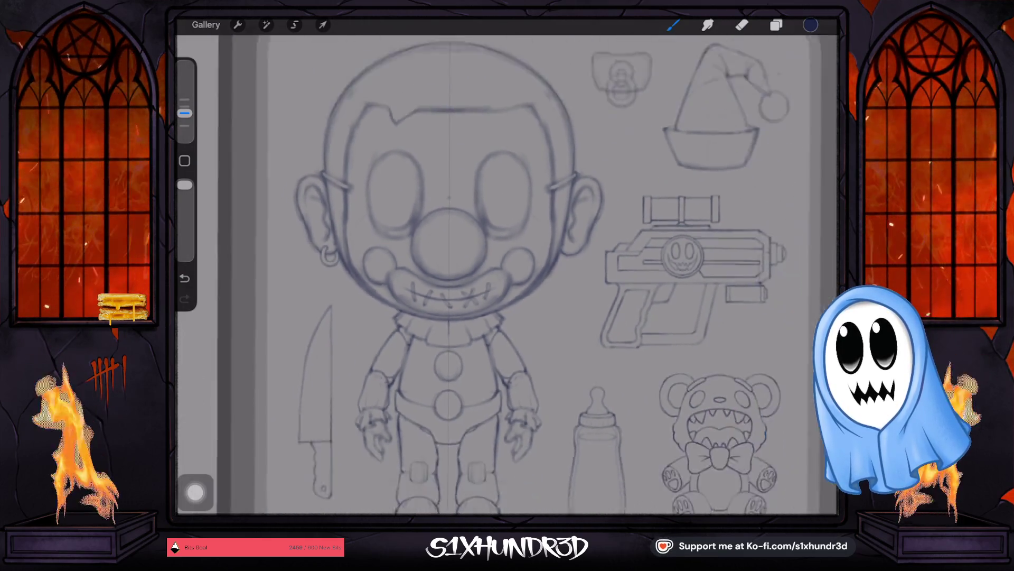
scroll(436, 246, up, 2)
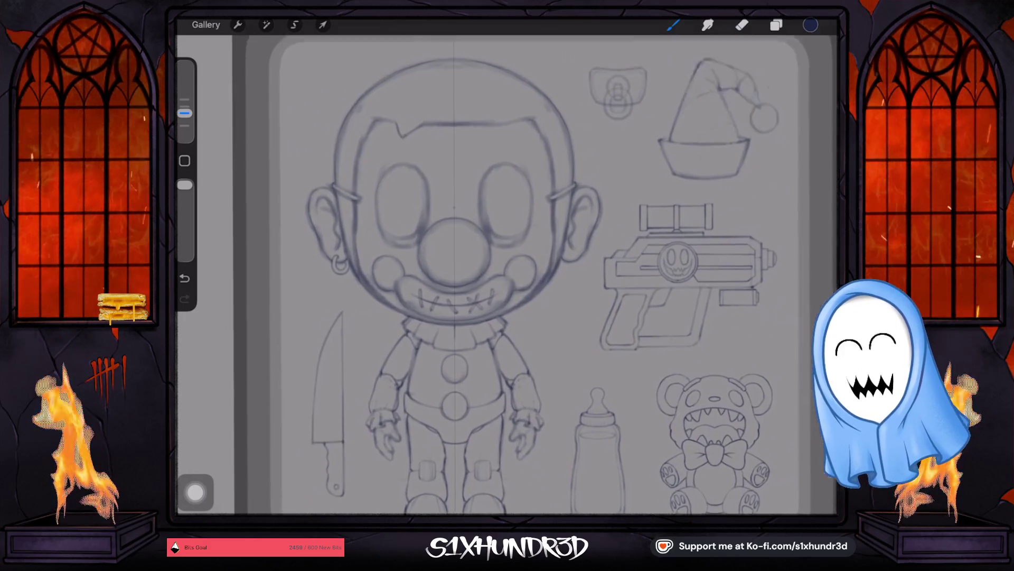
scroll(435, 246, up, 3)
Select Layer 6, set the eraser to maximum size, and undo then restore the last head stroke.
click(776, 25)
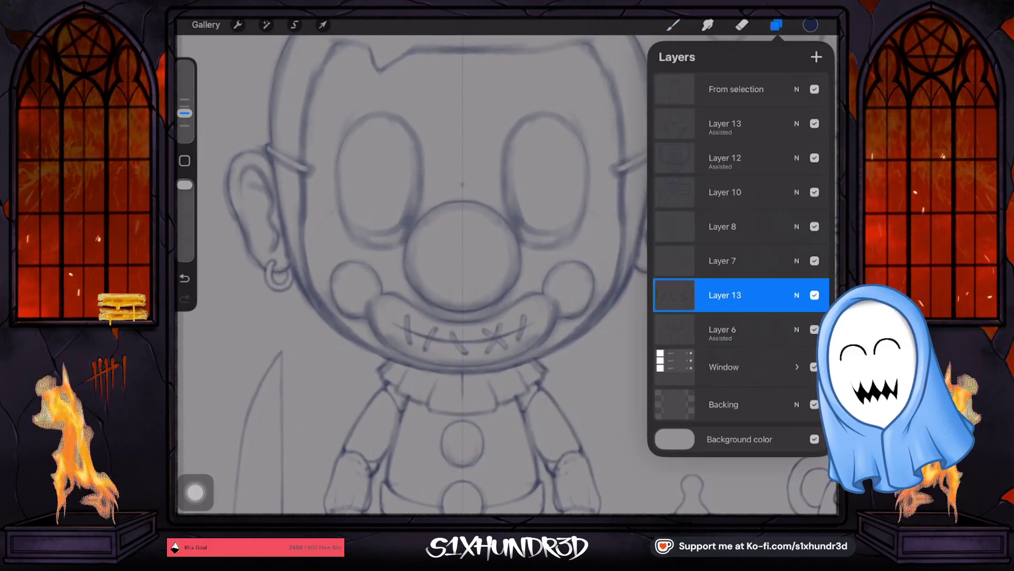
click(723, 330)
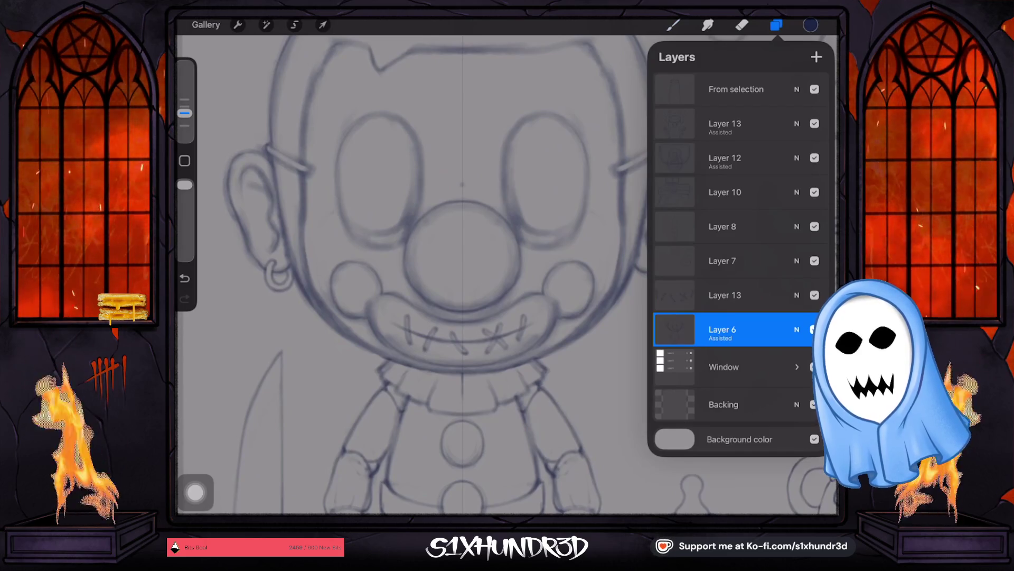
click(741, 24)
drag(184, 113, 184, 84)
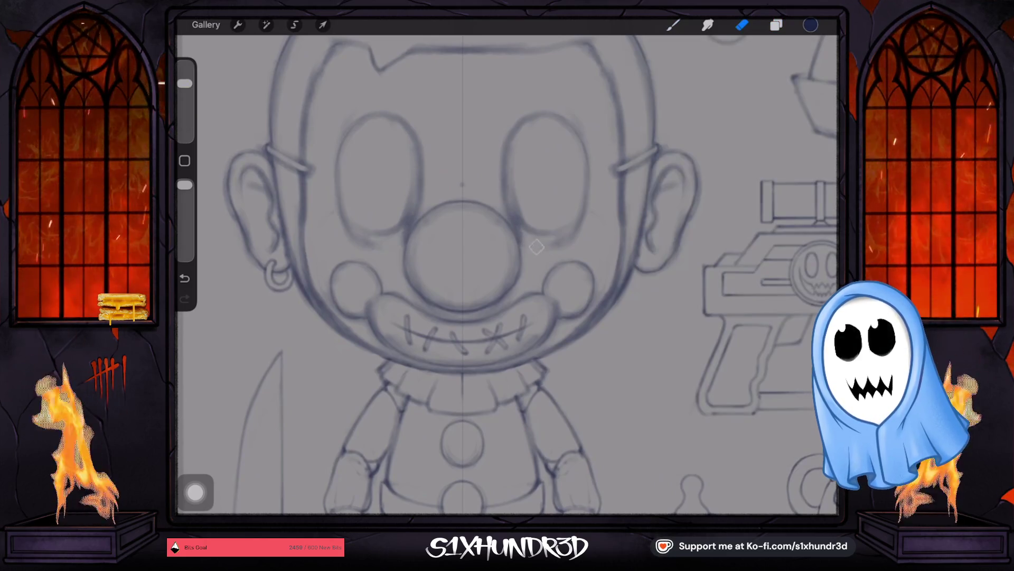
click(673, 25)
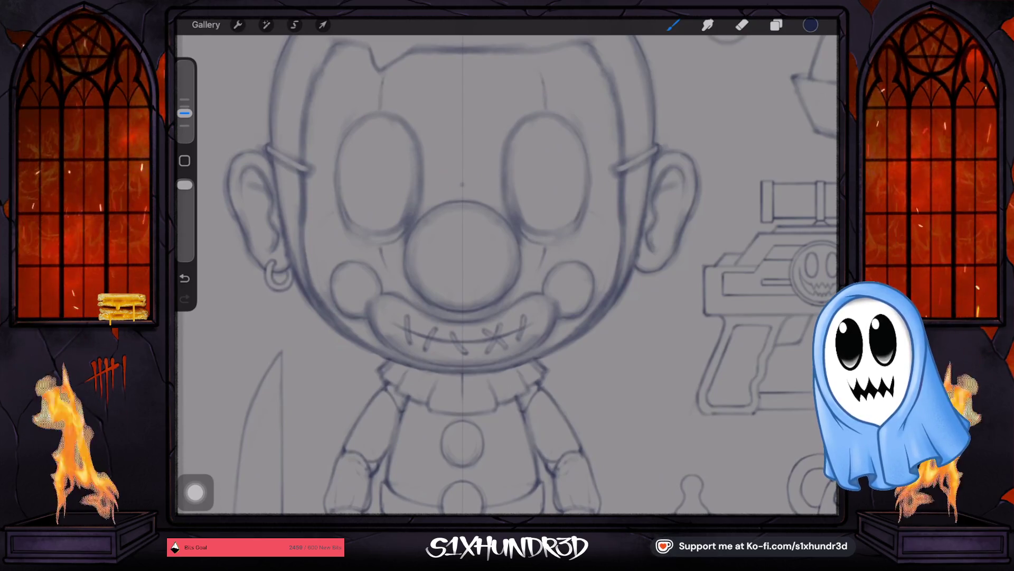
key(ctrl+z)
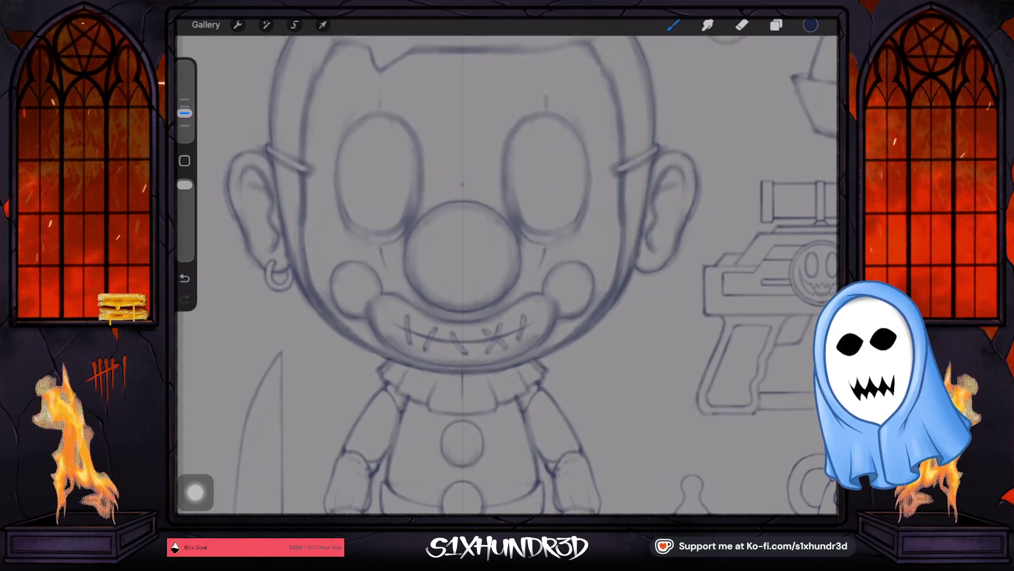
key(ctrl+shift+z)
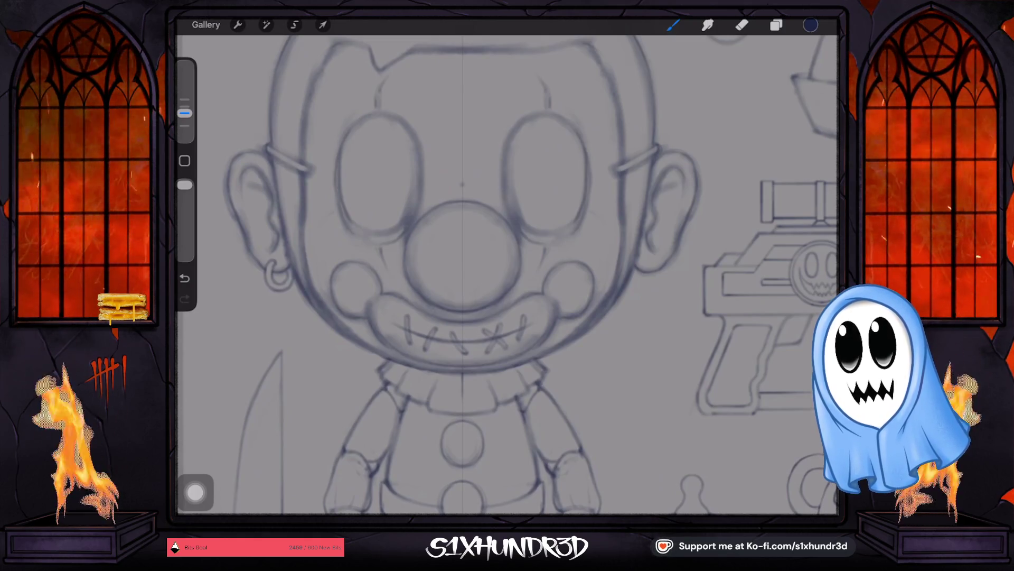
scroll(507, 278, down, 2)
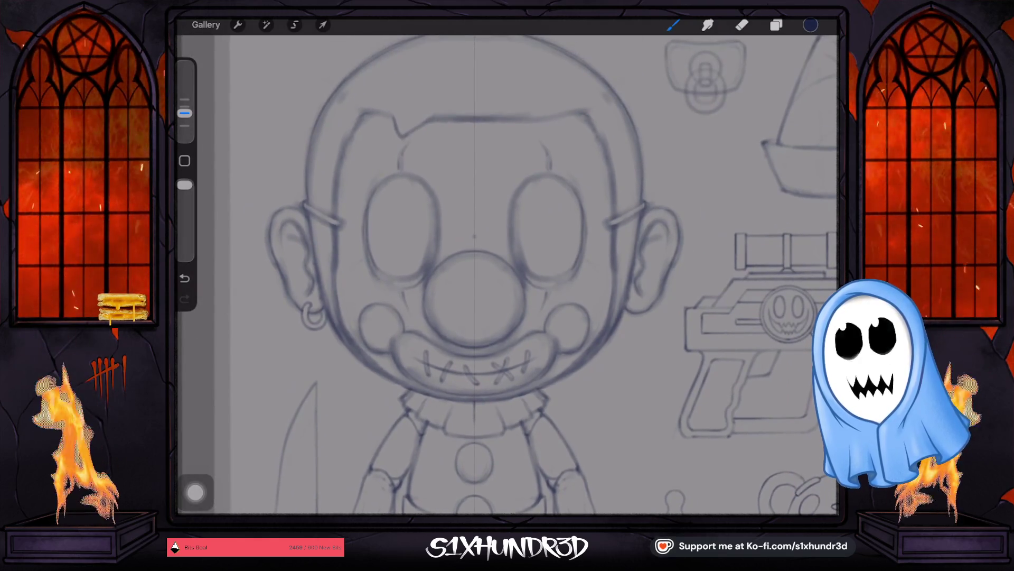
Erase part of the hairline at the top of the head on Layer 6, then return to the brush.
key(e)
click(776, 25)
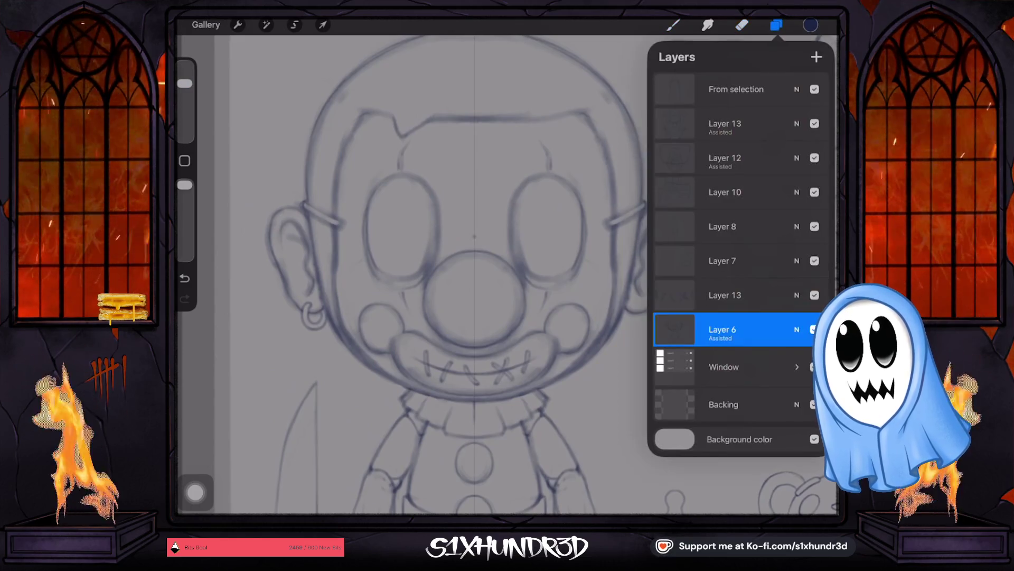
click(723, 330)
click(723, 329)
click(398, 136)
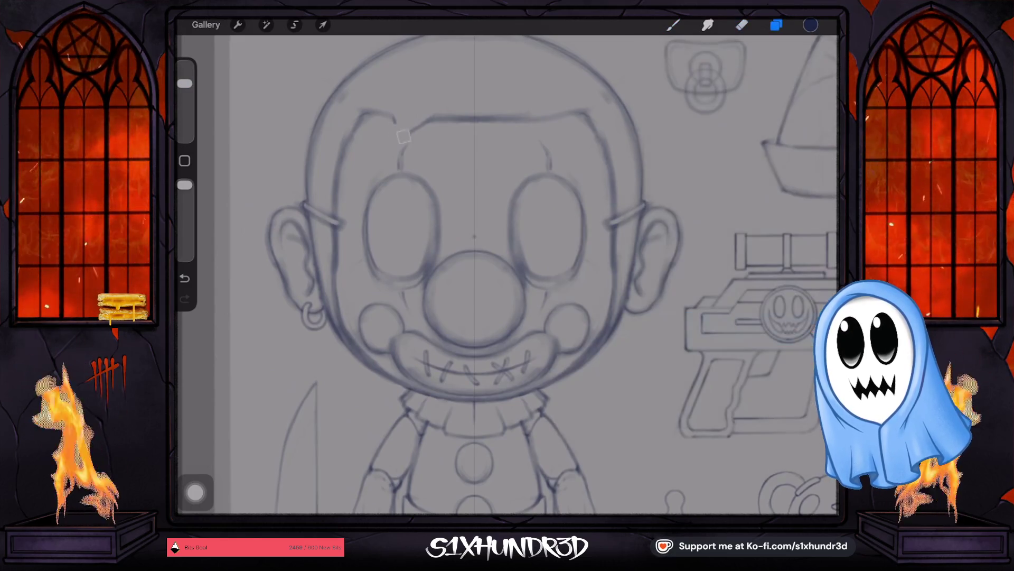
click(429, 127)
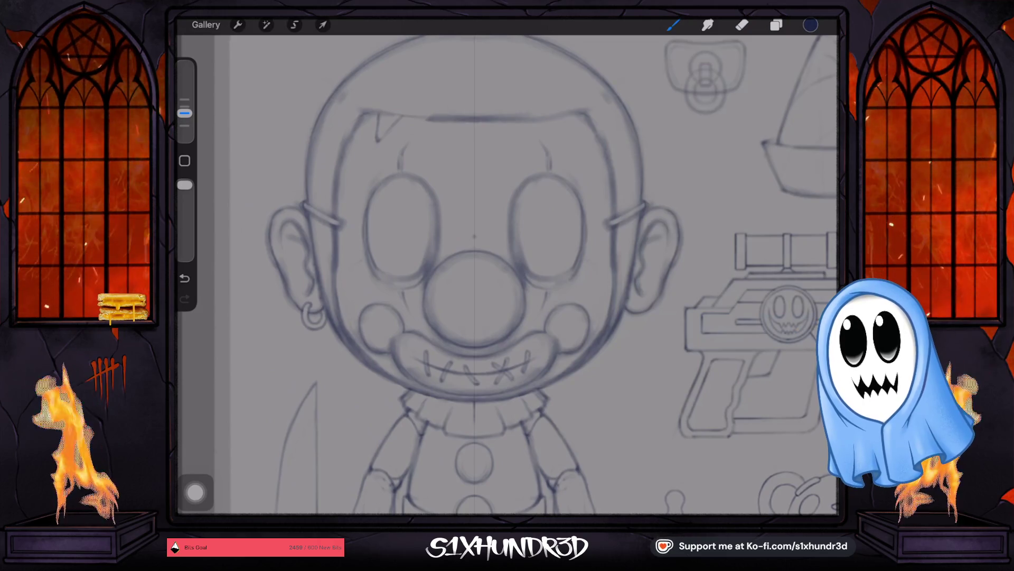
key(e)
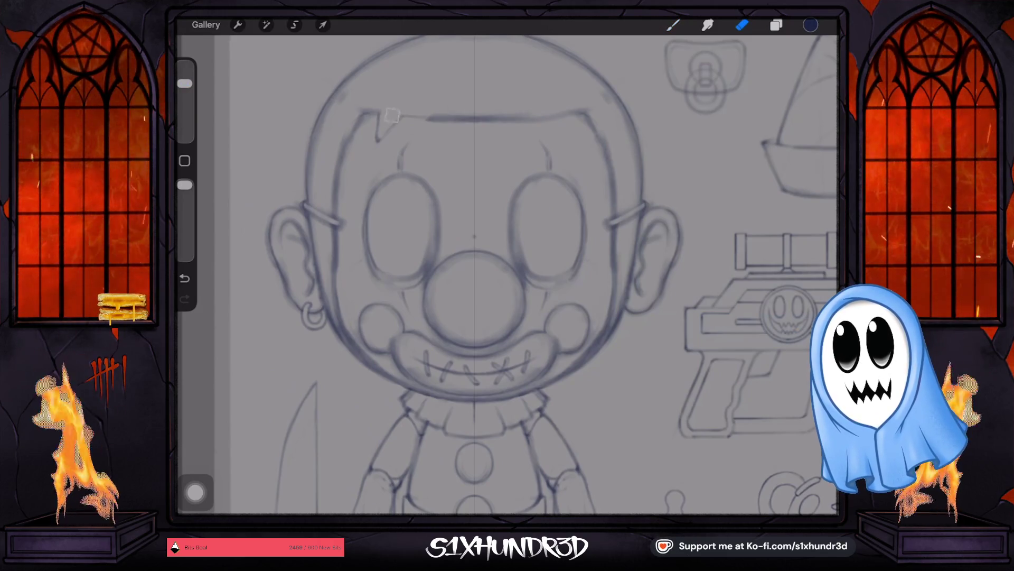
key(b)
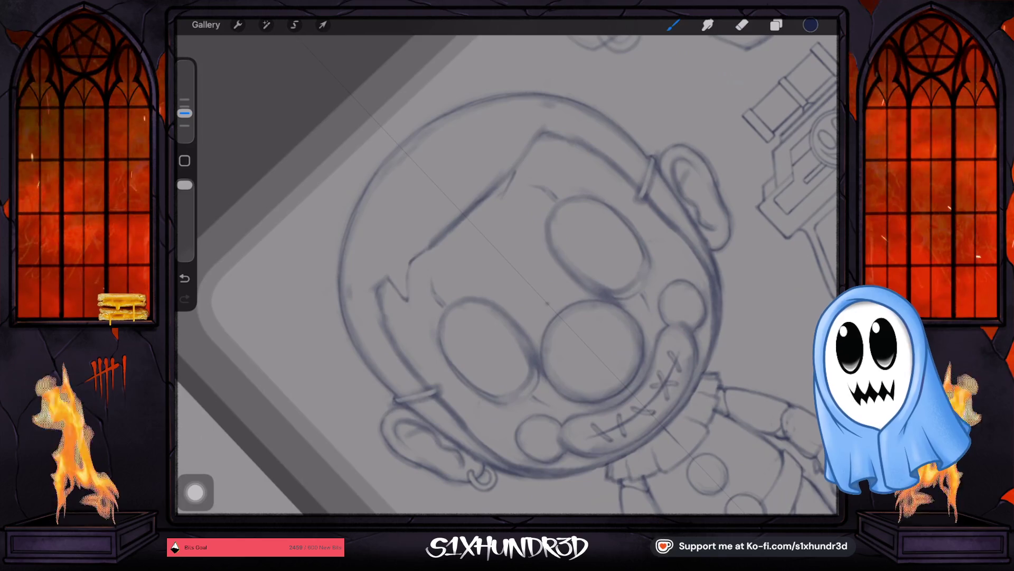
Undo the stroke near the top of the head and switch to the eraser.
key(ctrl+z)
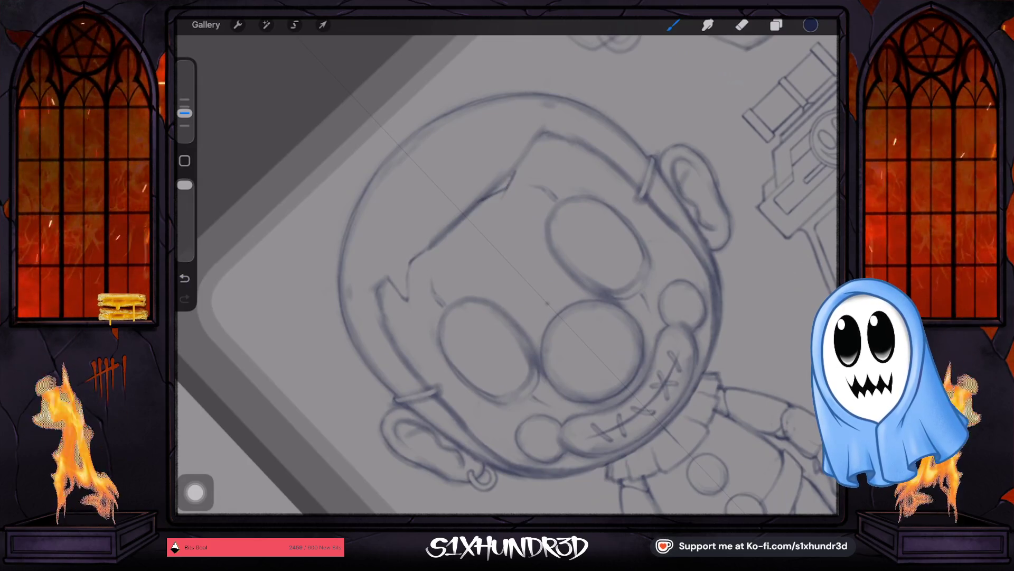
key(e)
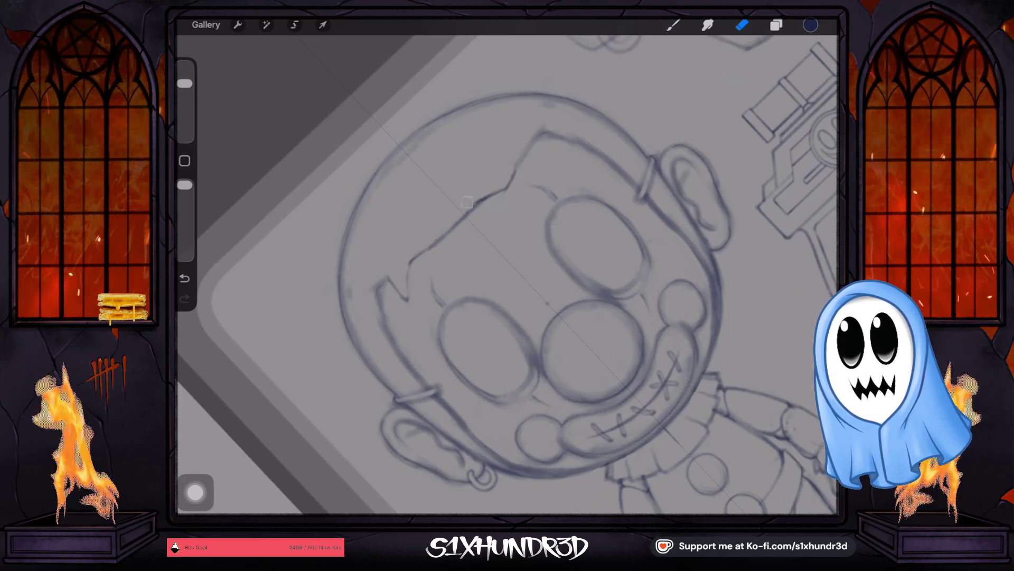
scroll(507, 277, down, 5)
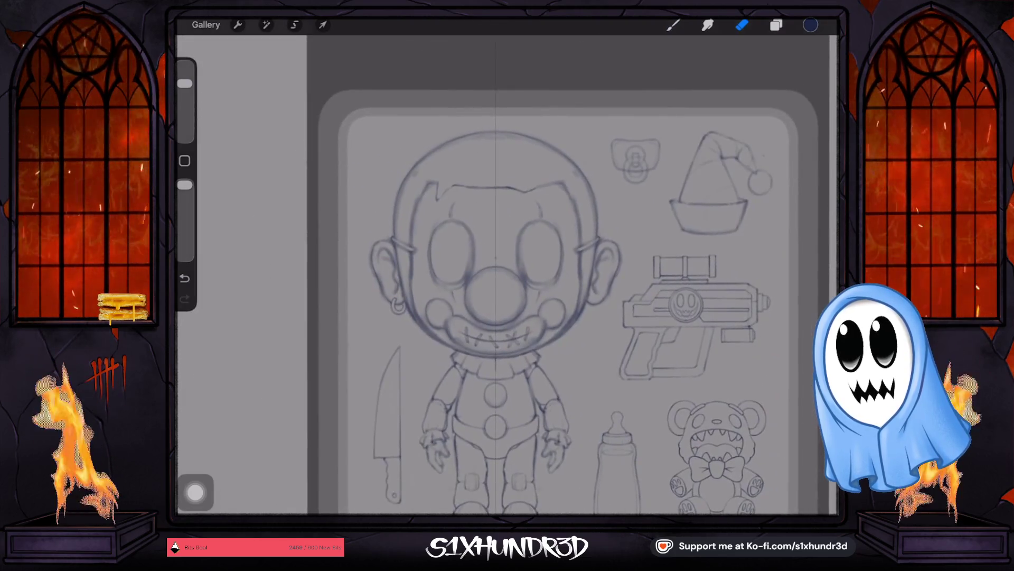
scroll(507, 278, down, 3)
scroll(508, 278, down, 2)
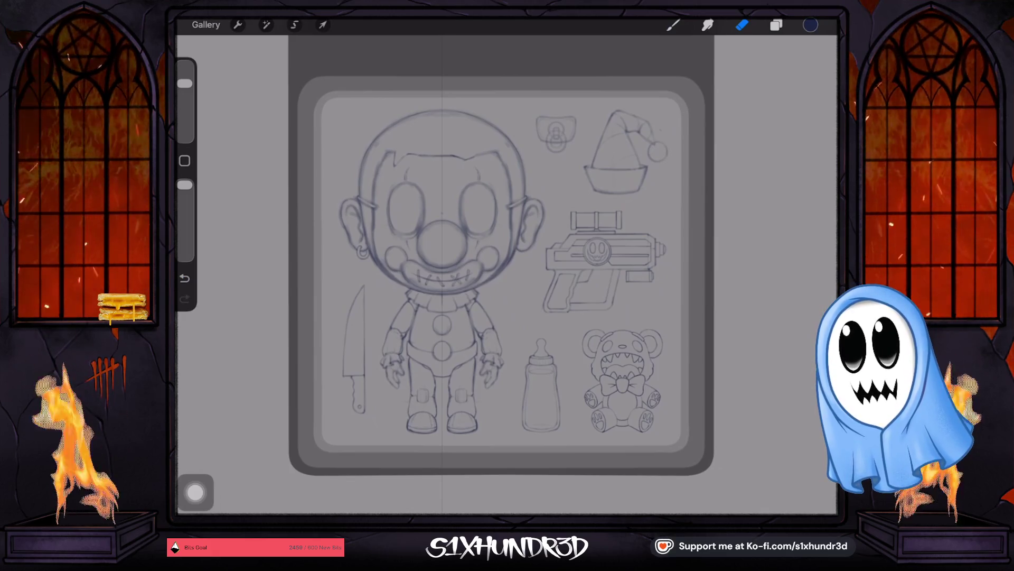
Check the brush library and Layer 6's options, then close the panels without changes.
click(673, 24)
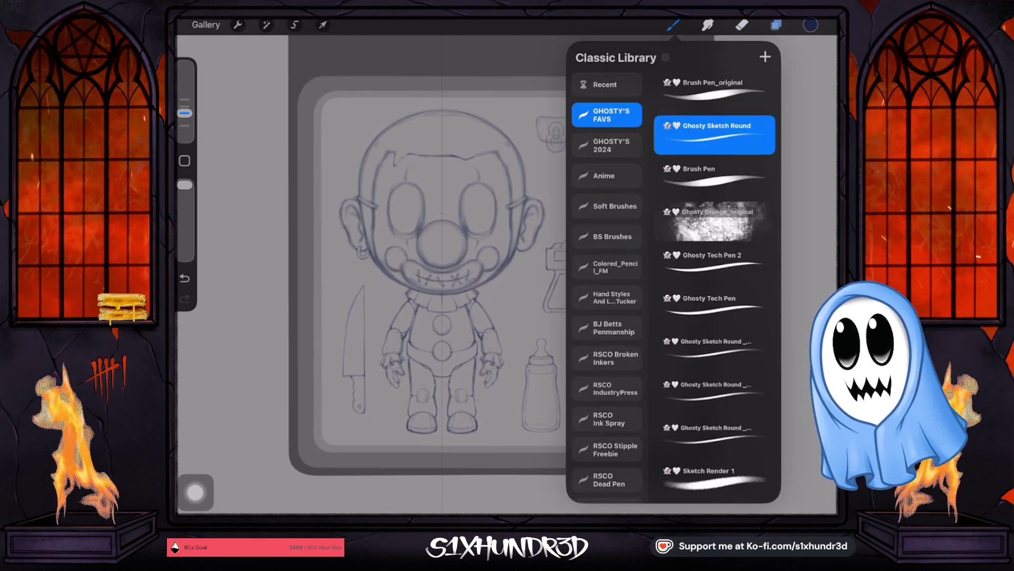
click(776, 25)
click(722, 329)
click(722, 330)
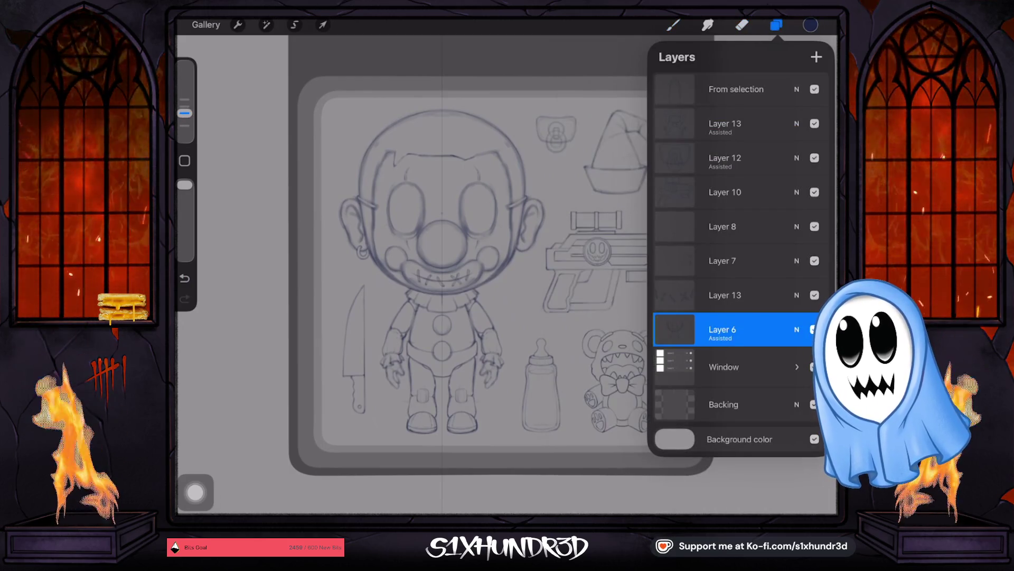
click(672, 25)
scroll(508, 274, up, 5)
scroll(472, 212, up, 3)
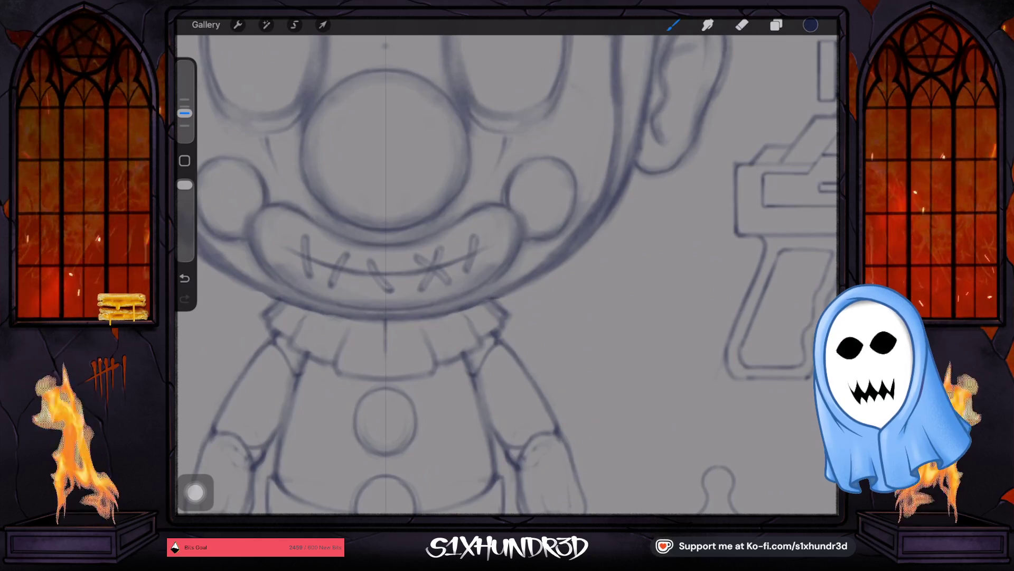
Erase both cheek circles and part of the mouth's right corner.
key(e)
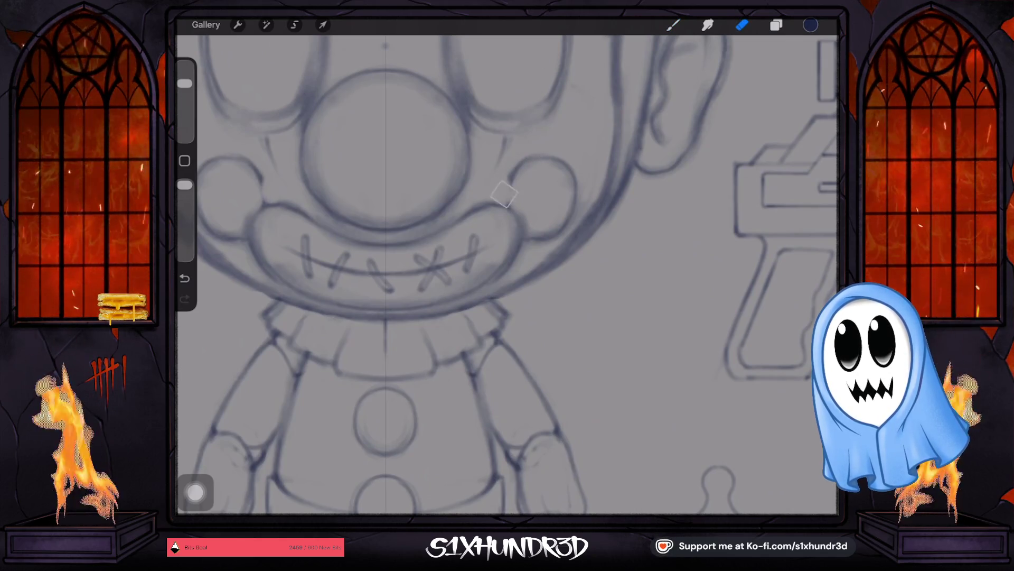
drag(555, 170, 548, 227)
drag(214, 162, 238, 222)
drag(522, 211, 514, 253)
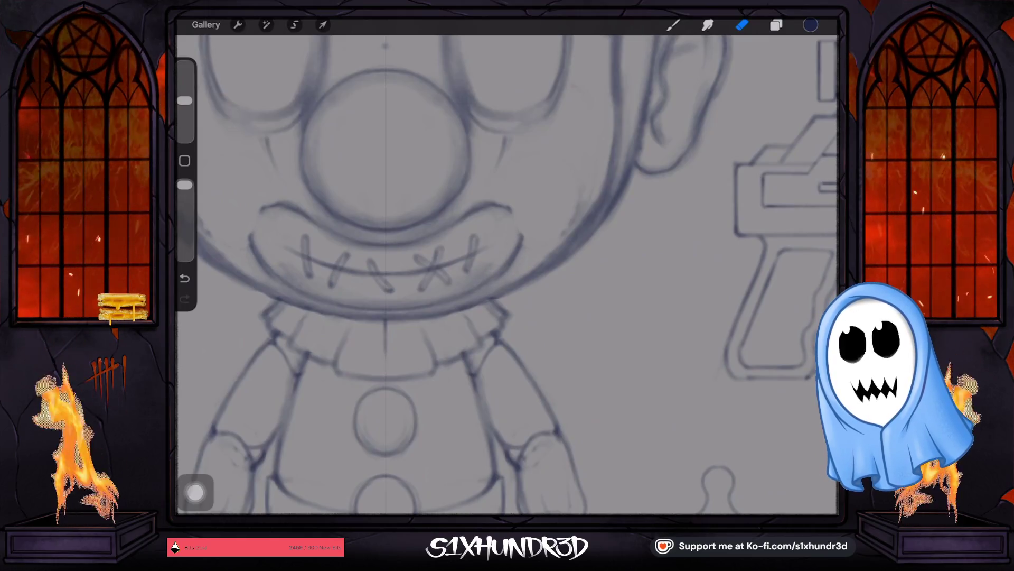
key(b)
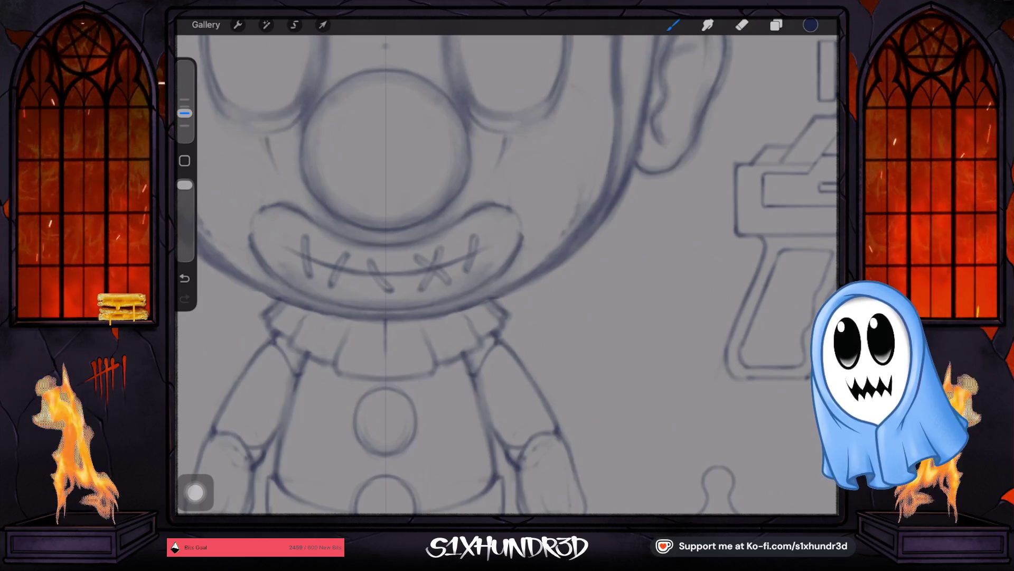
Redraw the cheek curves beside the nose, then undo the stray strokes by the right cheek.
drag(258, 147, 246, 202)
drag(512, 151, 539, 202)
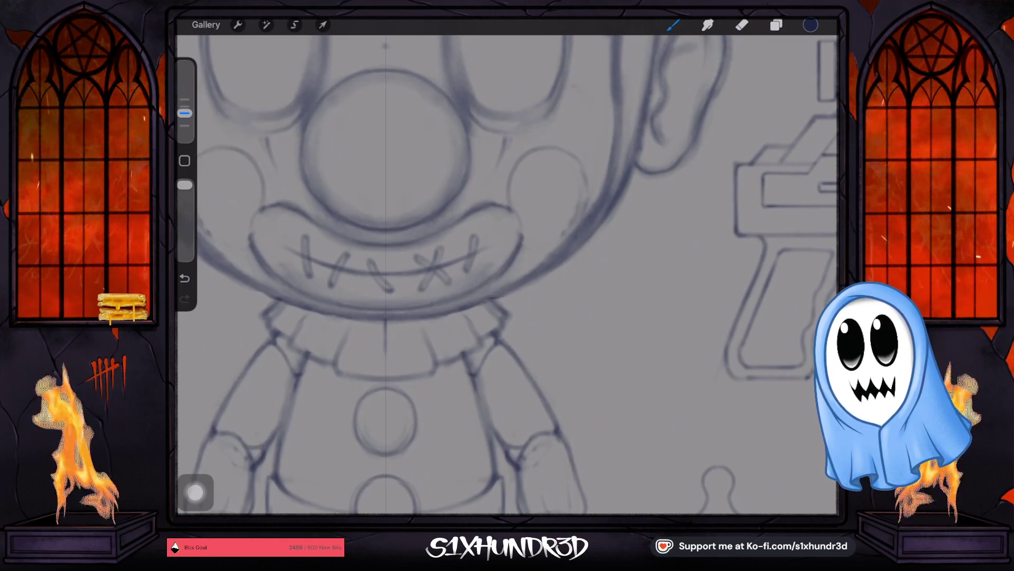
drag(574, 230, 535, 243)
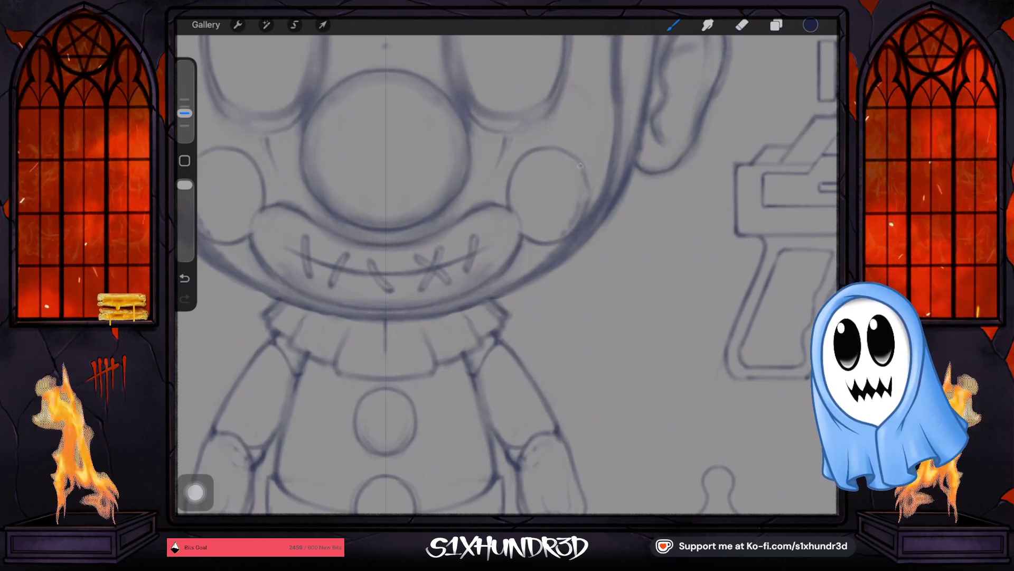
key(ctrl+z)
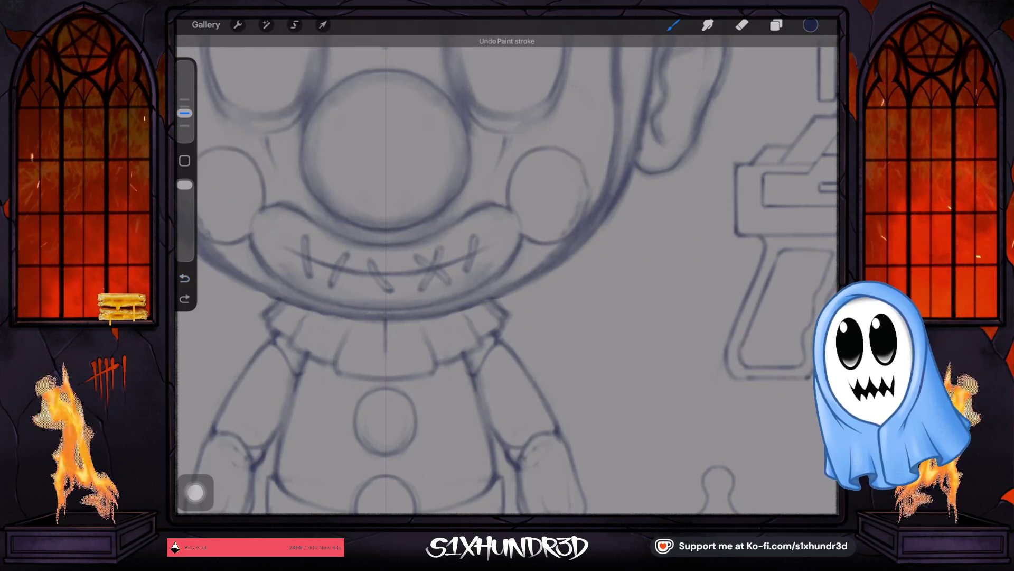
key(ctrl+z)
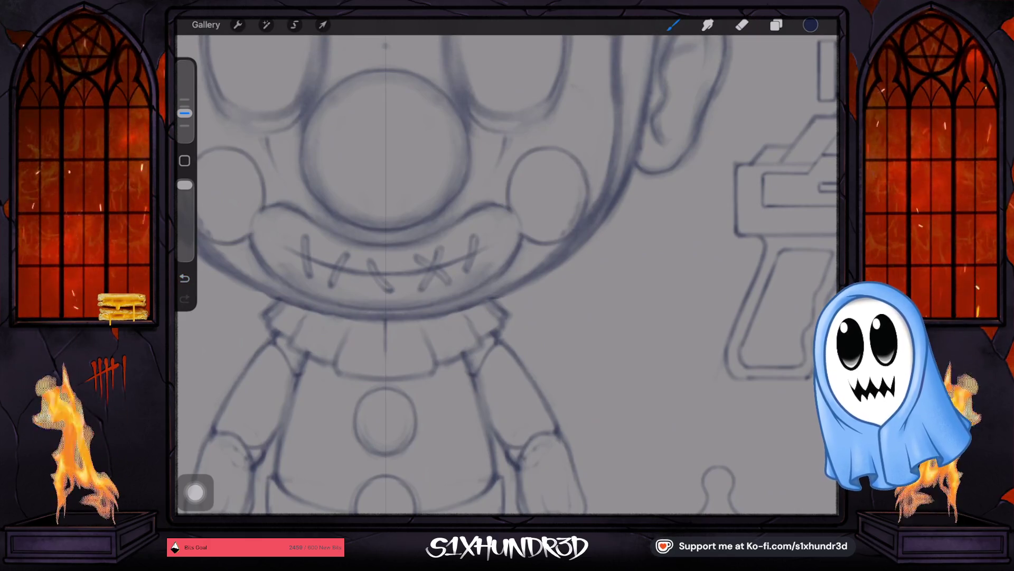
key(e)
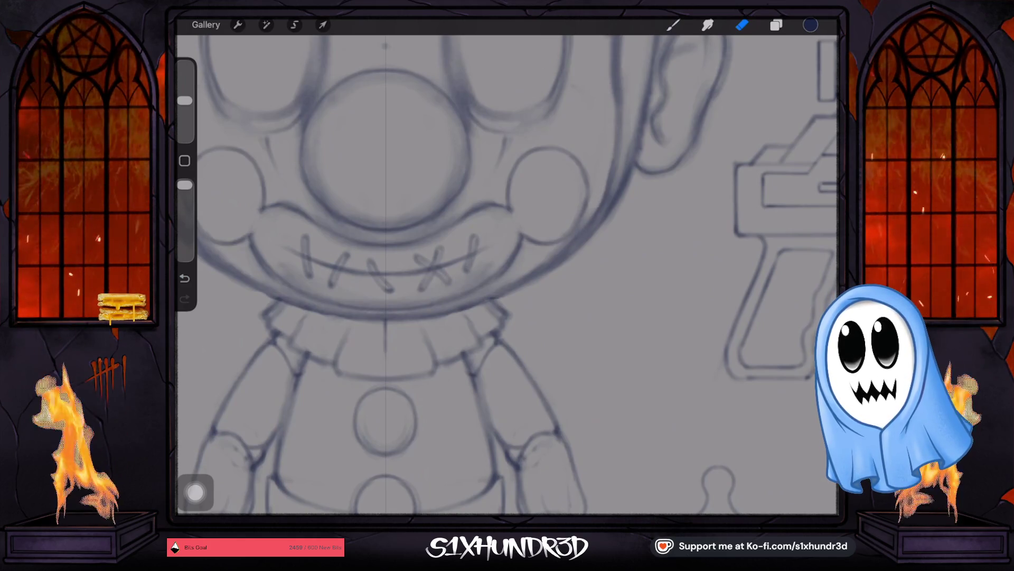
scroll(507, 275, down, 3)
scroll(507, 275, down, 2)
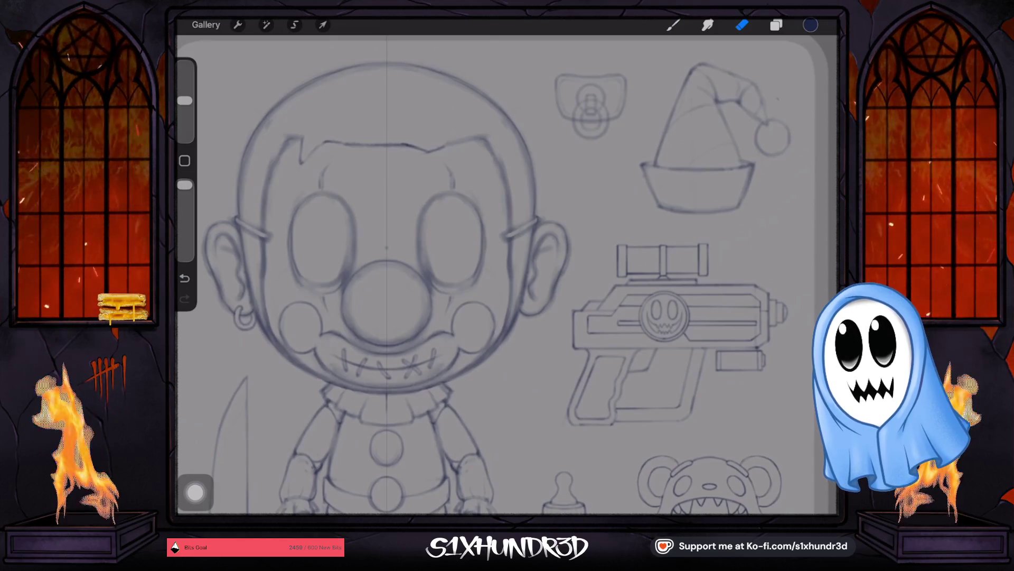
scroll(507, 275, down, 3)
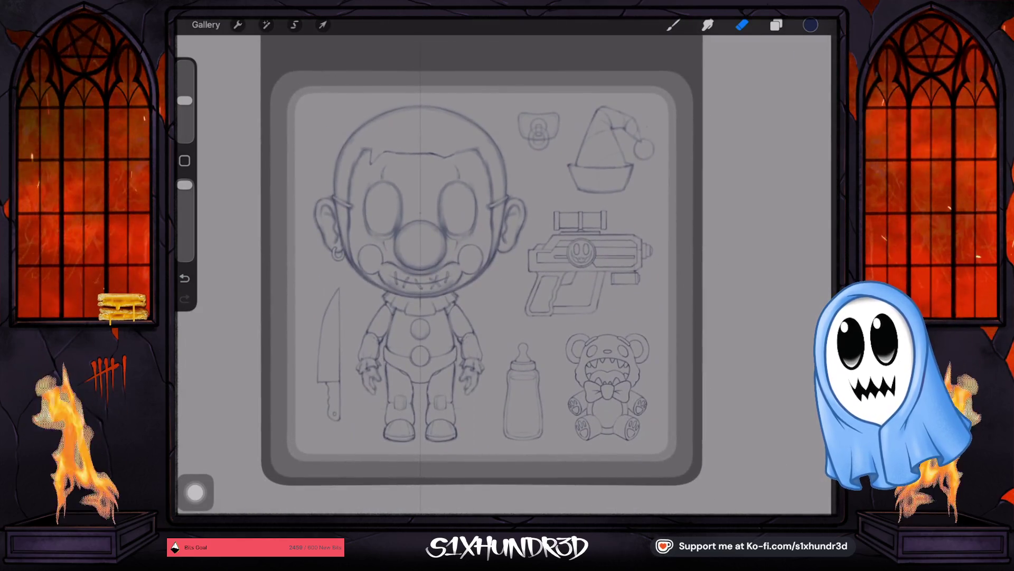
scroll(452, 265, up, 3)
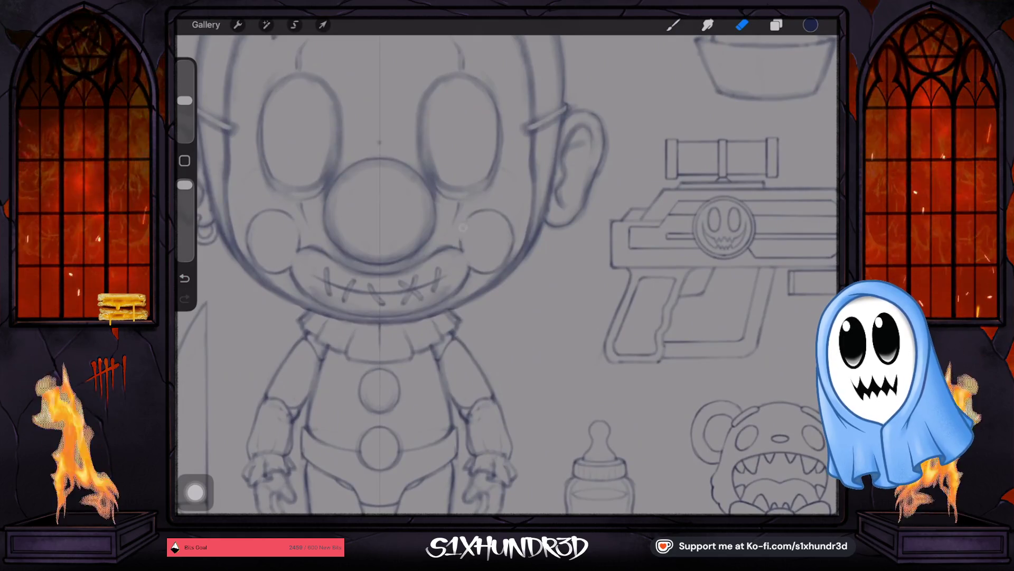
scroll(381, 262, up, 3)
Switch from the eraser back to the inking brush.
key(b)
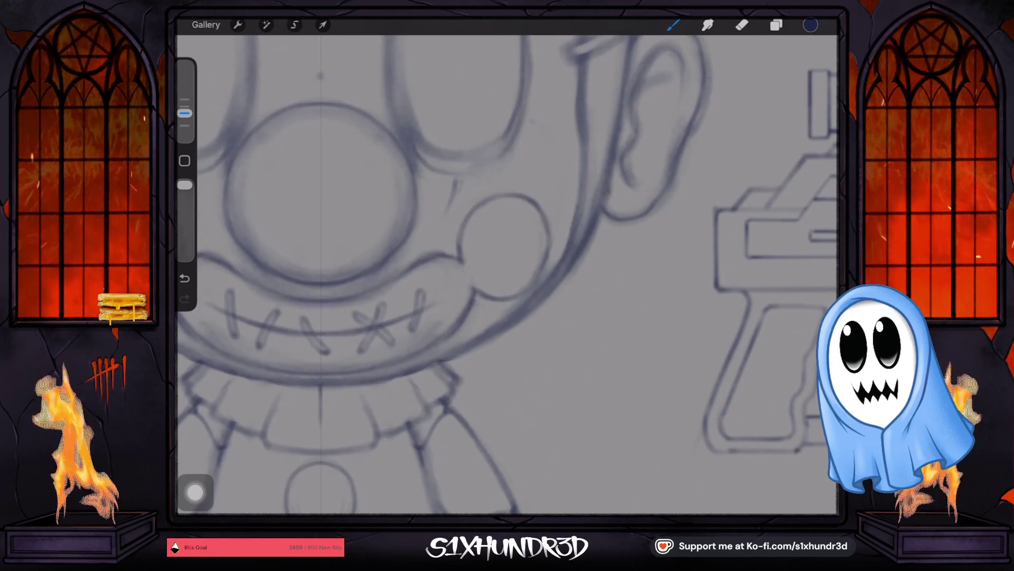
scroll(507, 275, down, 5)
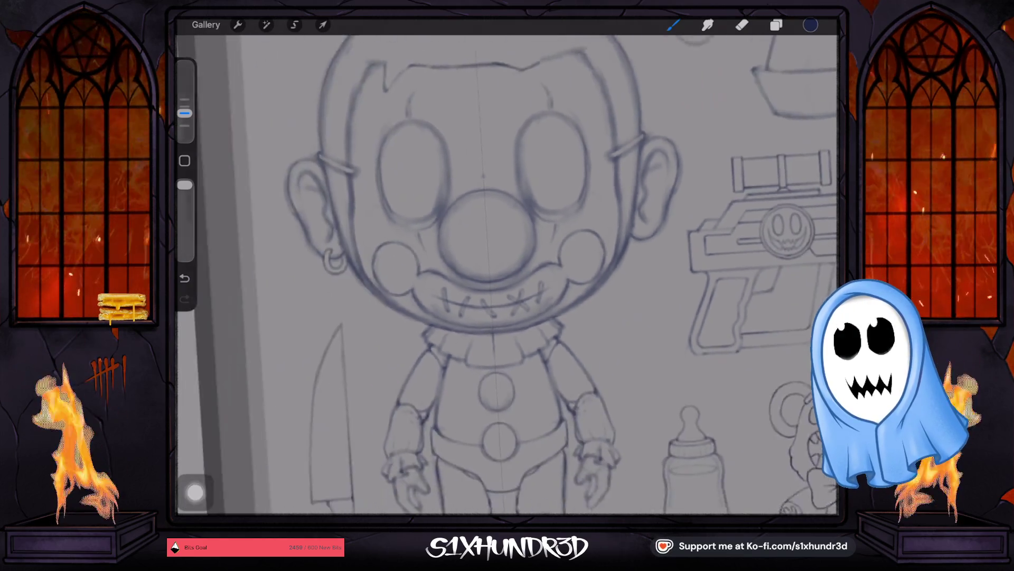
scroll(507, 276, down, 2)
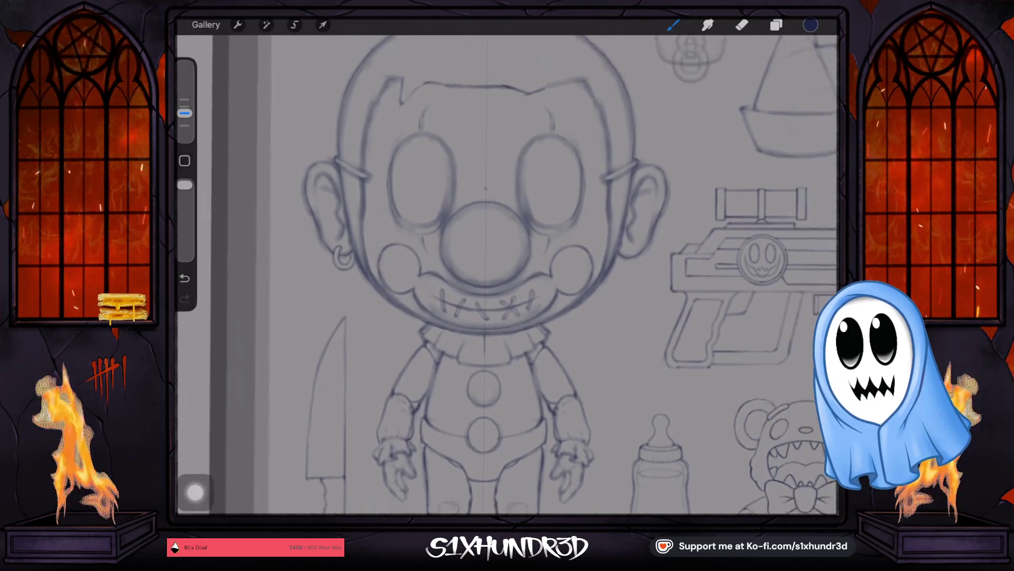
scroll(508, 276, down, 2)
scroll(508, 275, up, 2)
scroll(507, 275, up, 2)
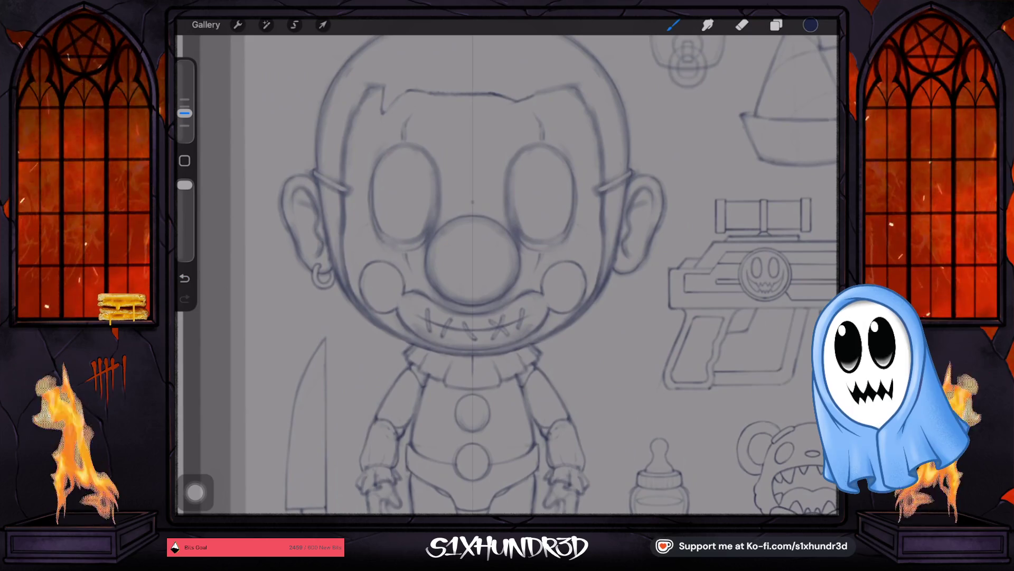
scroll(507, 275, down, 5)
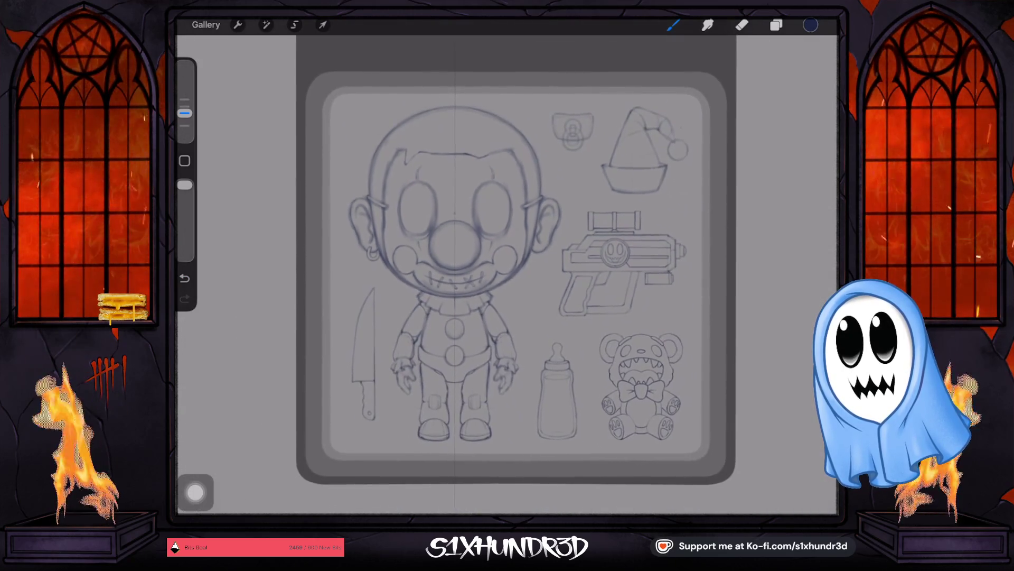
scroll(507, 275, down, 2)
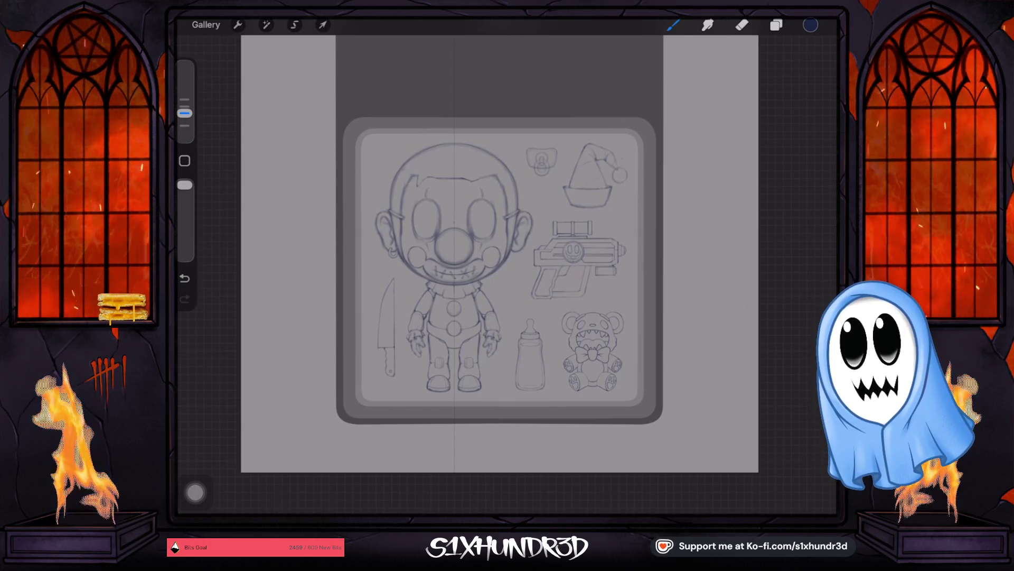
scroll(507, 275, up, 3)
scroll(508, 275, up, 3)
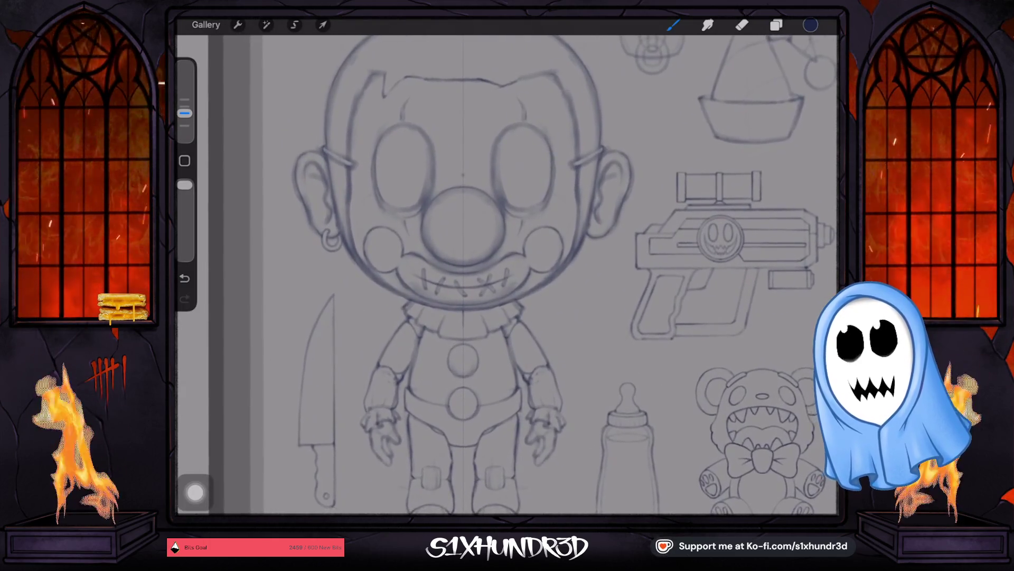
scroll(507, 275, up, 2)
scroll(507, 275, down, 2)
scroll(507, 275, up, 2)
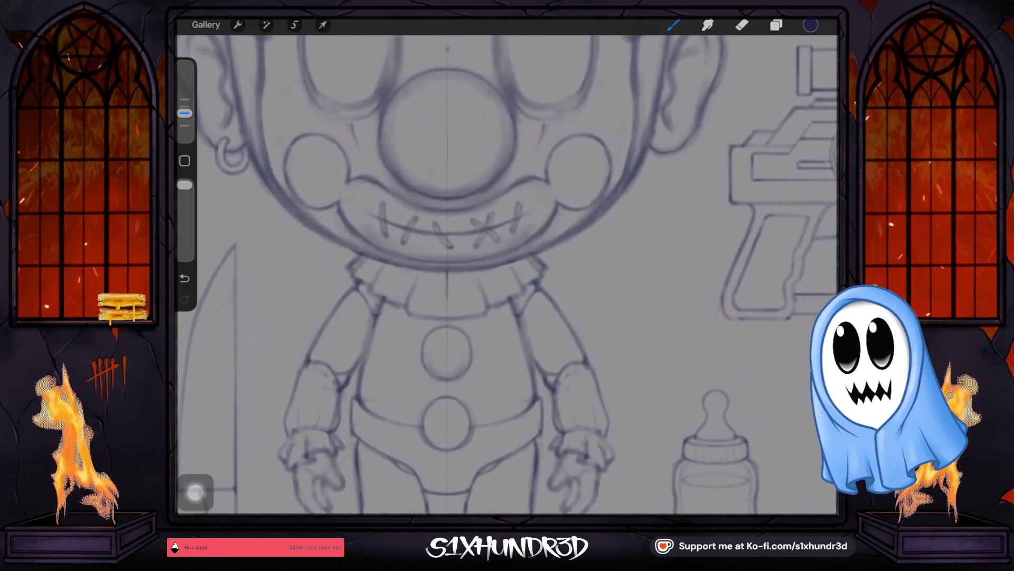
scroll(507, 275, down, 2)
scroll(508, 275, down, 1)
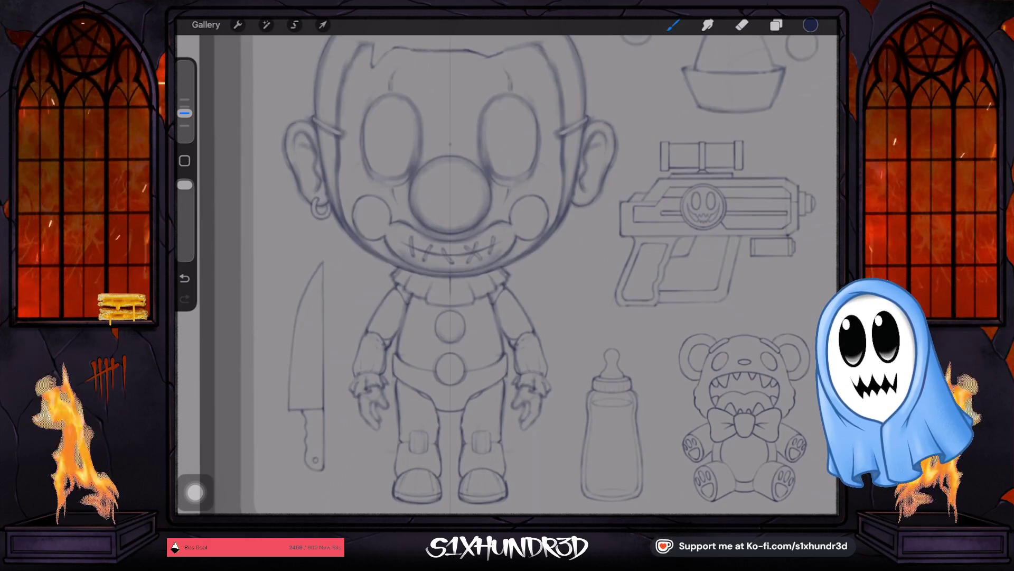
scroll(507, 275, up, 2)
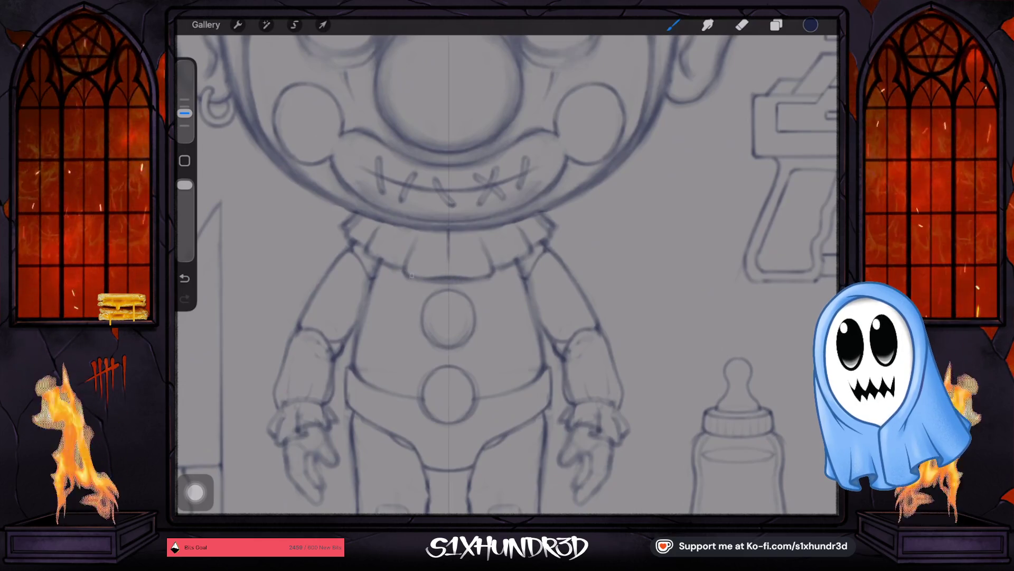
Undo the last ink stroke on the body and add a small dot near the upper button.
key(e)
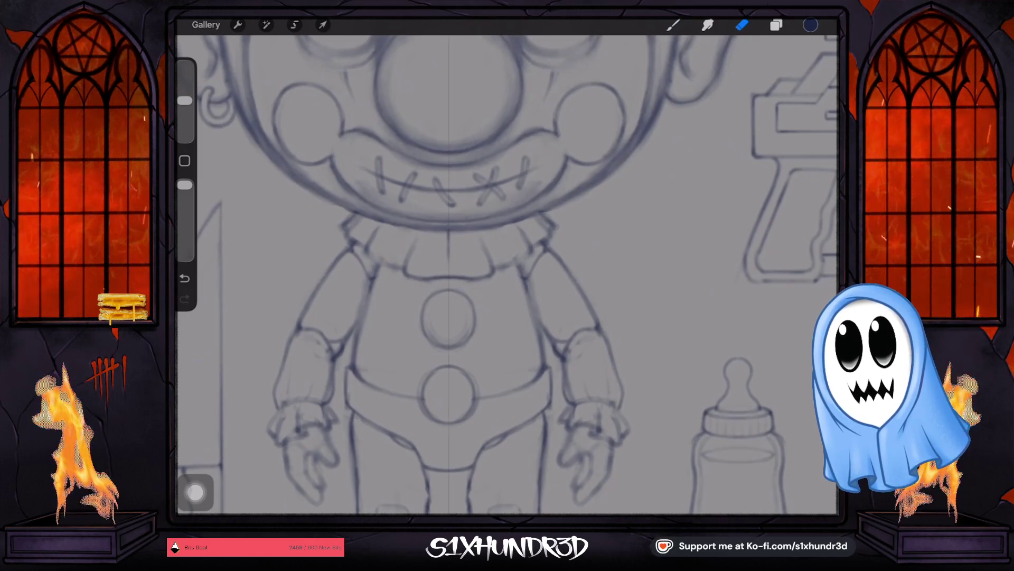
key(b)
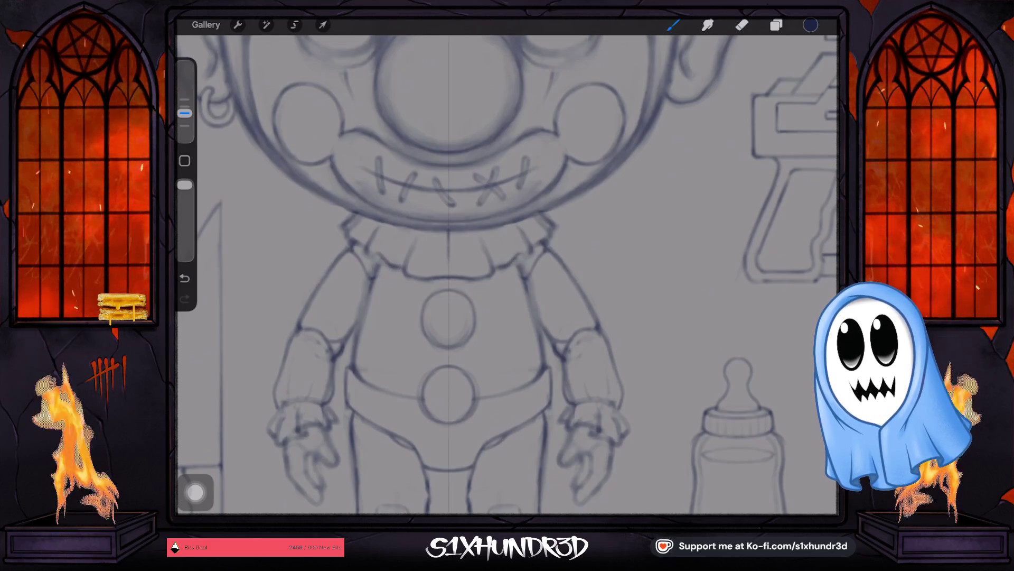
key(ctrl+z)
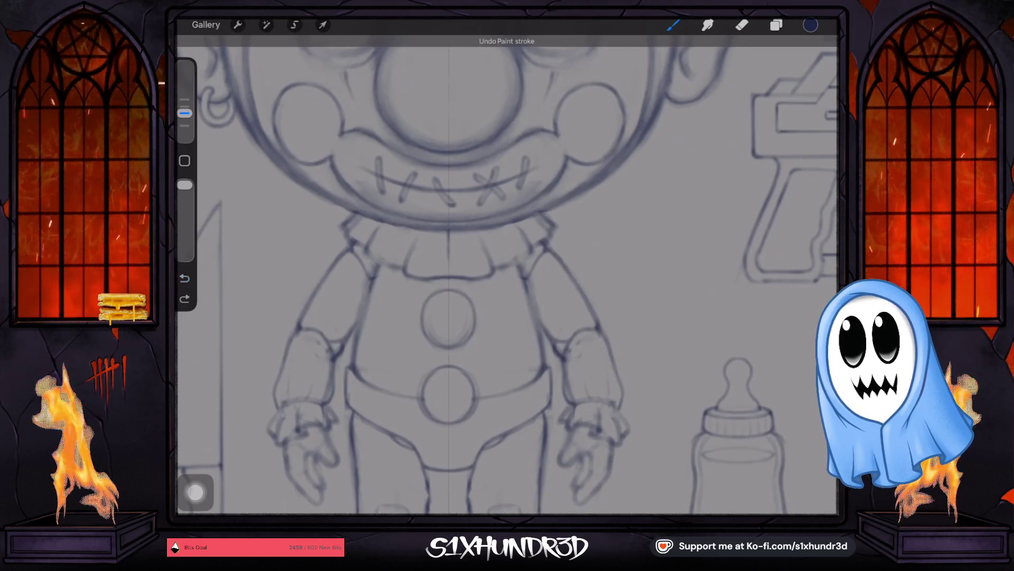
click(365, 249)
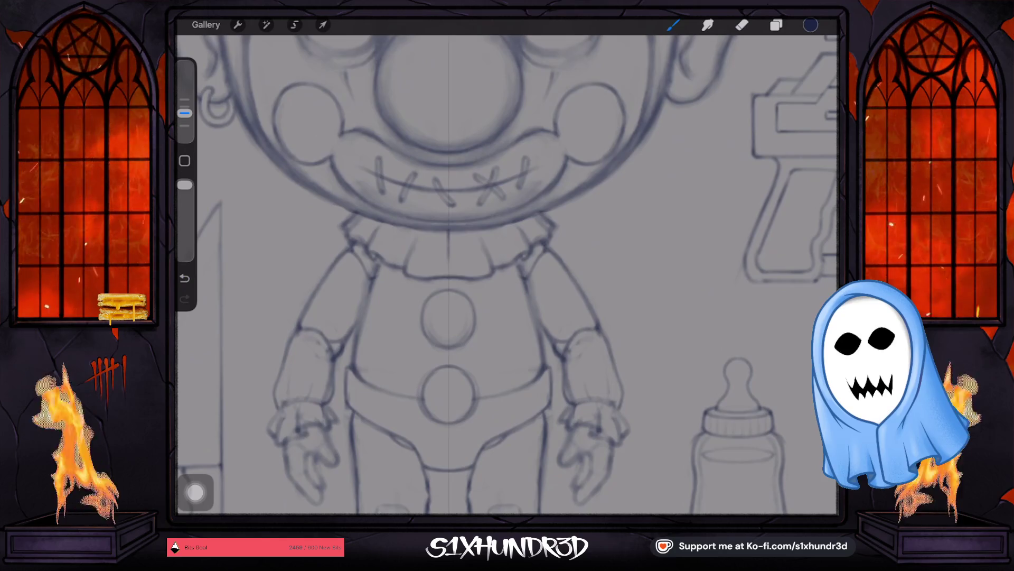
scroll(452, 270, down, 2)
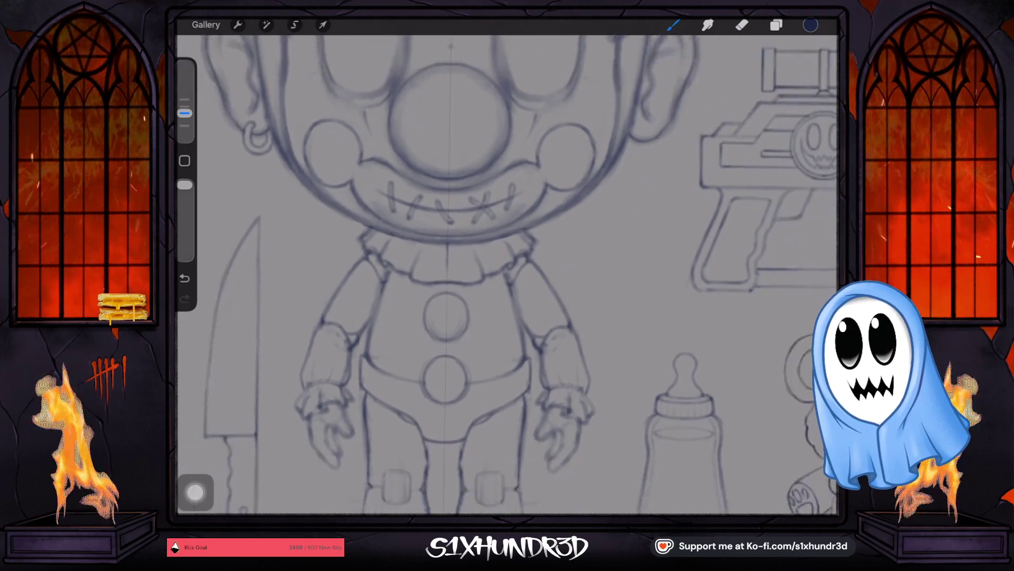
scroll(451, 269, down, 2)
scroll(575, 467, up, 3)
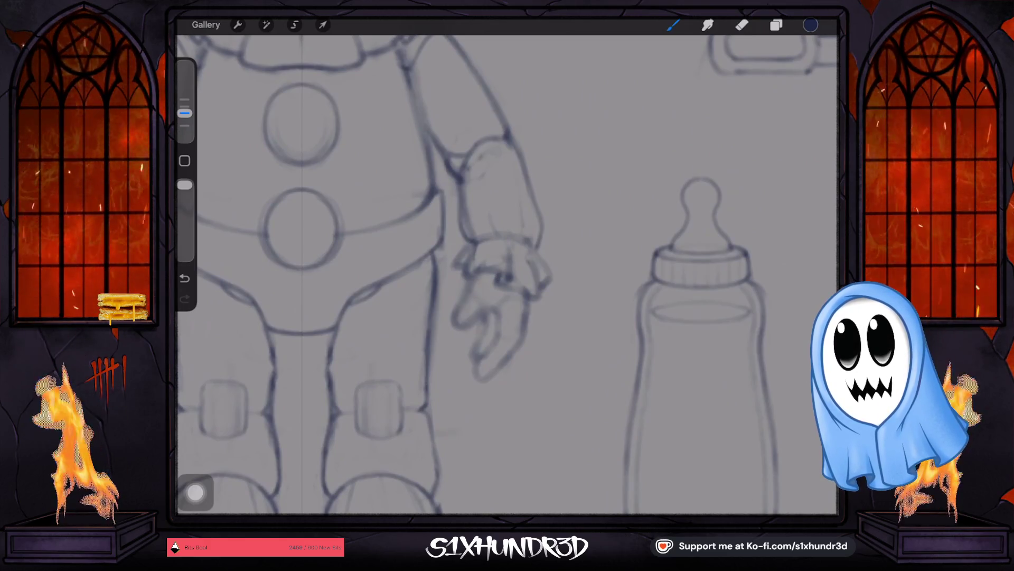
scroll(507, 317, up, 2)
Shrink the brush and ink the left edge of the ruffled wrist cuff.
drag(184, 113, 184, 125)
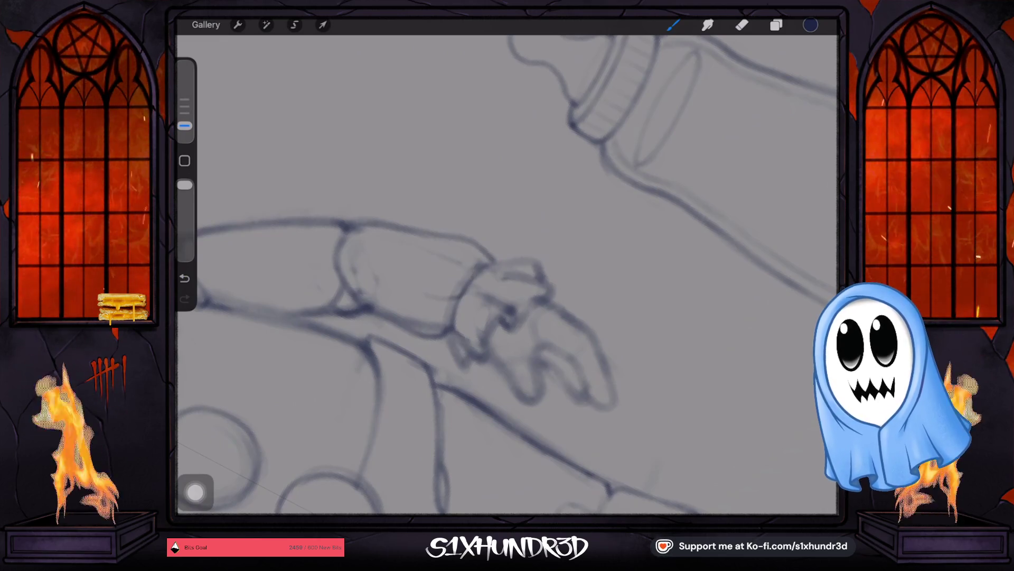
scroll(508, 277, up, 2)
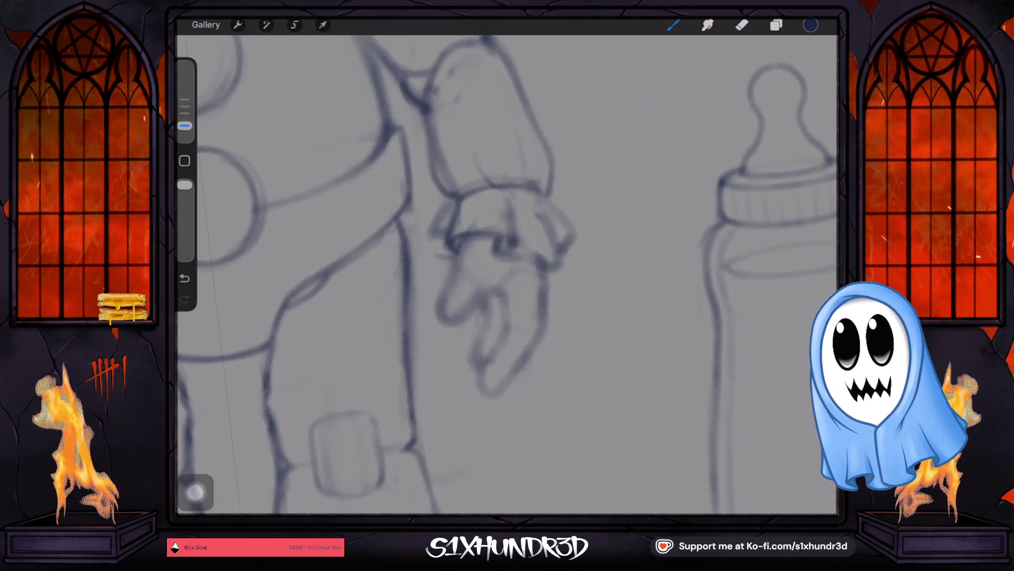
drag(449, 209, 434, 235)
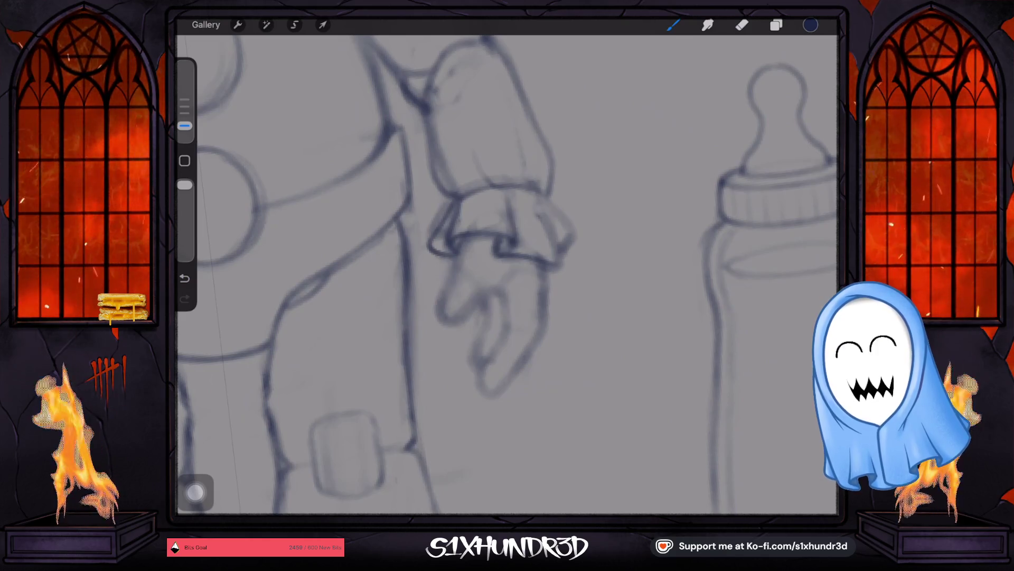
scroll(421, 244, up, 3)
scroll(421, 243, up, 2)
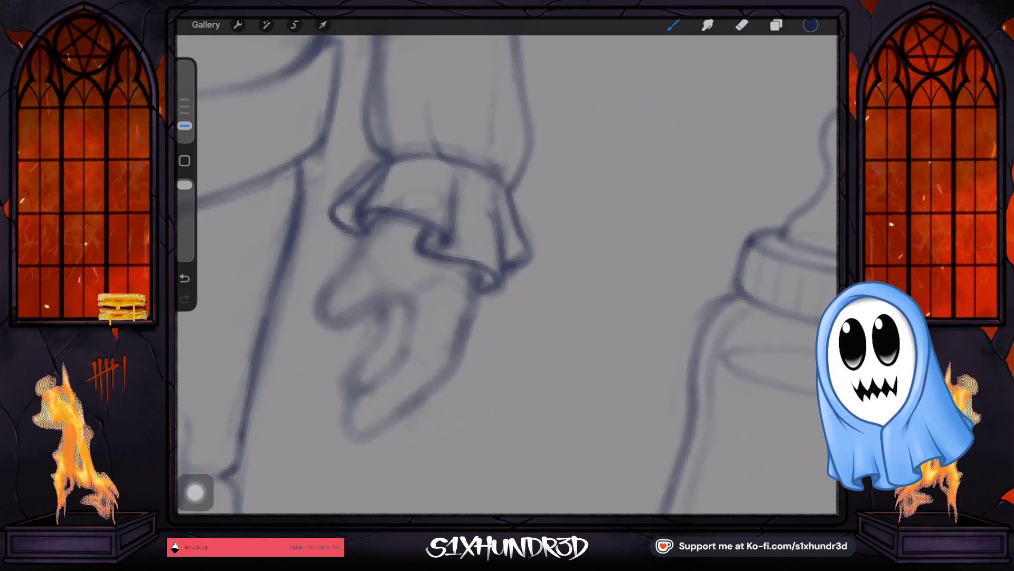
scroll(507, 278, down, 5)
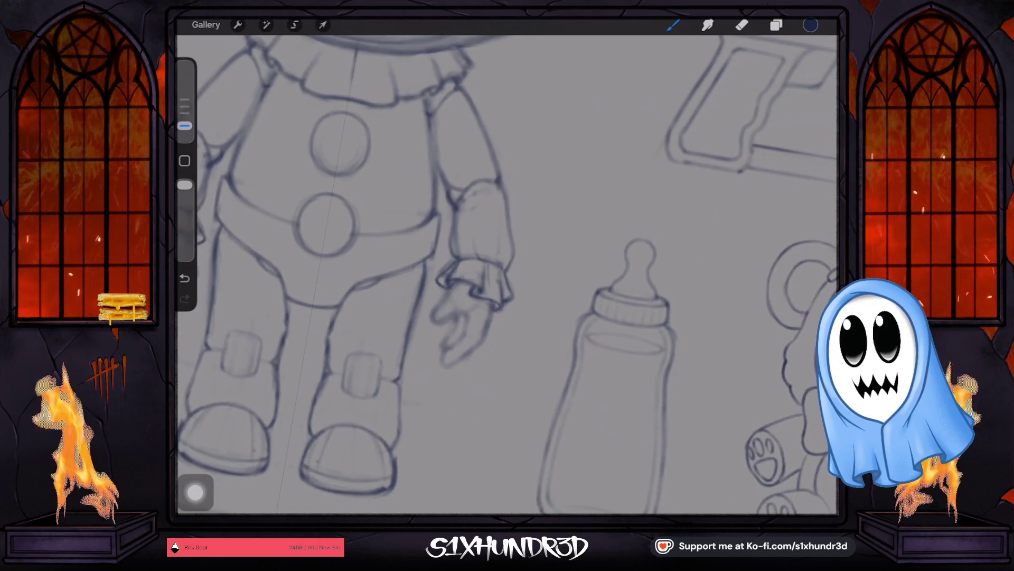
scroll(475, 278, up, 3)
scroll(475, 278, up, 2)
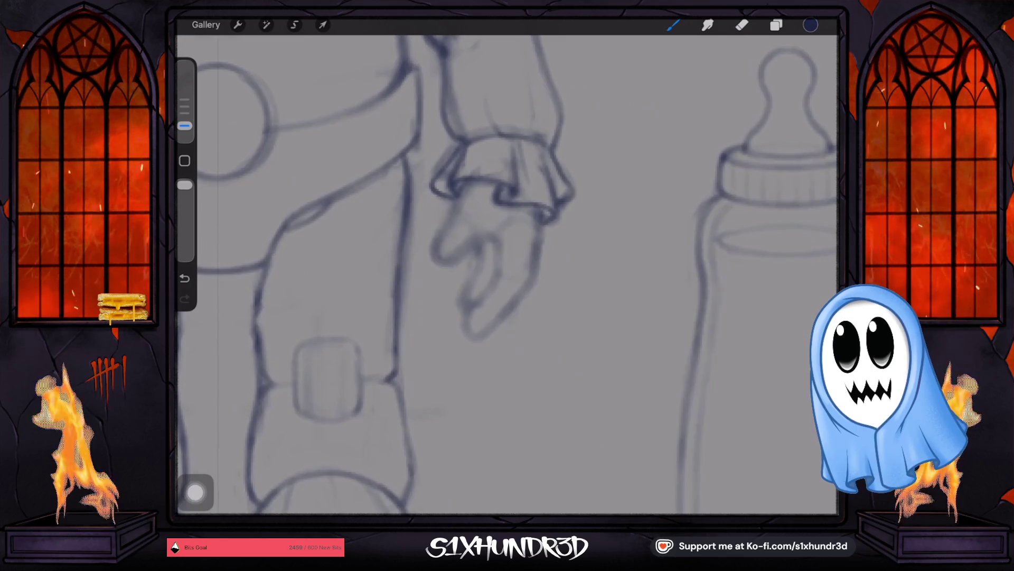
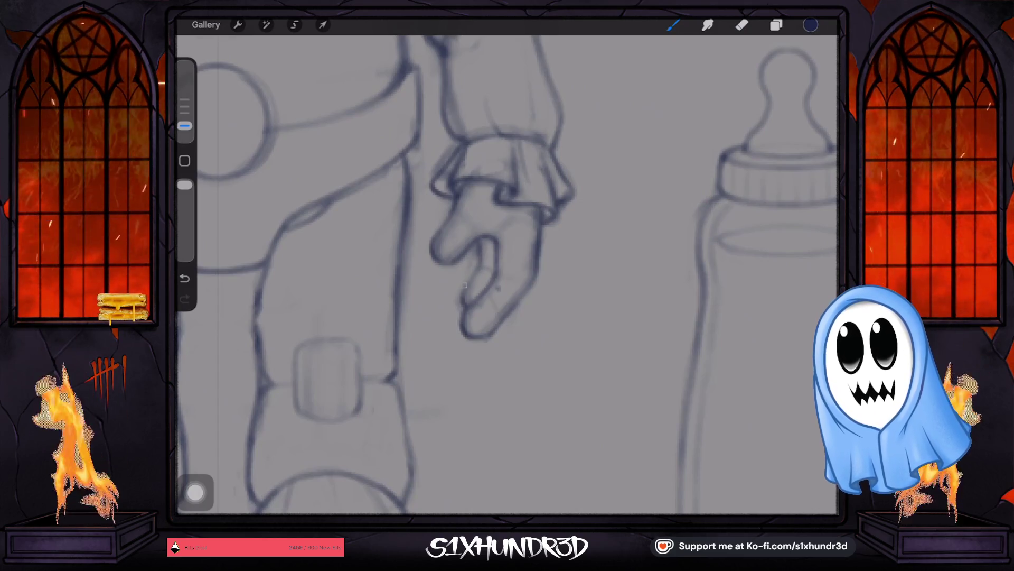
Undo the stray stroke and redraw short lines below the hand and along the lower finger's edge.
key(e)
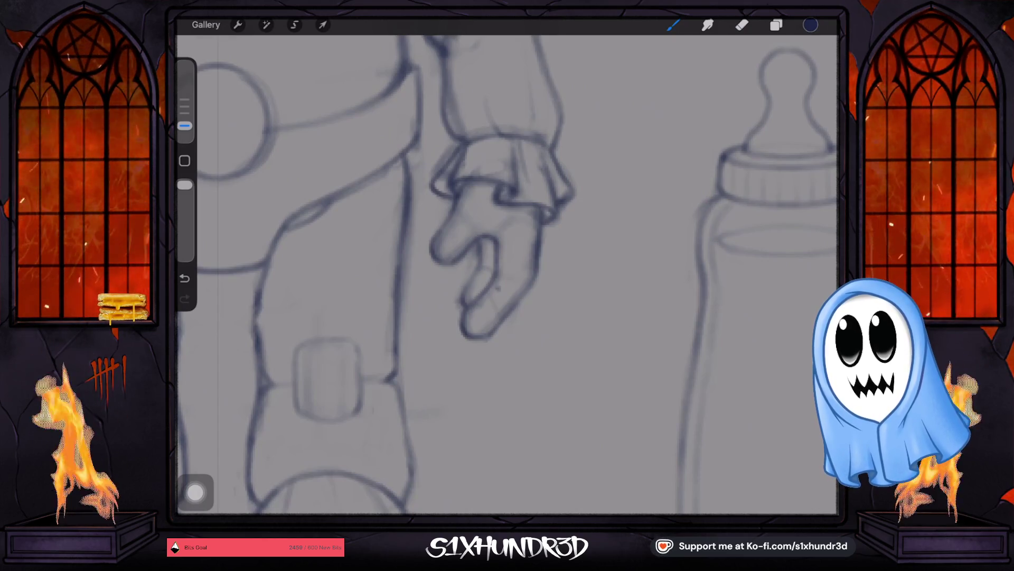
key(b)
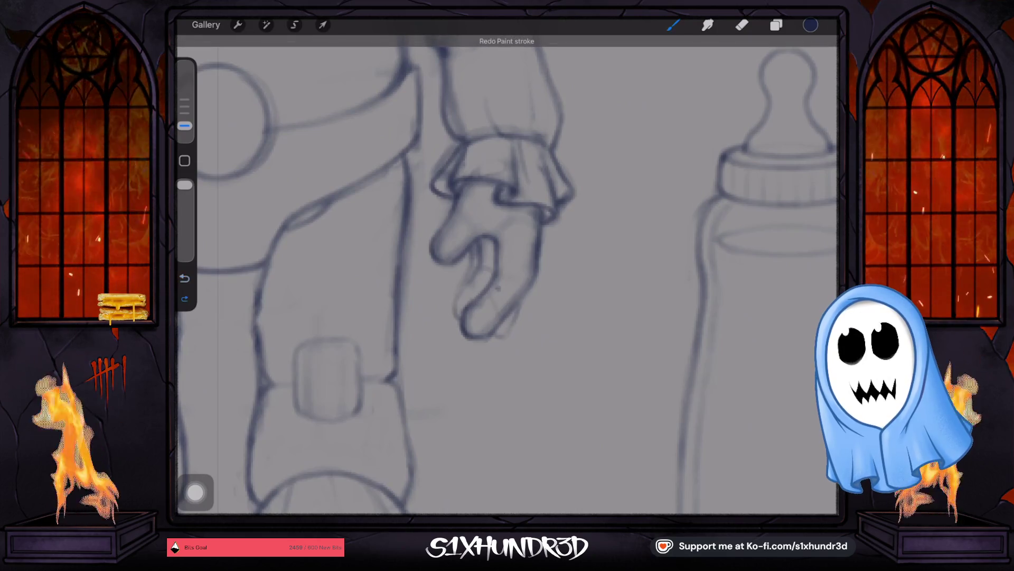
key(ctrl+z)
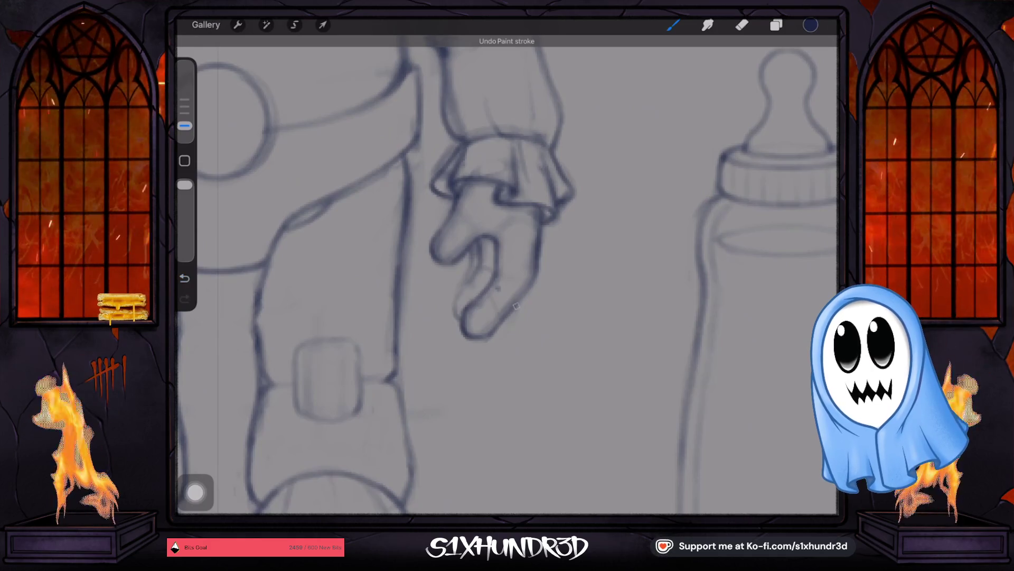
drag(473, 338, 507, 336)
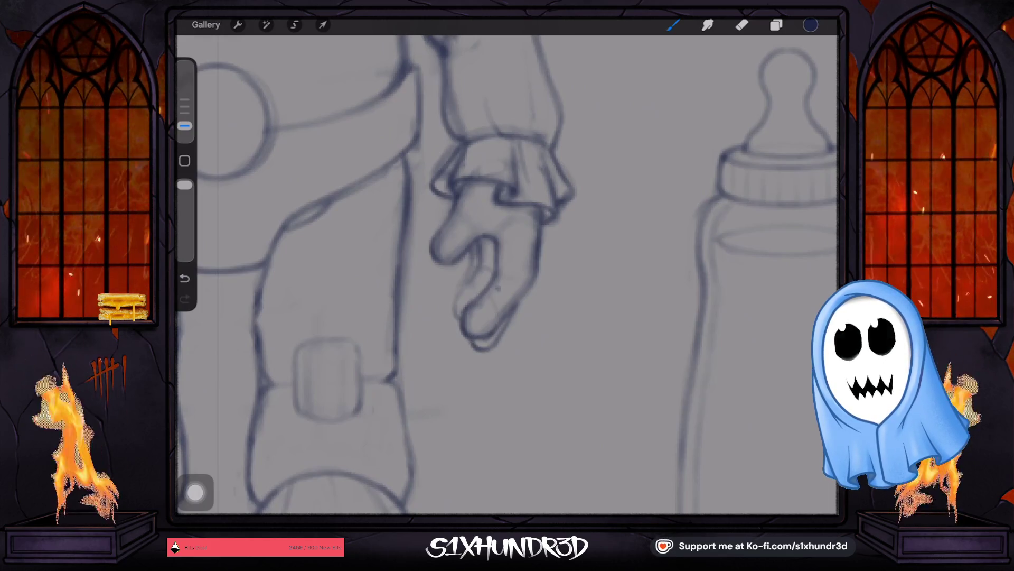
drag(456, 290, 460, 311)
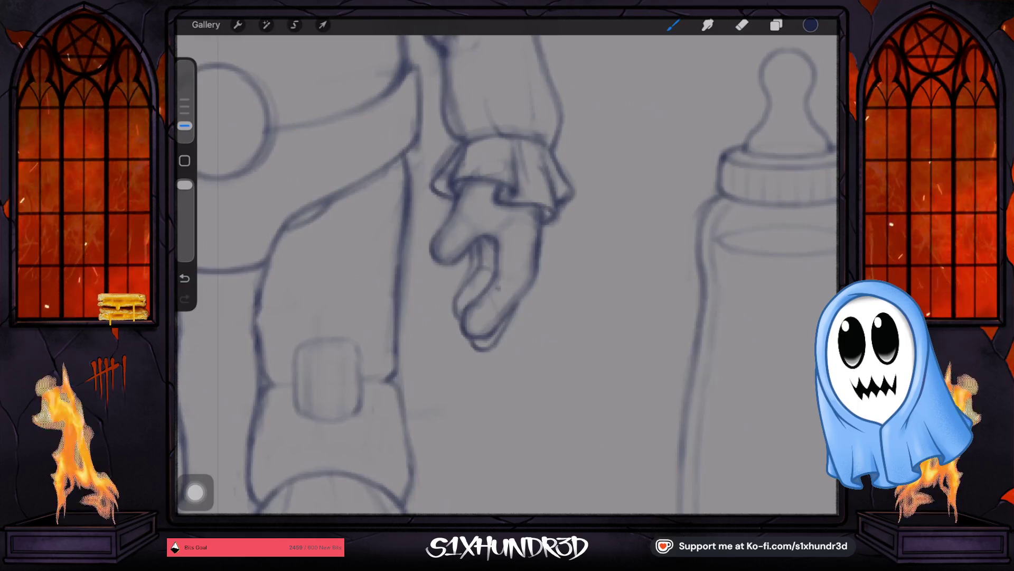
scroll(487, 236, down, 5)
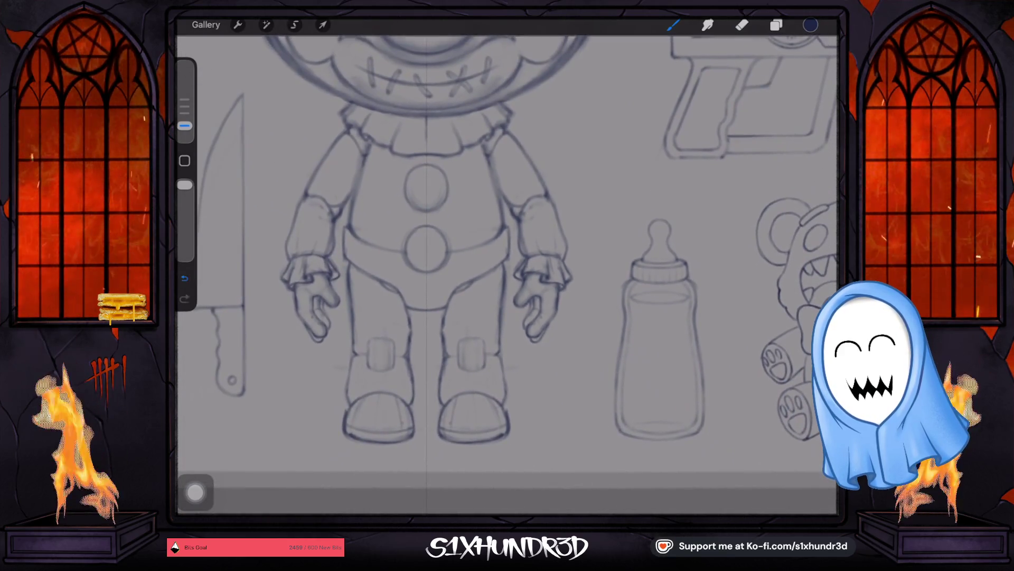
Redo and undo strokes until right, then touch up the lower finger's outline.
click(184, 298)
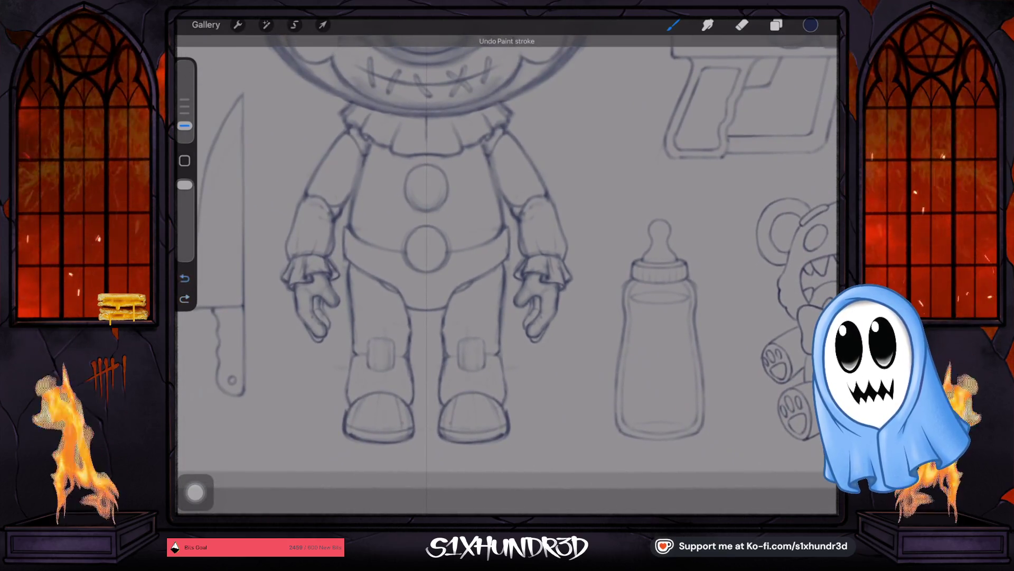
click(184, 298)
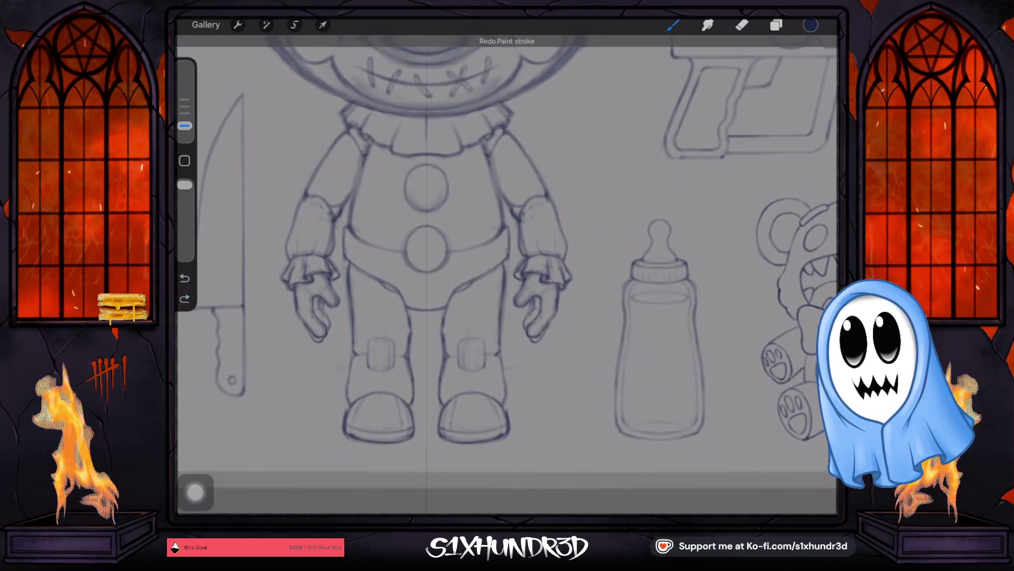
key(ctrl+z)
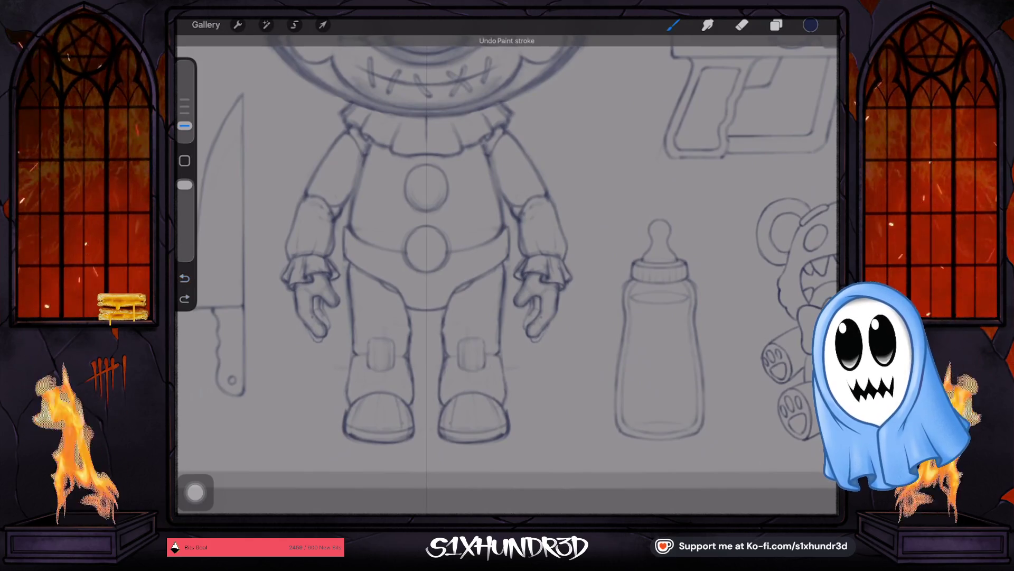
scroll(539, 309, up, 3)
scroll(540, 309, up, 3)
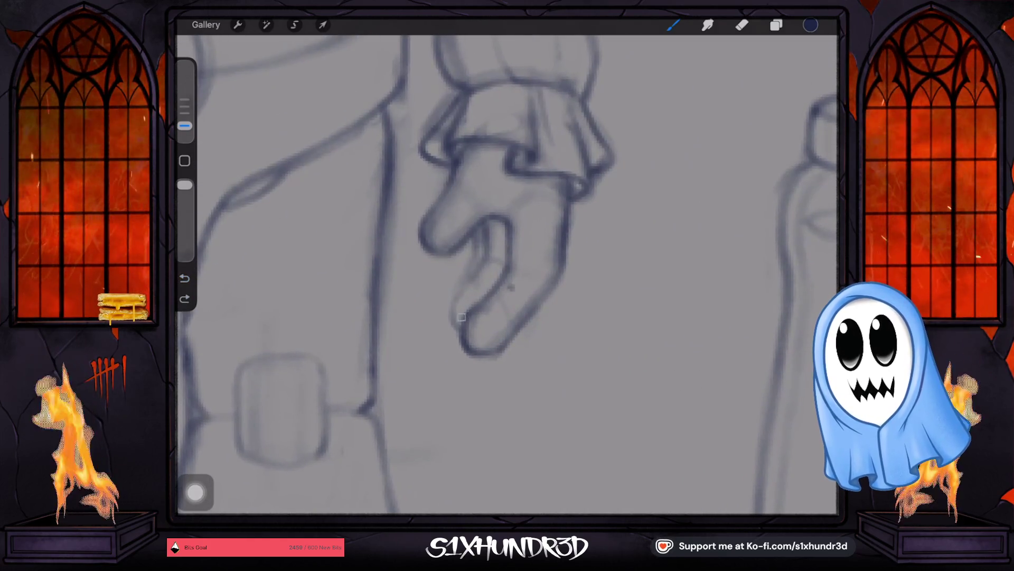
click(477, 267)
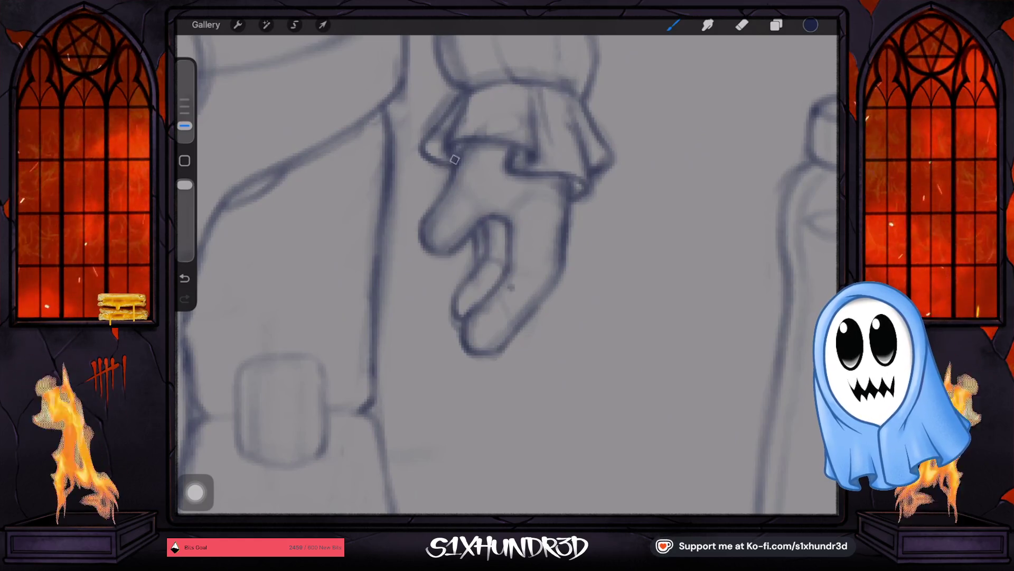
scroll(508, 275, down, 3)
scroll(507, 275, down, 1)
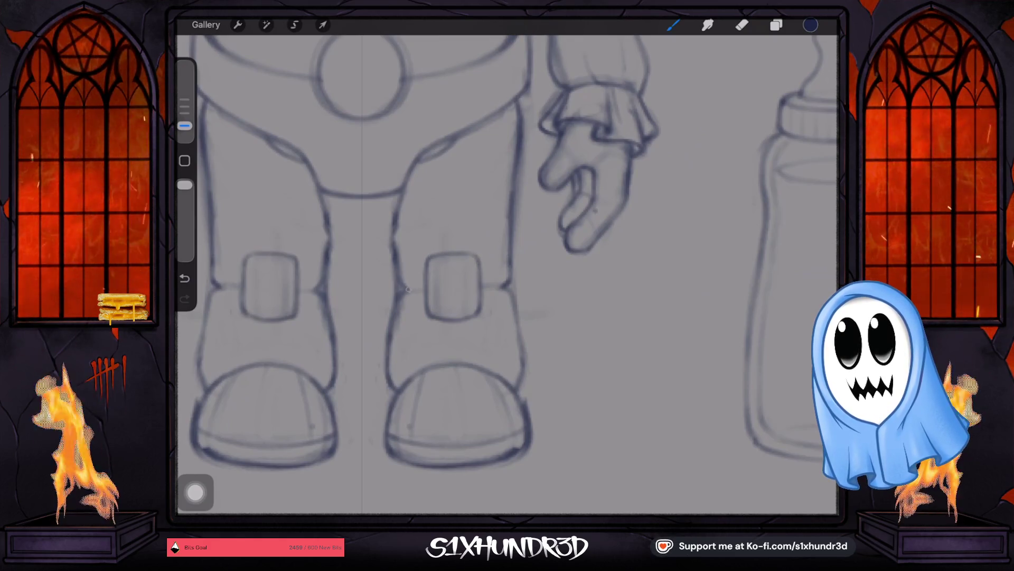
scroll(507, 275, up, 3)
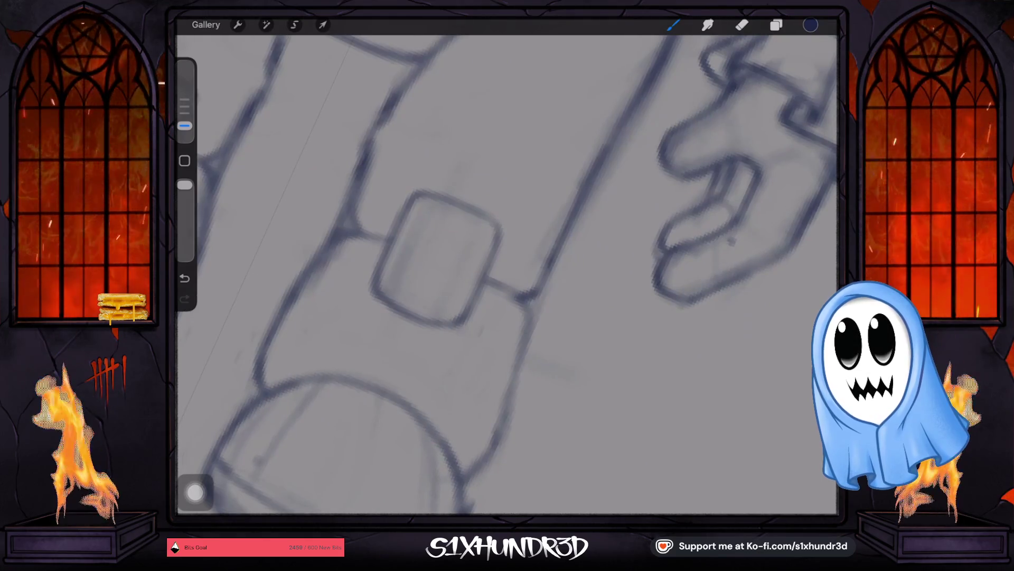
Trace darker lines over the knee square's top-right and bottom edges.
mouse_move(463, 188)
mouse_down()
mouse_move(495, 206)
mouse_move(506, 235)
mouse_up()
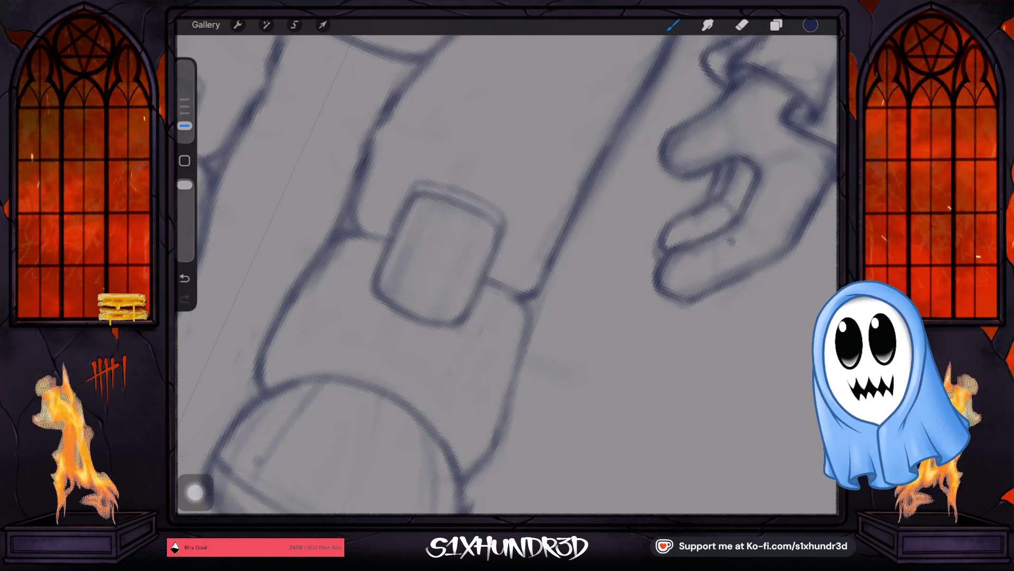
mouse_move(395, 317)
mouse_down()
mouse_move(446, 339)
mouse_move(456, 333)
mouse_move(392, 317)
mouse_up()
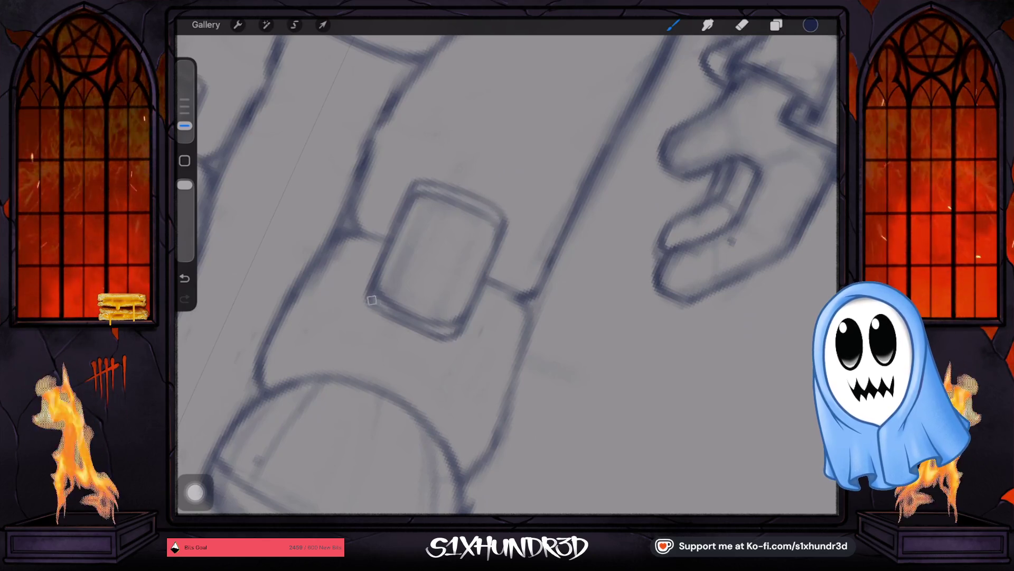
scroll(377, 307, down, 5)
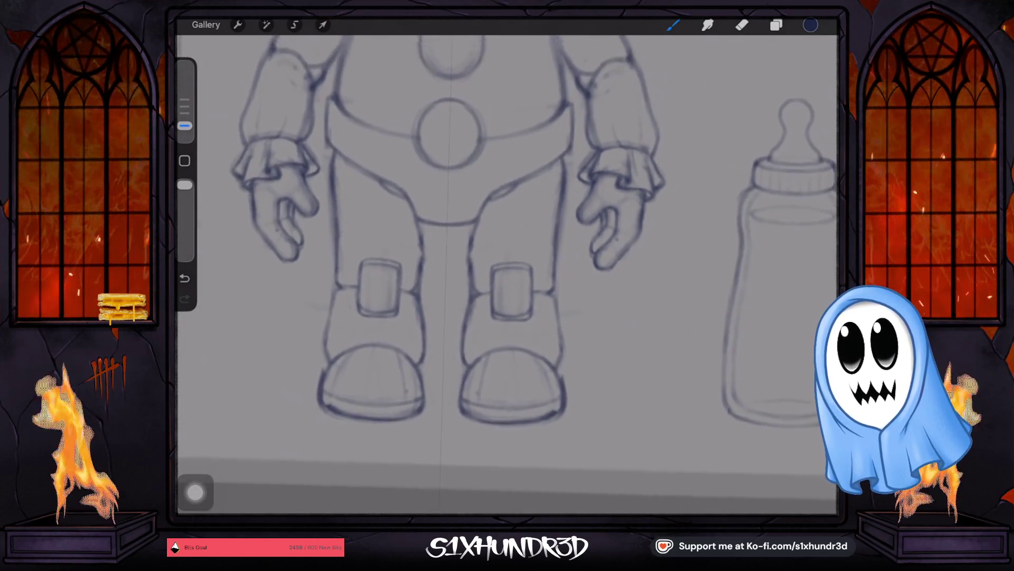
scroll(507, 269, down, 1)
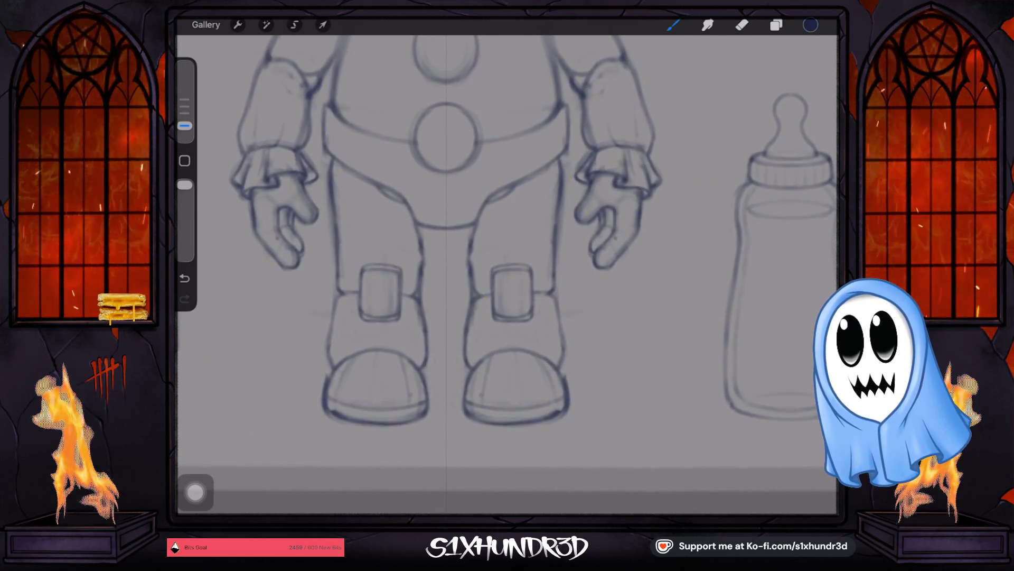
scroll(507, 270, right, 3)
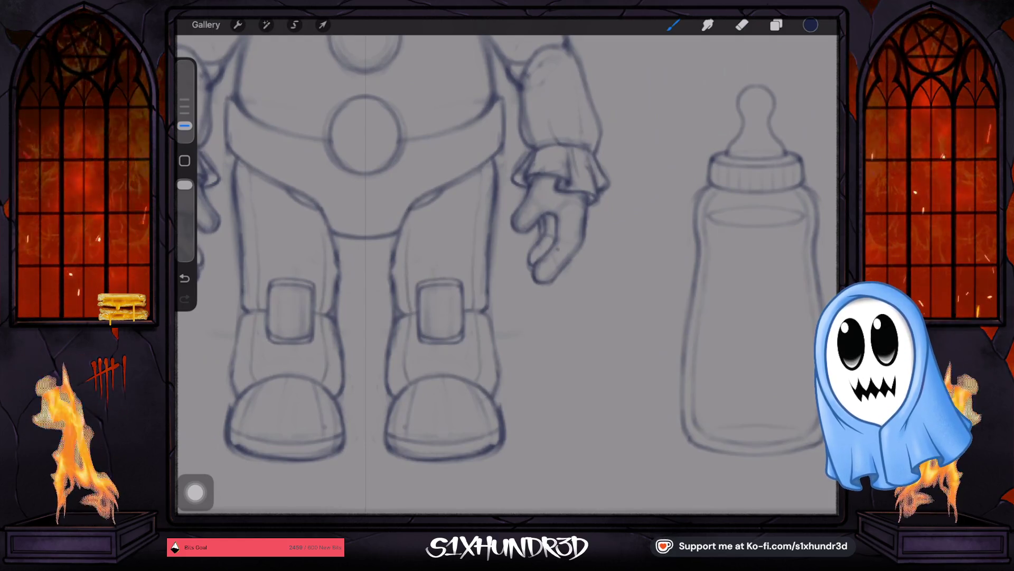
scroll(508, 273, down, 3)
scroll(455, 351, up, 3)
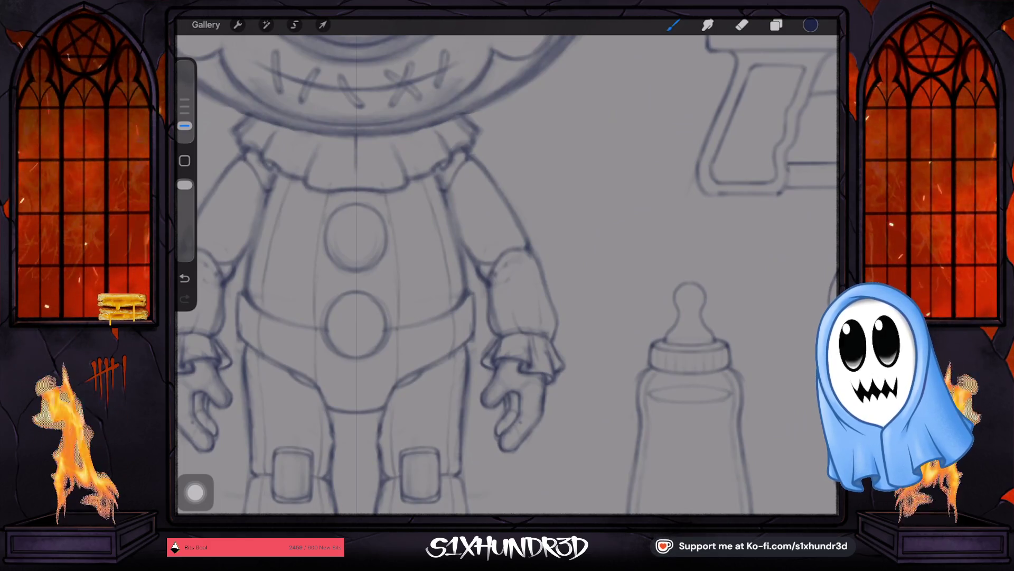
scroll(507, 275, down, 5)
scroll(508, 275, up, 5)
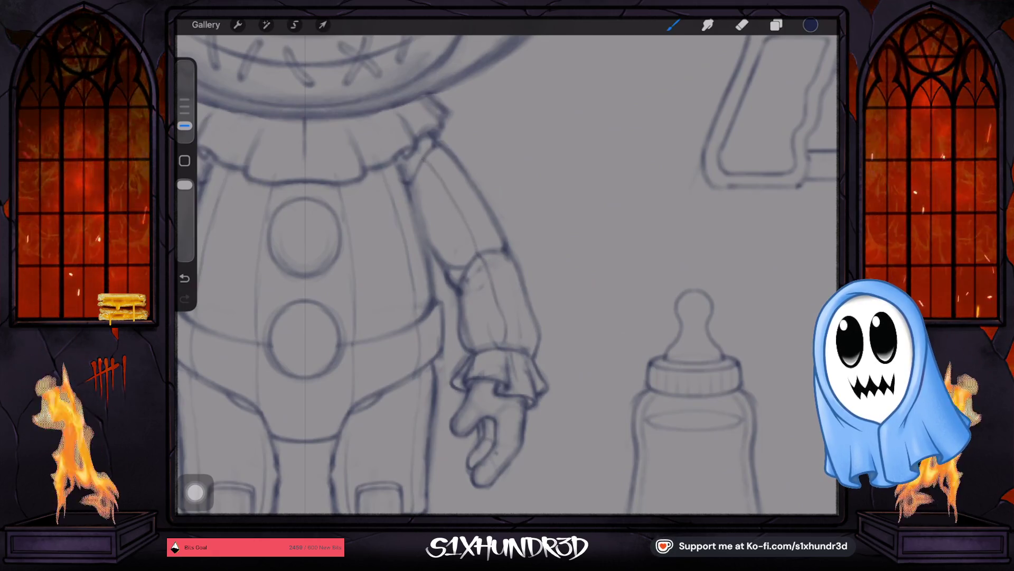
scroll(507, 275, down, 5)
scroll(507, 275, down, 3)
scroll(507, 275, up, 5)
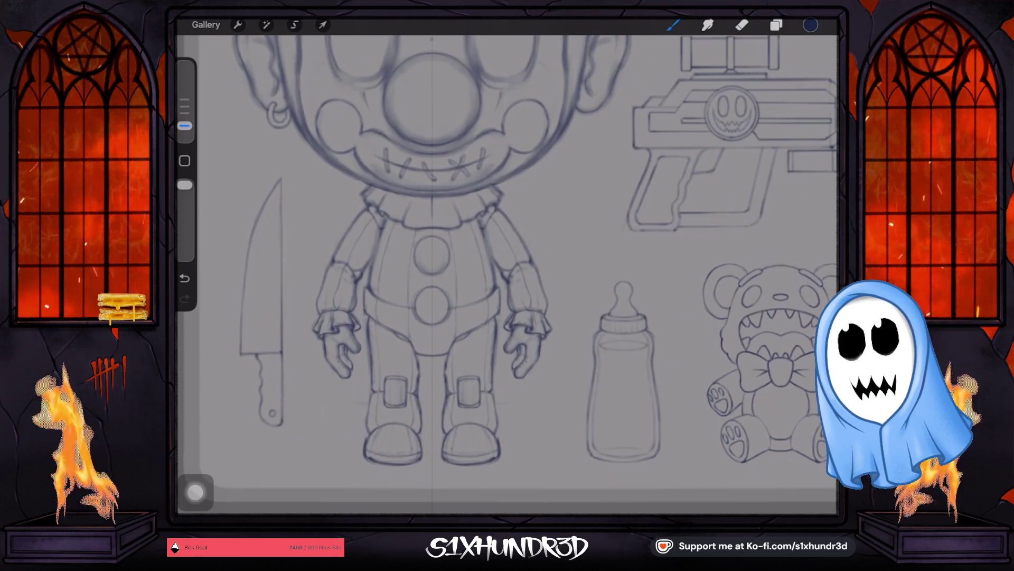
scroll(507, 275, up, 2)
scroll(508, 275, up, 2)
scroll(507, 275, up, 2)
scroll(507, 276, up, 2)
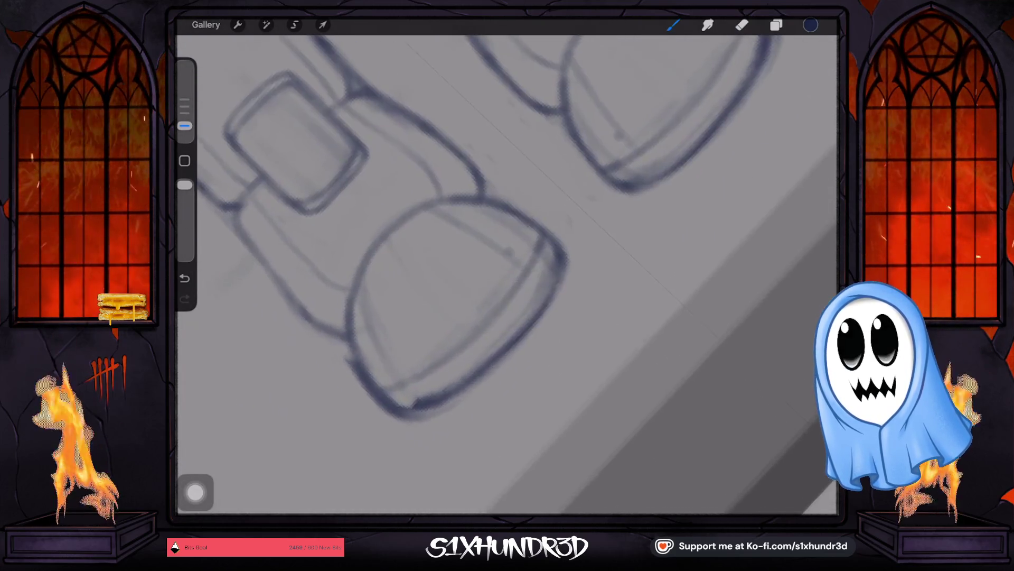
scroll(508, 274, up, 1)
Draw an inner line and cap along the boot toe's left edge and darken it.
key(e)
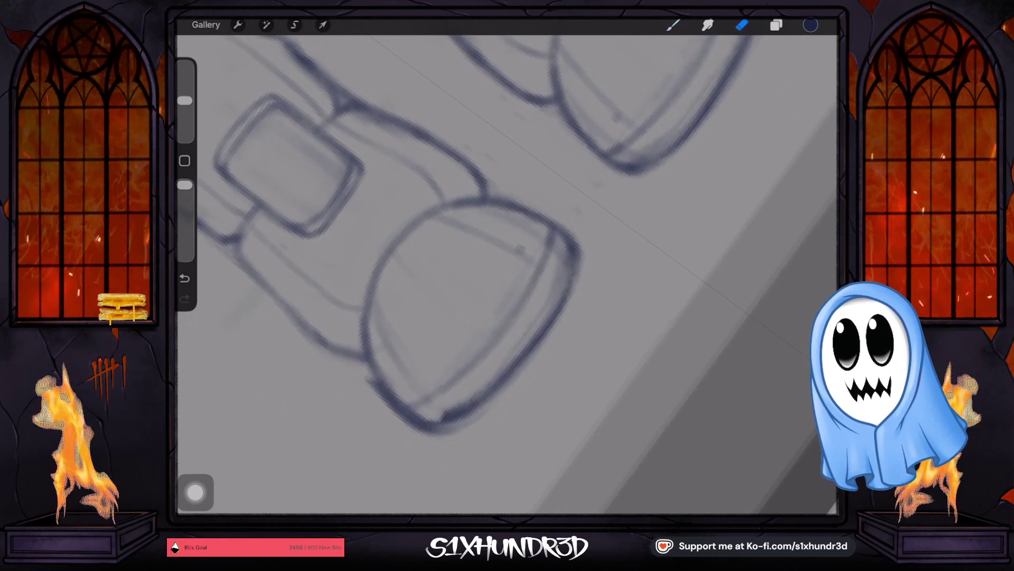
key(b)
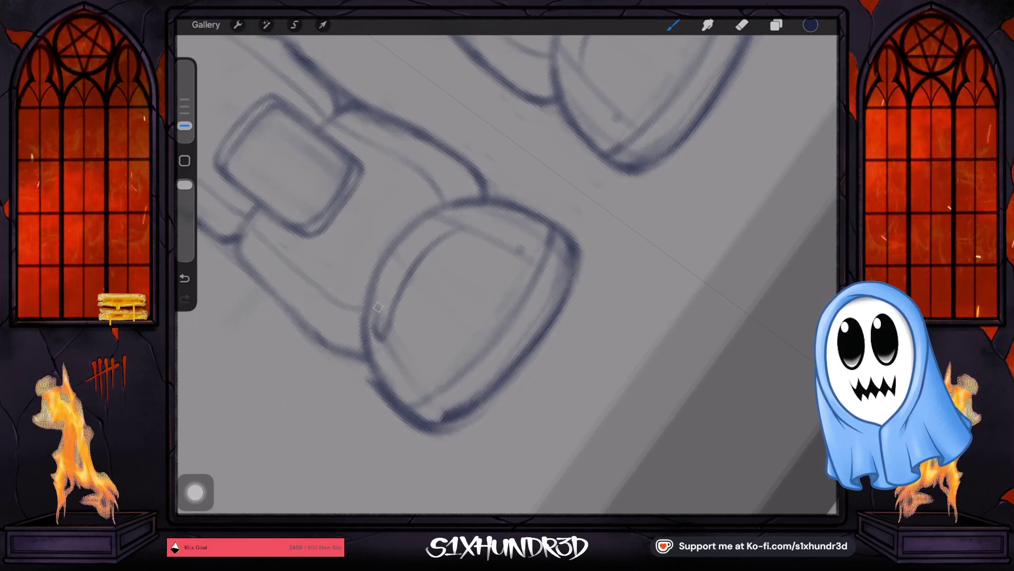
mouse_move(375, 323)
mouse_down()
mouse_move(463, 214)
mouse_move(467, 231)
mouse_up()
drag(572, 43, 577, 74)
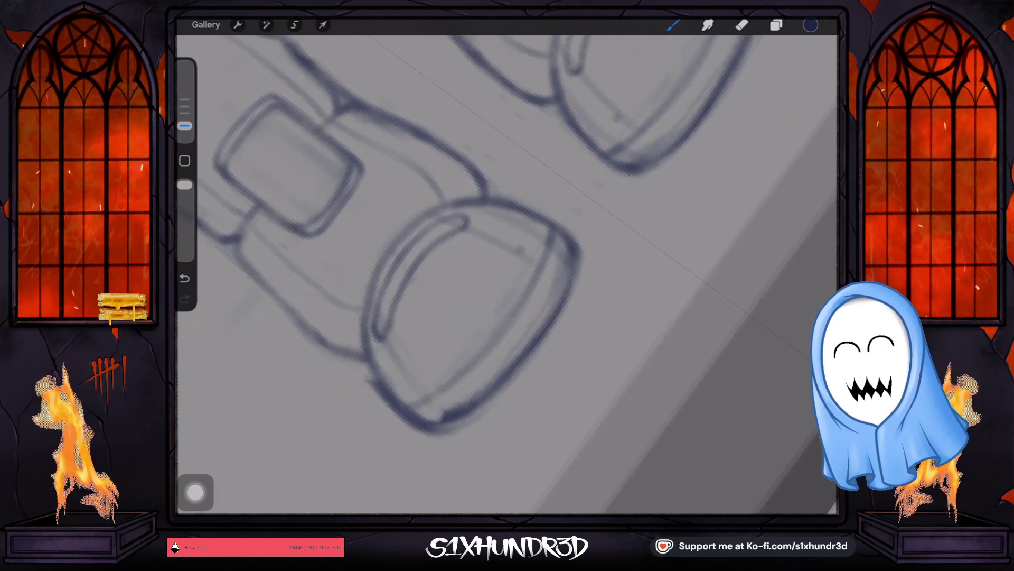
drag(373, 310, 388, 259)
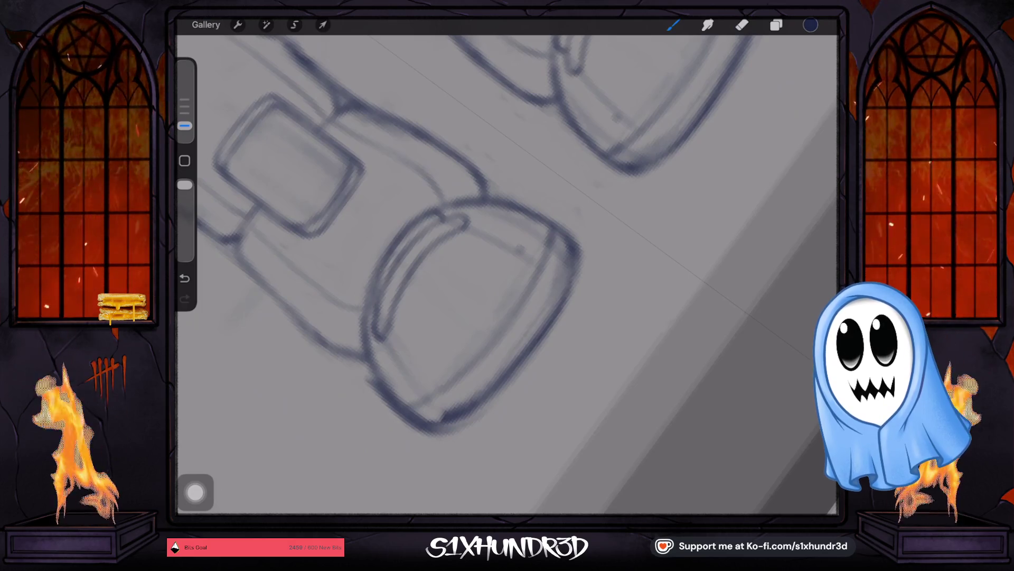
Undo the last two toe strokes, return to painting and turn the view so both boots stand upright.
key(e)
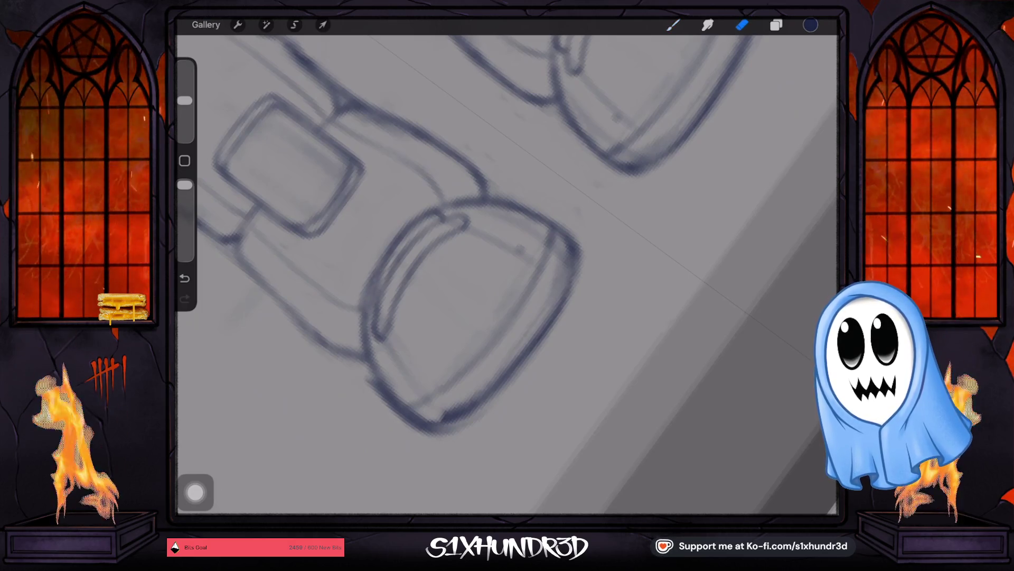
key(ctrl+z)
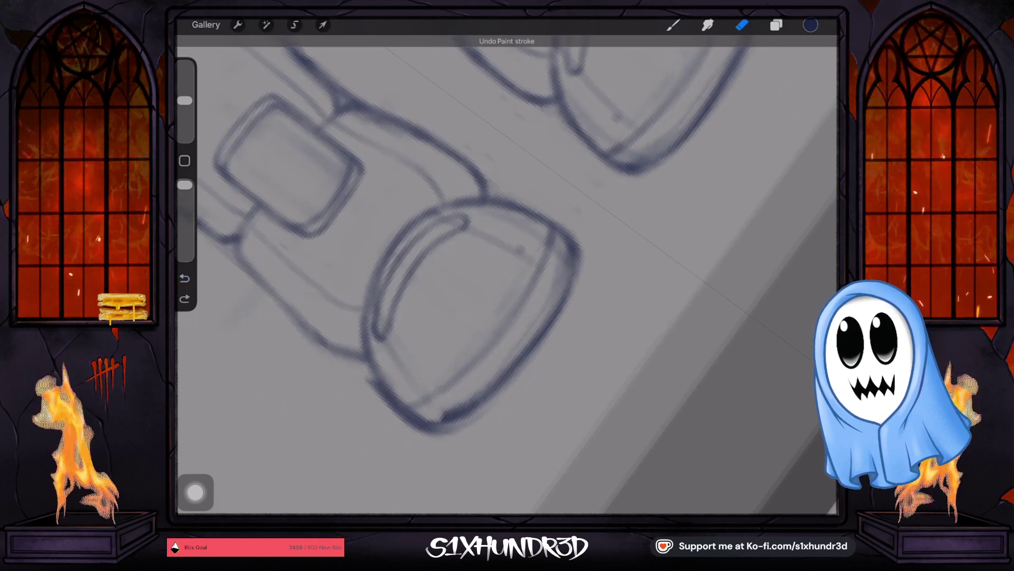
key(ctrl+z)
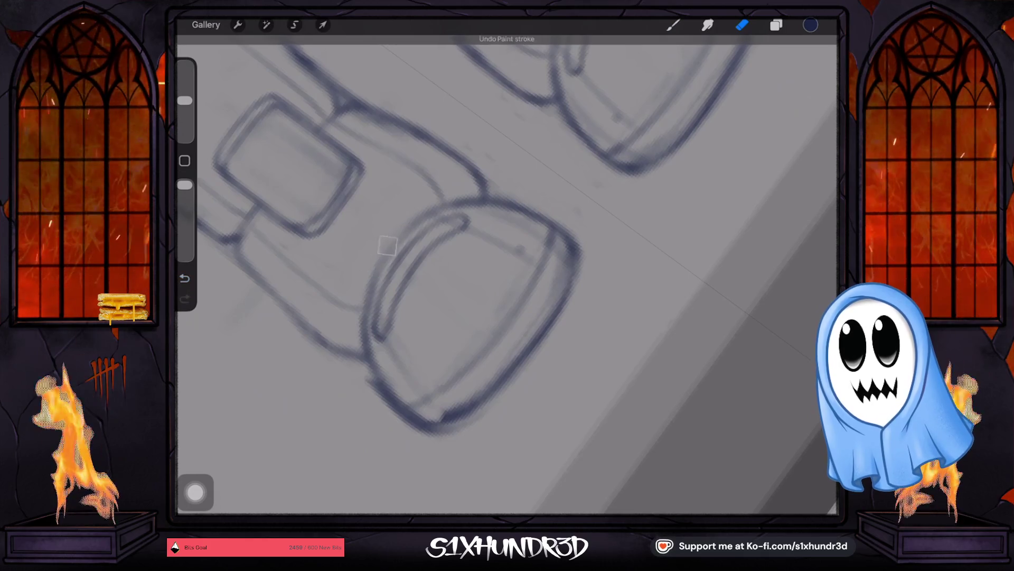
key(b)
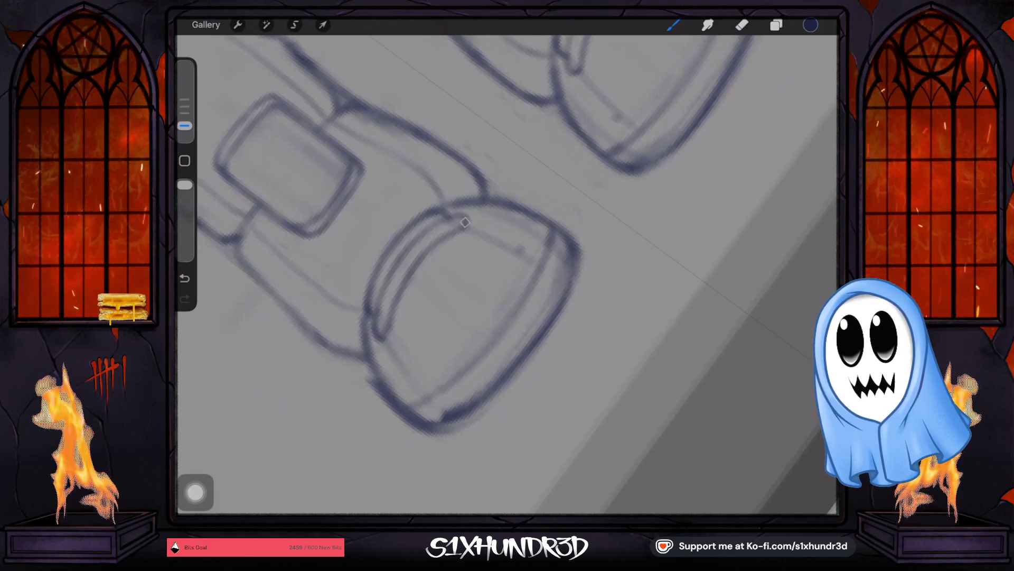
drag(507, 238, 507, 278)
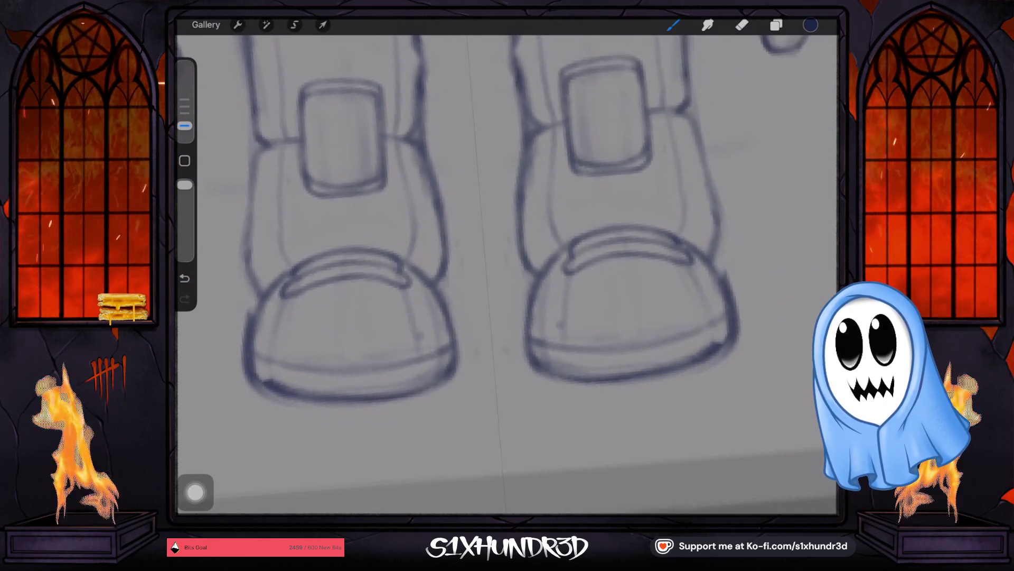
scroll(353, 396, up, 3)
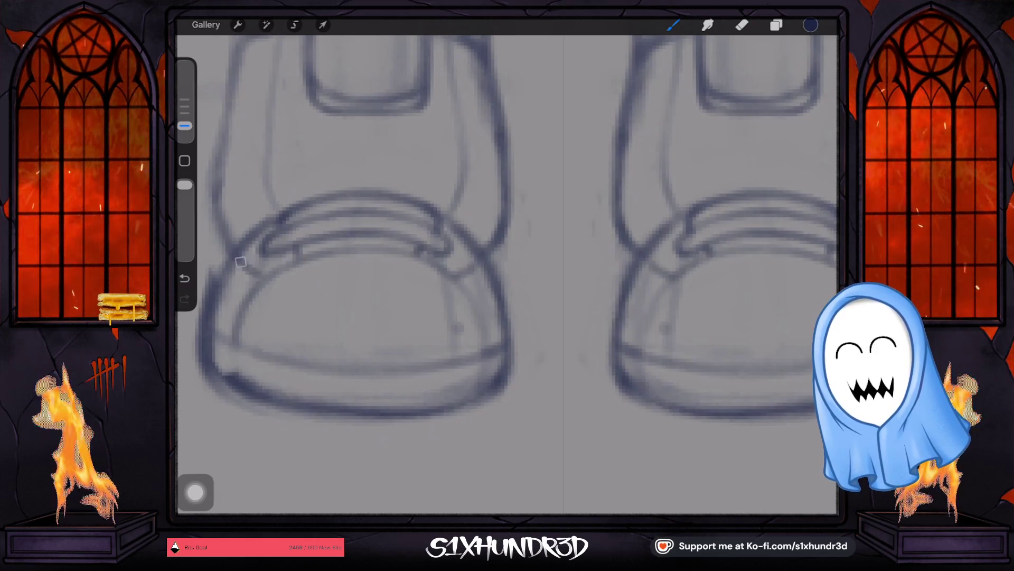
scroll(507, 273, down, 2)
scroll(507, 274, down, 2)
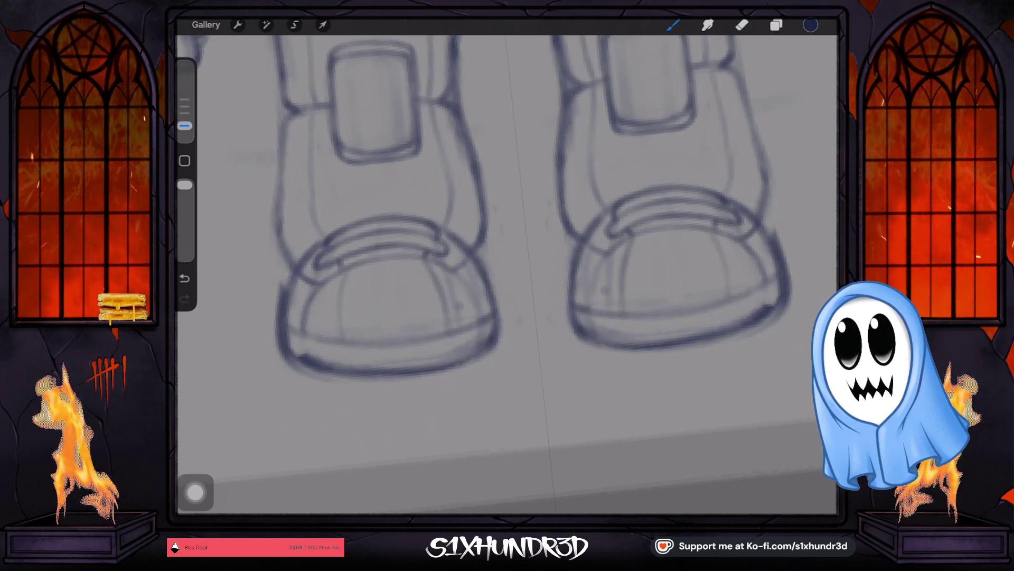
Undo the unwanted stroke and draw a short line inside the left boot's toe.
key(ctrl+z)
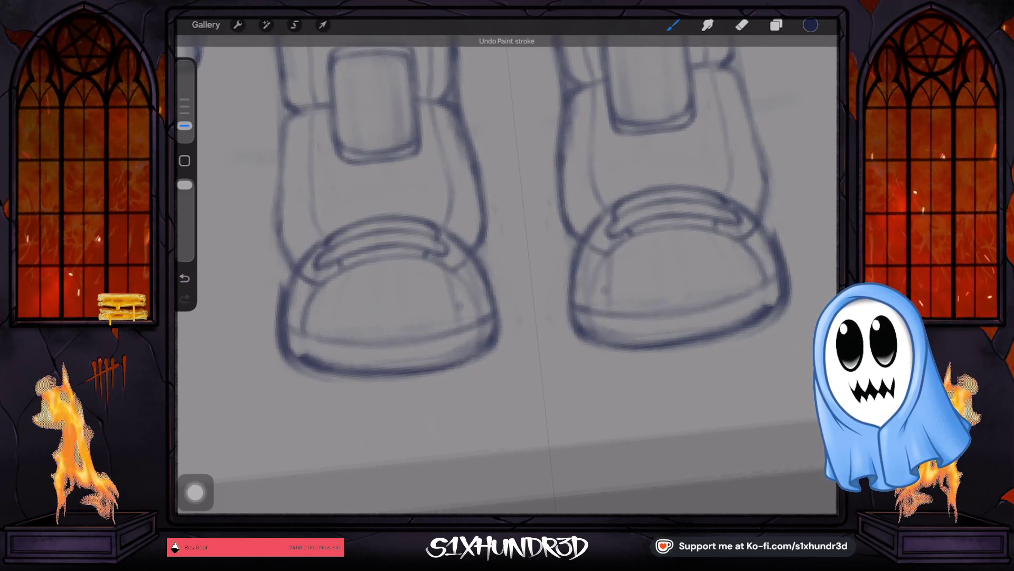
drag(343, 289, 335, 339)
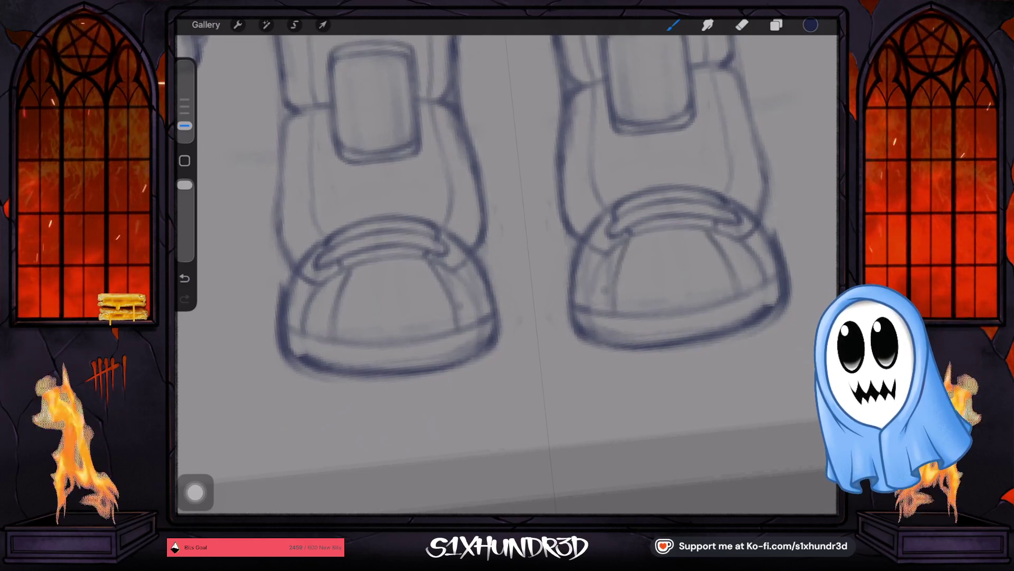
scroll(508, 273, down, 5)
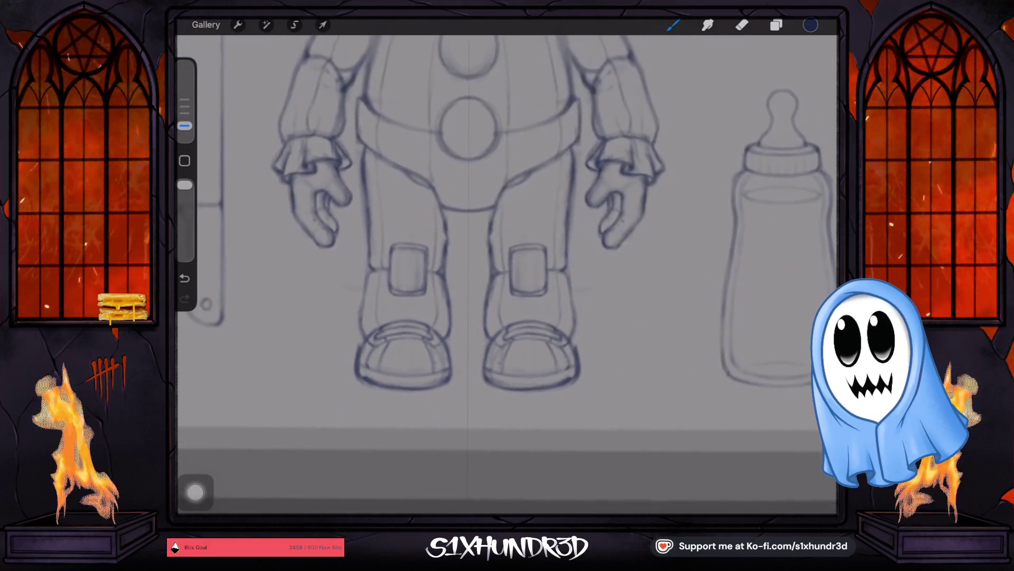
scroll(507, 274, down, 2)
scroll(507, 274, up, 1)
scroll(508, 274, up, 2)
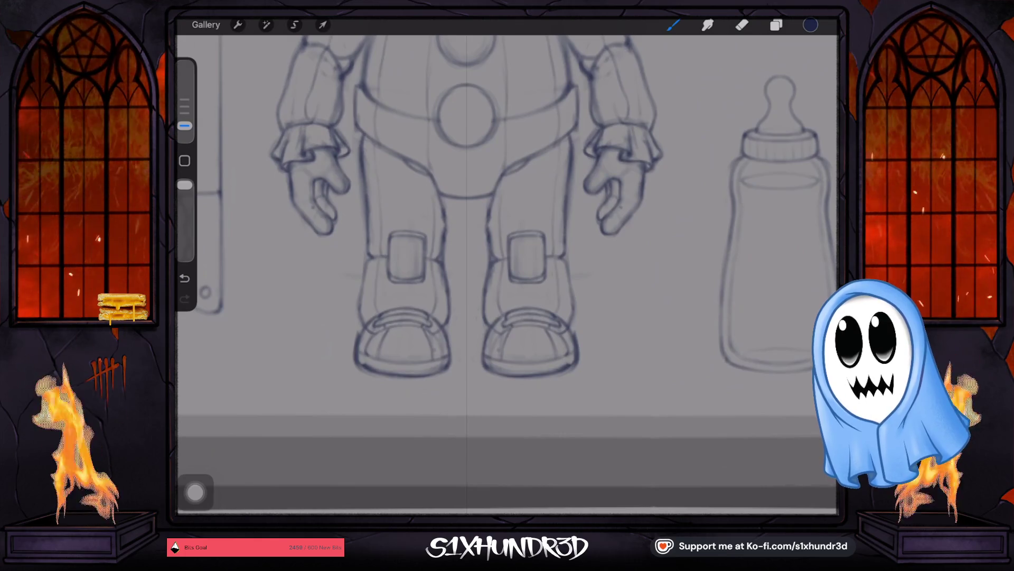
Erase lines along the right boot's bottom, then re-ink its outline and right edge.
key(ctrl+z)
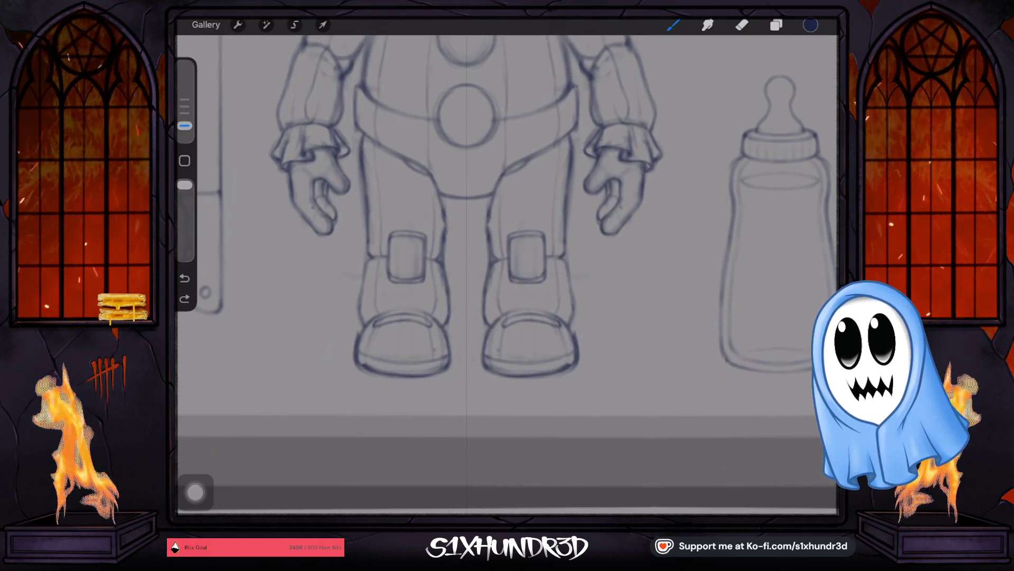
click(183, 298)
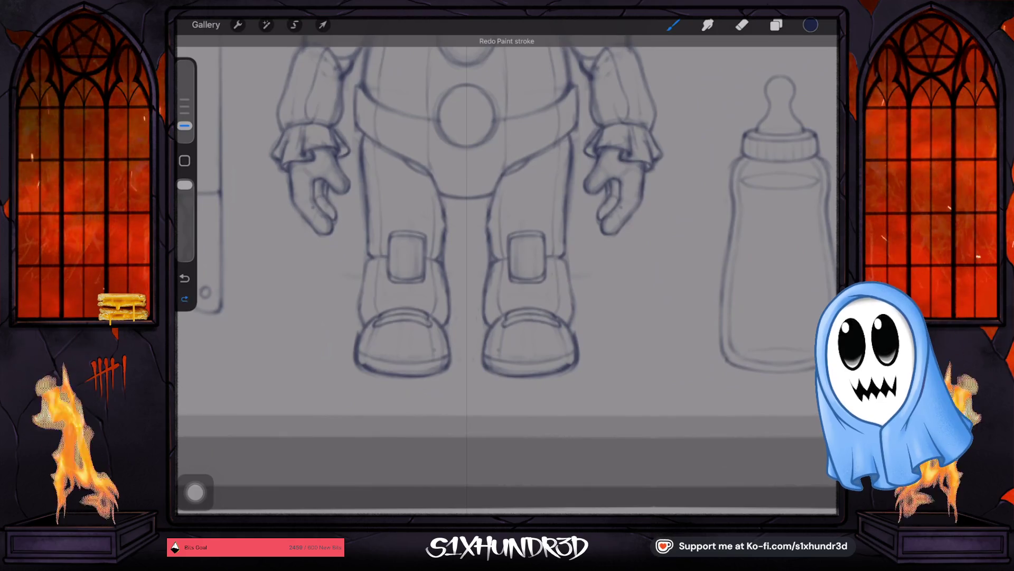
scroll(507, 317, up, 3)
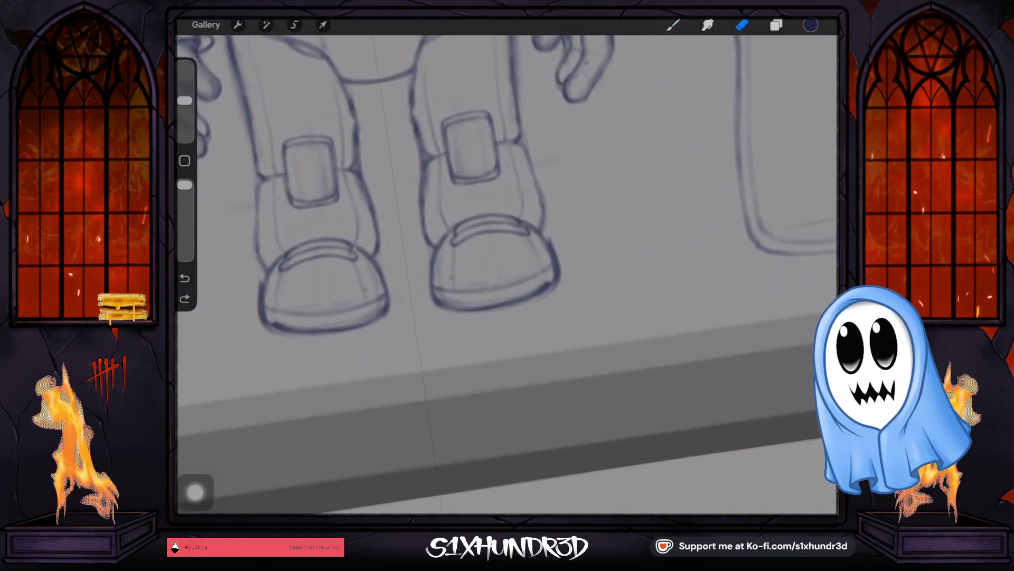
mouse_move(511, 303)
mouse_down()
mouse_move(553, 279)
mouse_move(515, 295)
mouse_move(549, 287)
mouse_up()
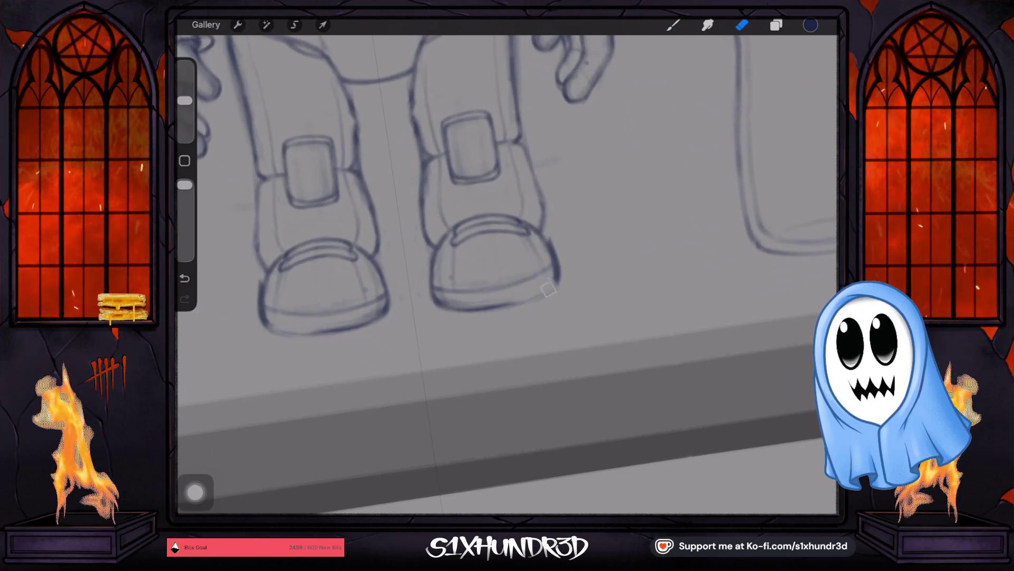
click(672, 24)
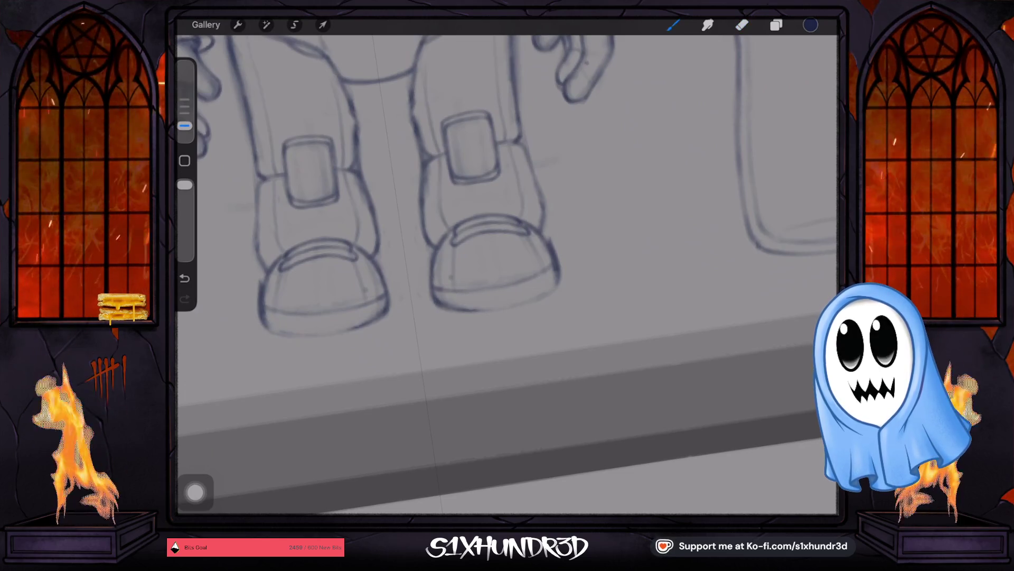
scroll(507, 278, up, 2)
mouse_move(509, 200)
mouse_down()
mouse_move(507, 226)
mouse_move(424, 317)
mouse_up()
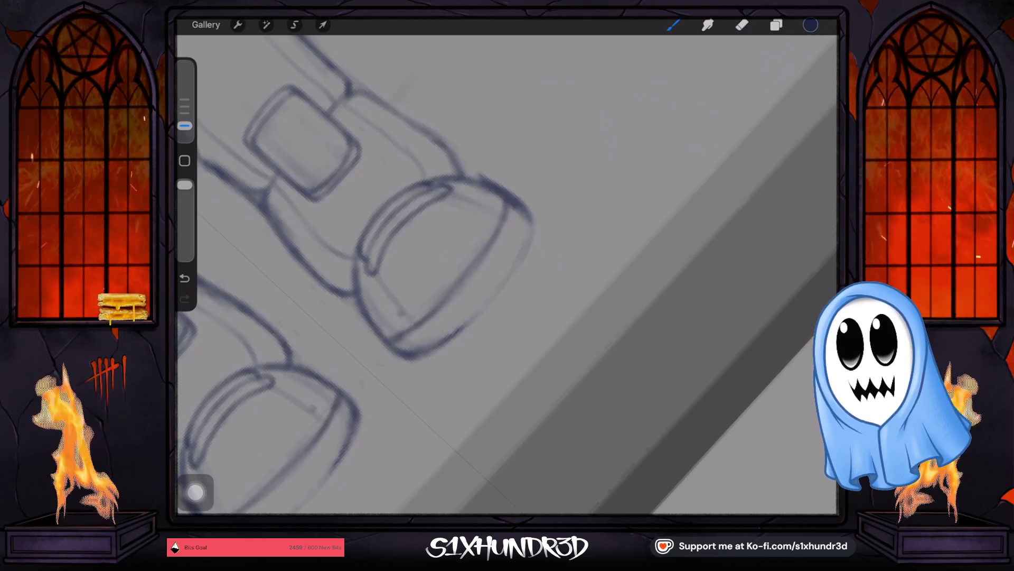
mouse_move(531, 223)
mouse_down()
mouse_move(507, 280)
mouse_move(432, 357)
mouse_up()
Darken the boots' lower edges and lighten stray parts of their outlines.
drag(361, 432, 301, 504)
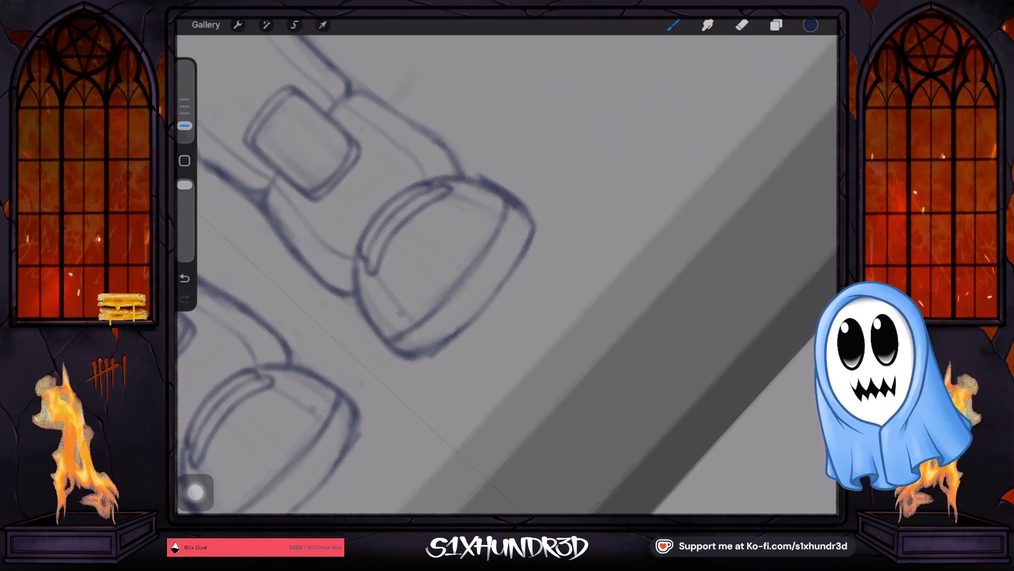
drag(457, 338, 421, 359)
drag(363, 421, 340, 464)
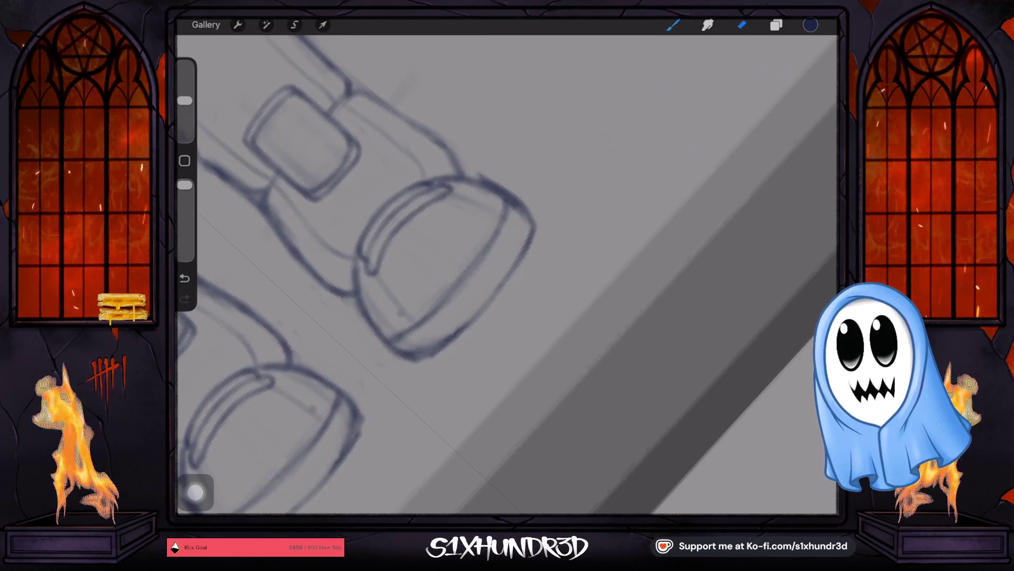
drag(431, 333, 398, 361)
drag(363, 403, 346, 434)
drag(464, 327, 411, 360)
drag(359, 411, 331, 468)
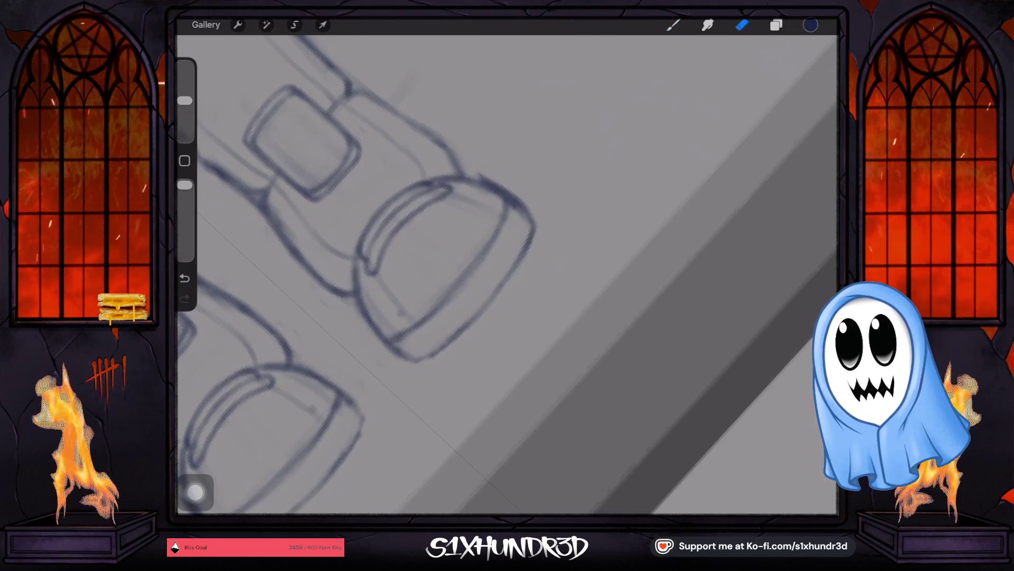
key(b)
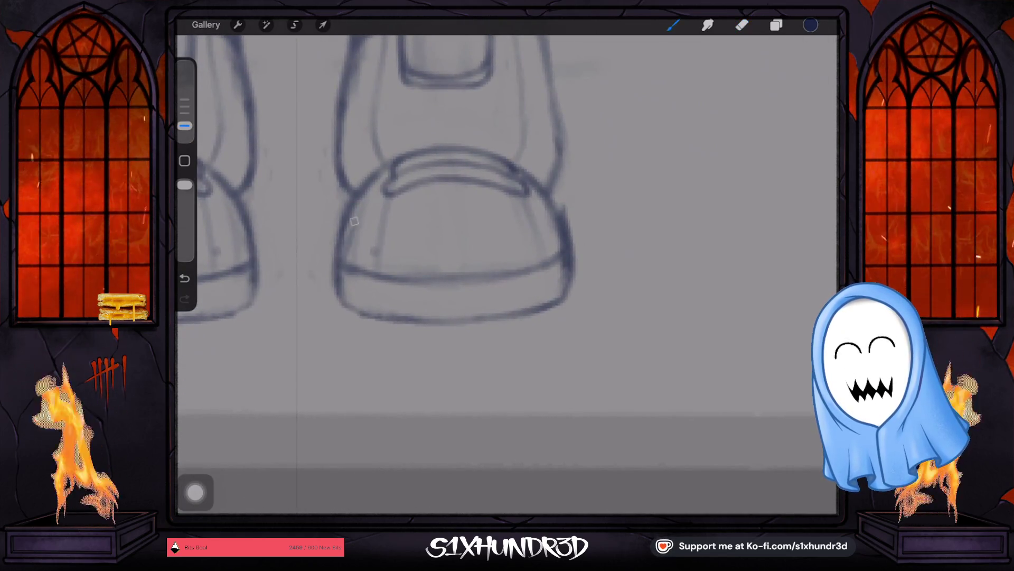
Erase the boot toe's right edge and re-ink it, the left edge and bottom curve with a smaller brush.
key(ctrl+z)
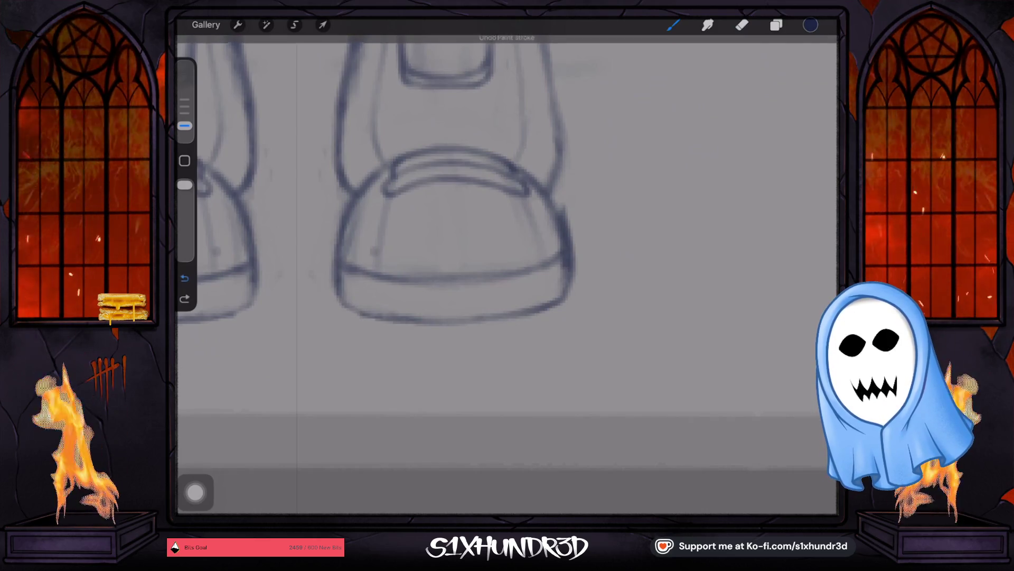
key(e)
mouse_move(564, 190)
mouse_down()
mouse_move(574, 279)
mouse_move(546, 321)
mouse_up()
key(b)
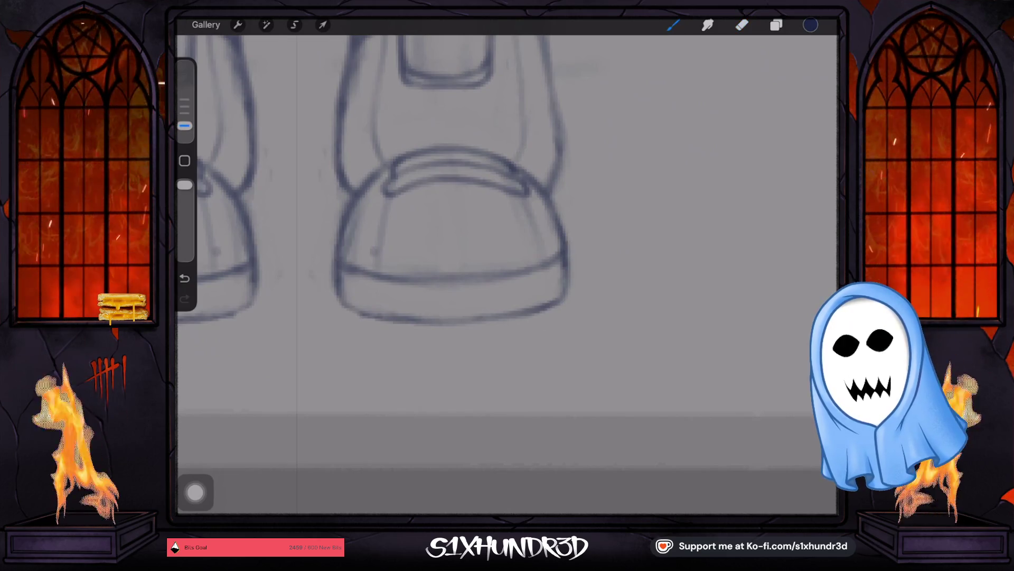
key(bracketleft)
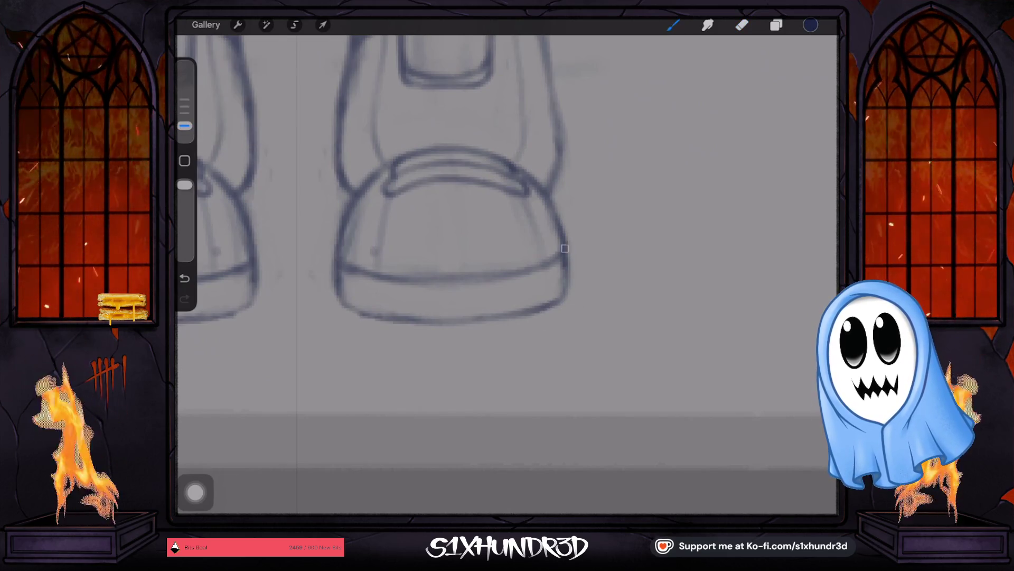
drag(568, 258, 560, 297)
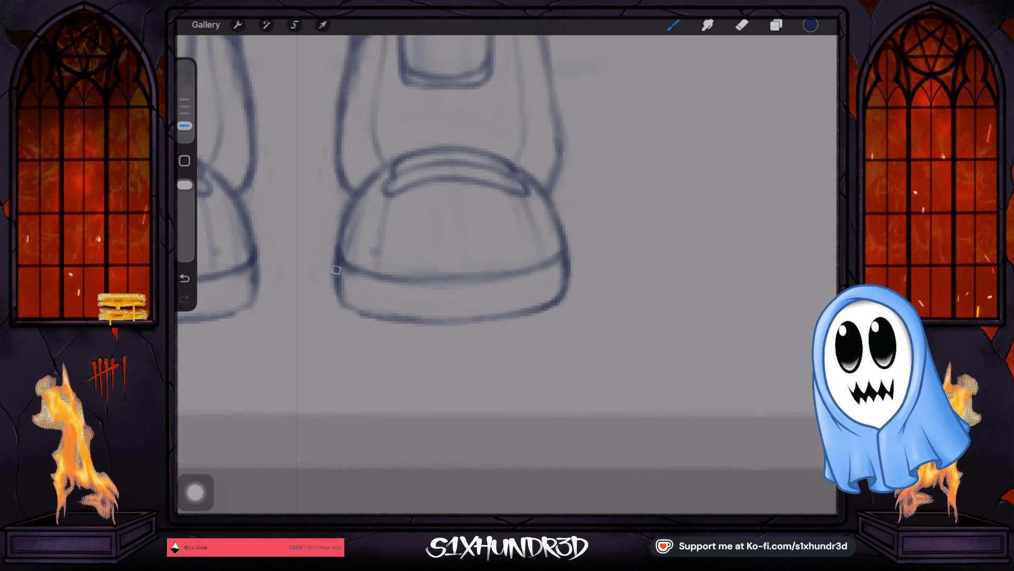
mouse_move(349, 266)
mouse_down()
mouse_move(401, 317)
mouse_move(559, 295)
mouse_move(333, 259)
mouse_up()
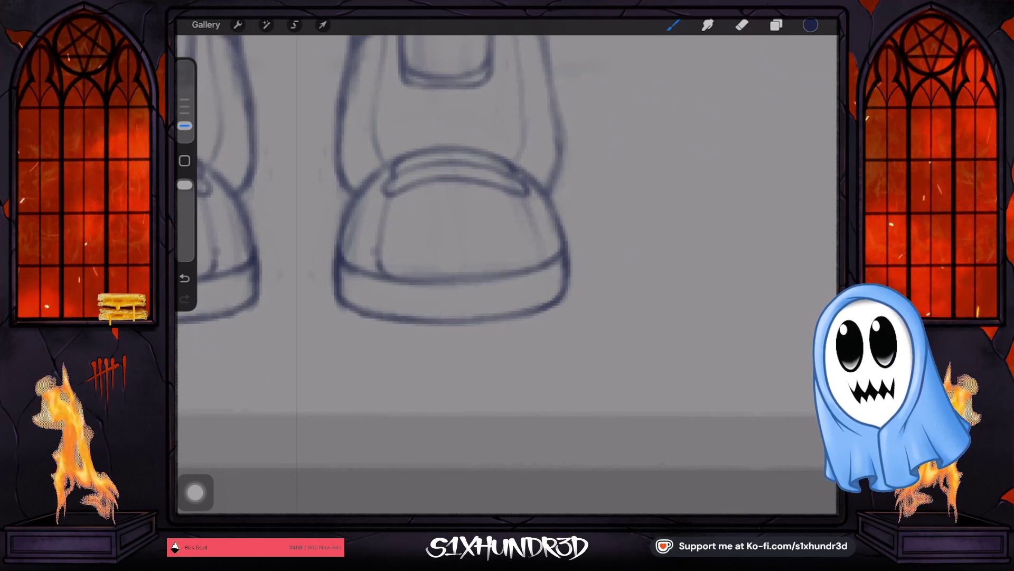
drag(529, 209, 539, 250)
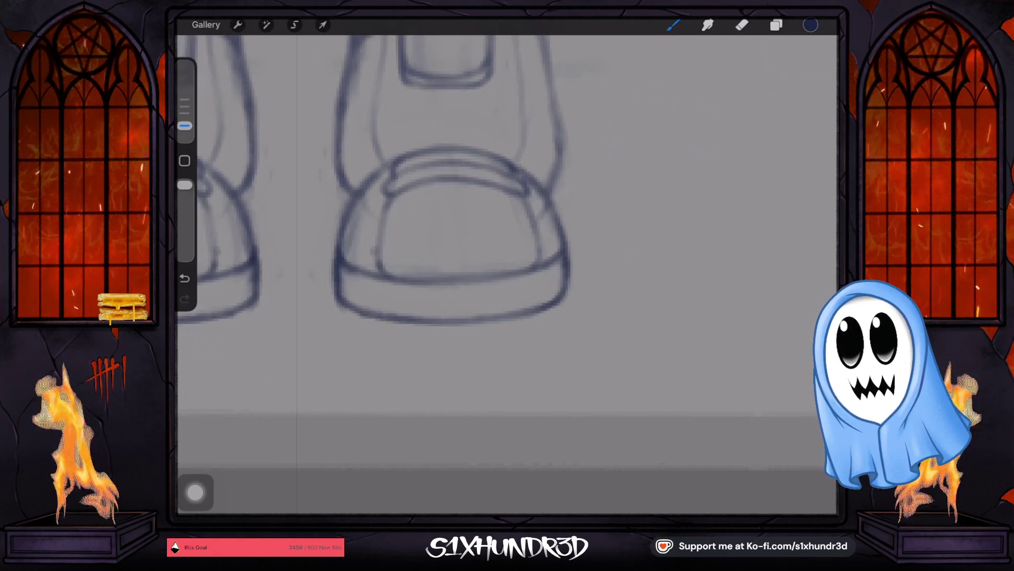
scroll(531, 225, down, 3)
scroll(507, 237, down, 3)
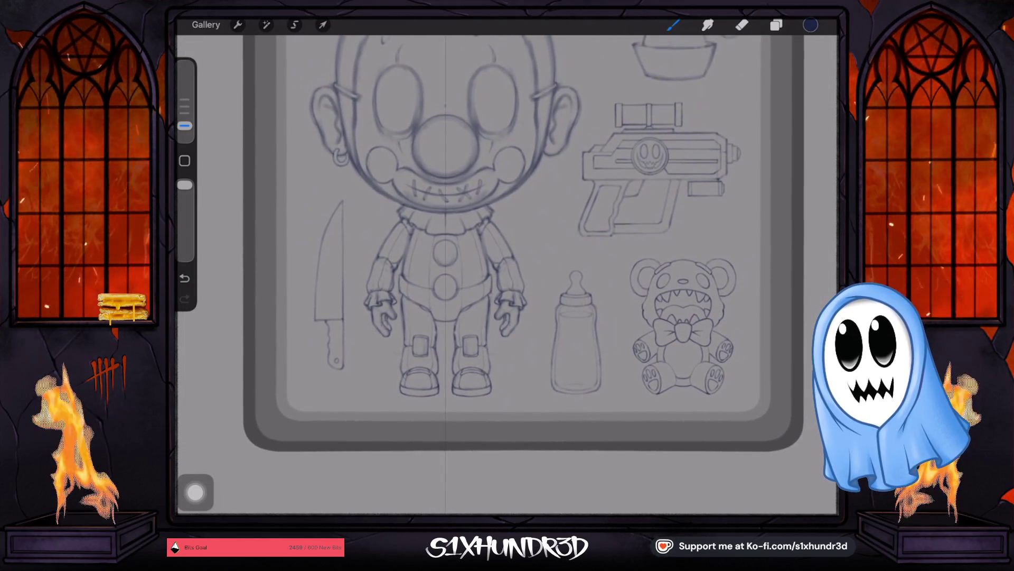
scroll(508, 261, up, 3)
scroll(507, 262, up, 2)
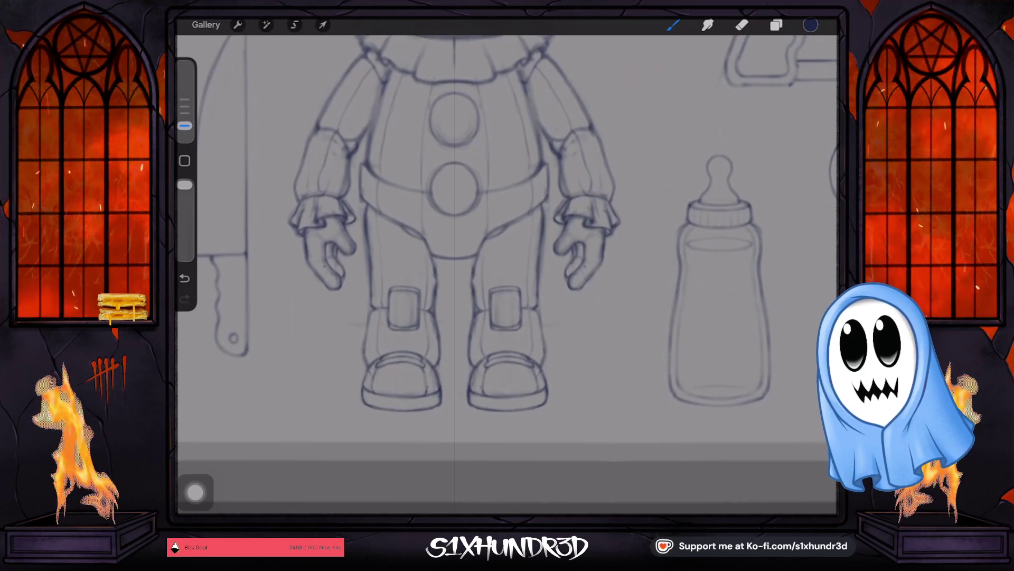
scroll(508, 262, up, 2)
scroll(507, 261, up, 2)
scroll(507, 261, up, 1)
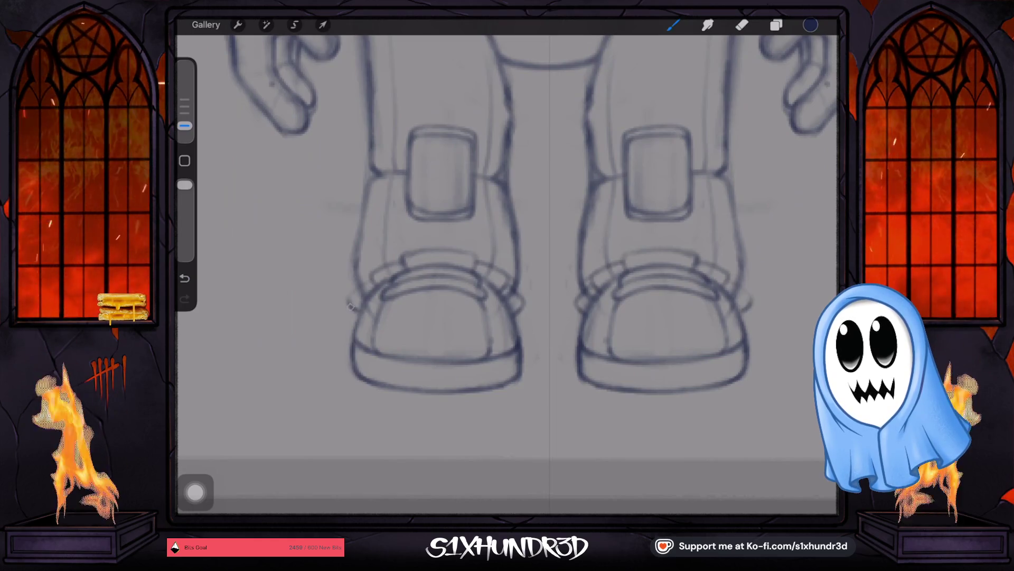
Add a stroke to the left shoe's toe and erase part of the right shoe's outline.
drag(346, 305, 371, 284)
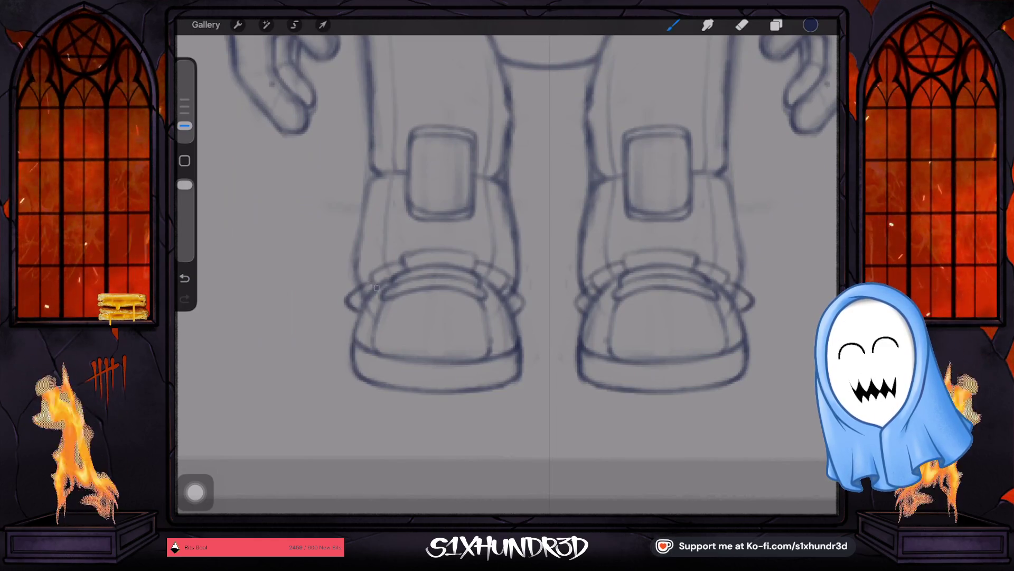
scroll(507, 277, down, 1)
scroll(507, 278, down, 3)
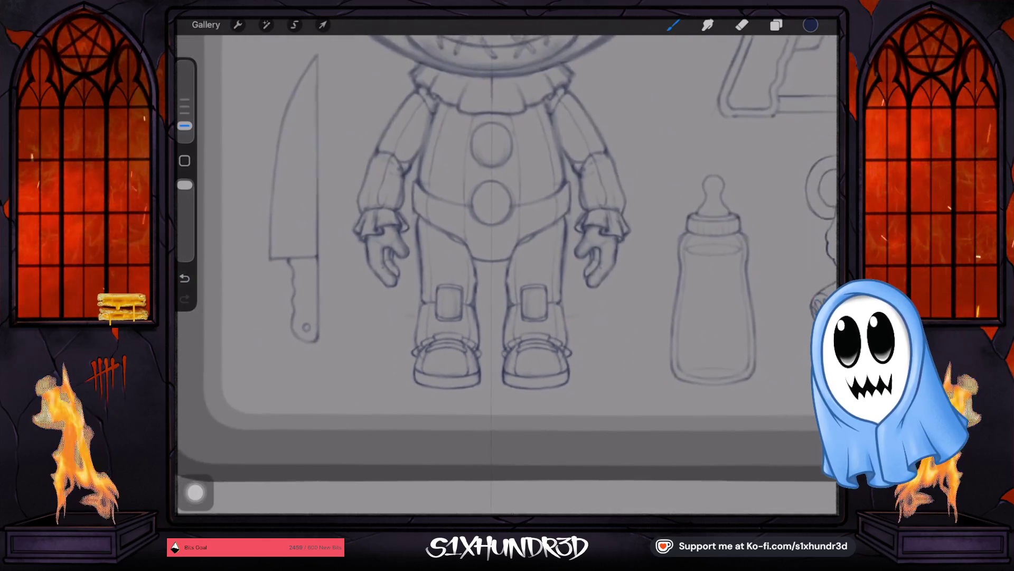
scroll(507, 278, down, 2)
scroll(476, 350, up, 2)
scroll(476, 349, up, 2)
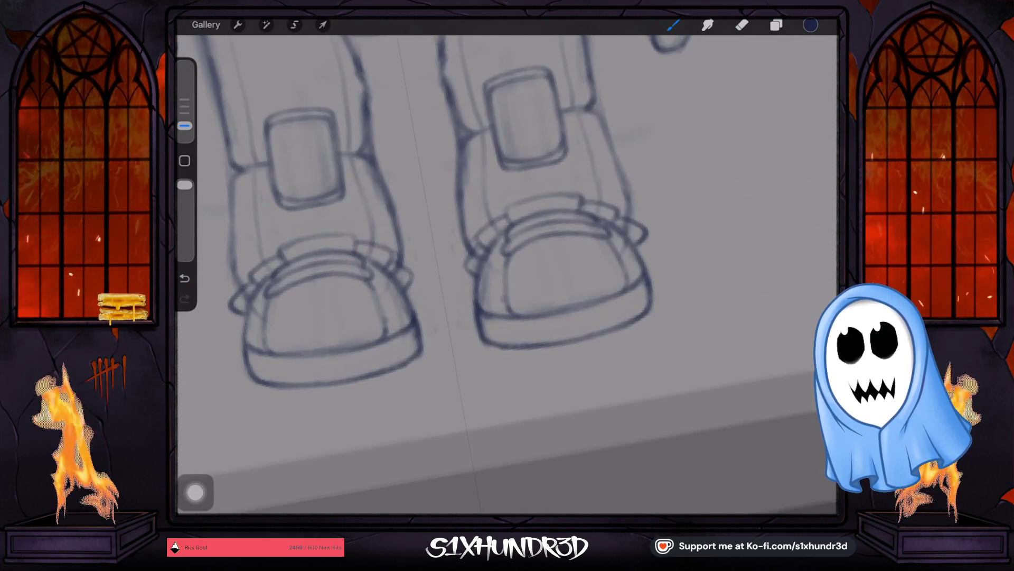
click(741, 25)
click(185, 111)
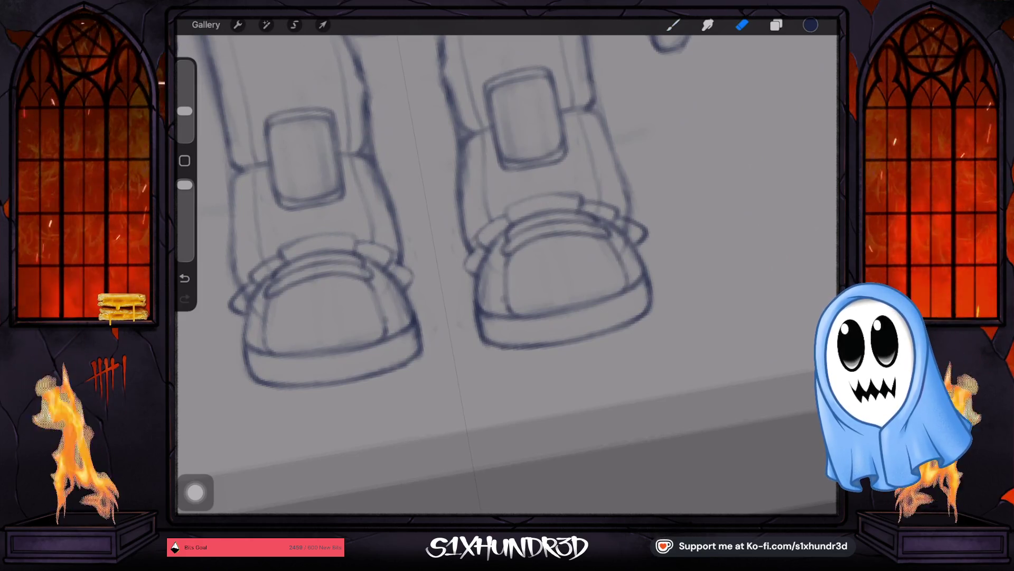
drag(539, 196, 581, 198)
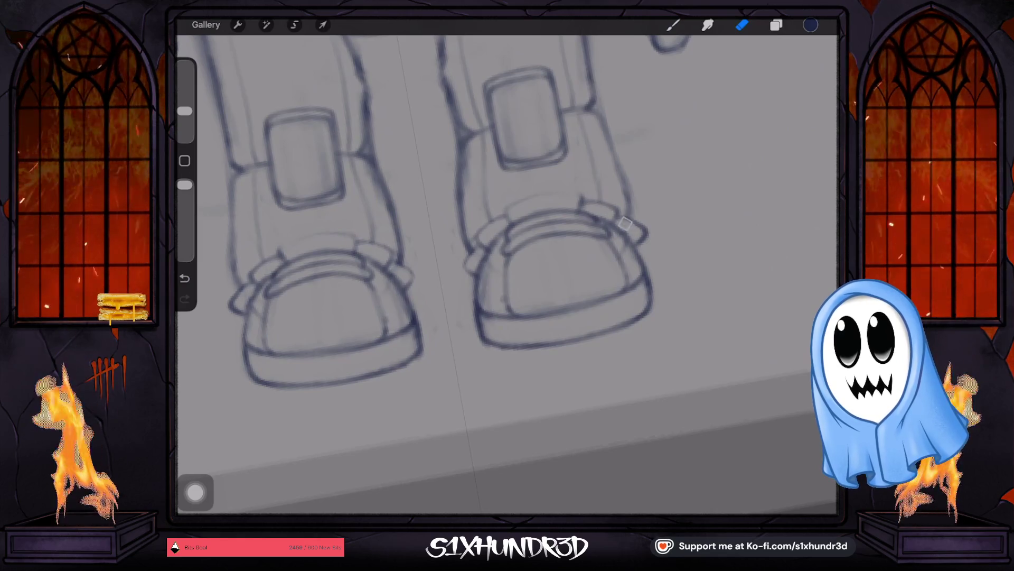
click(673, 24)
Redraw the right shoe's upper edge and side with a smaller brush, then ready the eraser.
drag(507, 278, 554, 238)
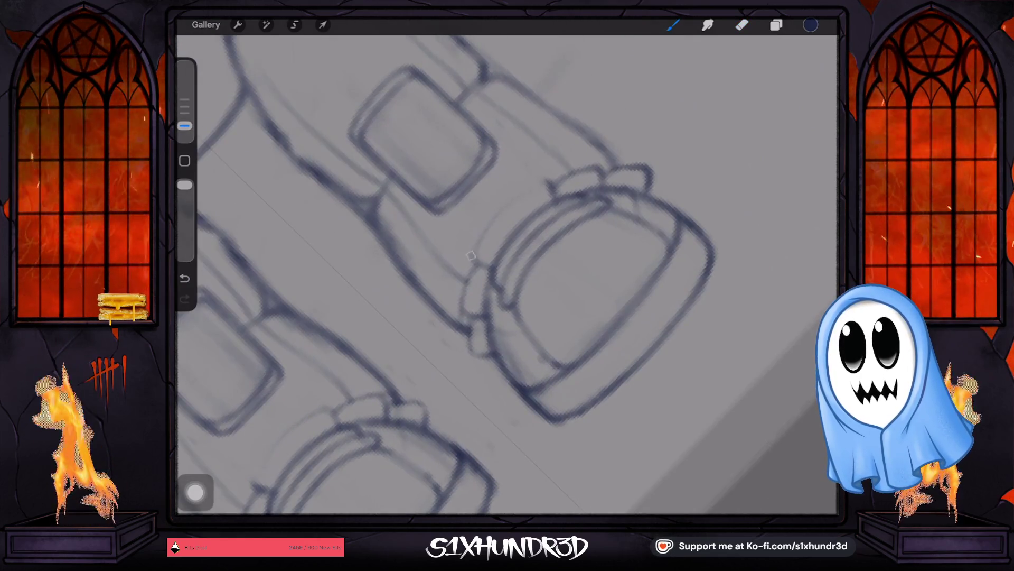
drag(185, 125, 185, 132)
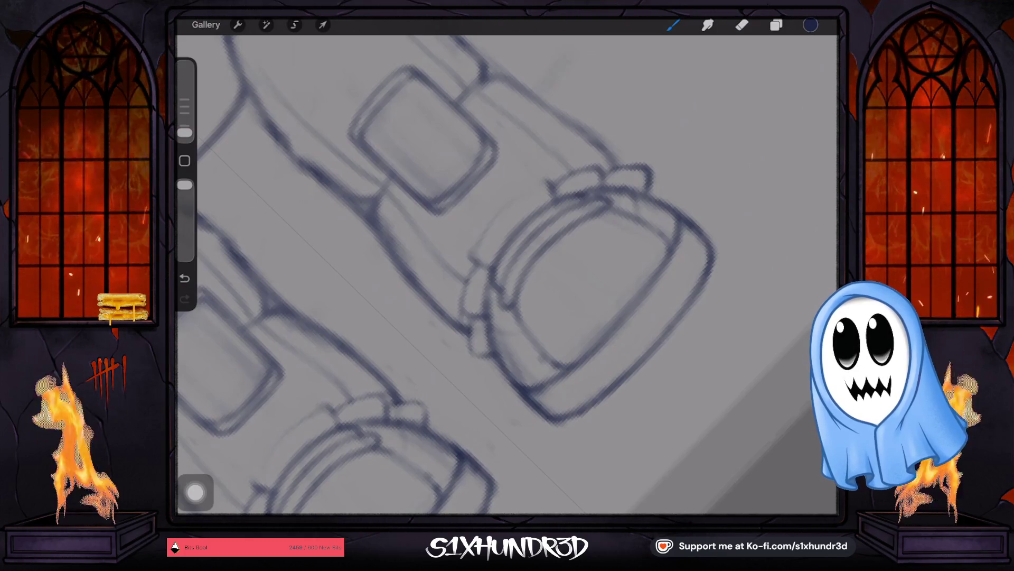
drag(472, 262, 541, 182)
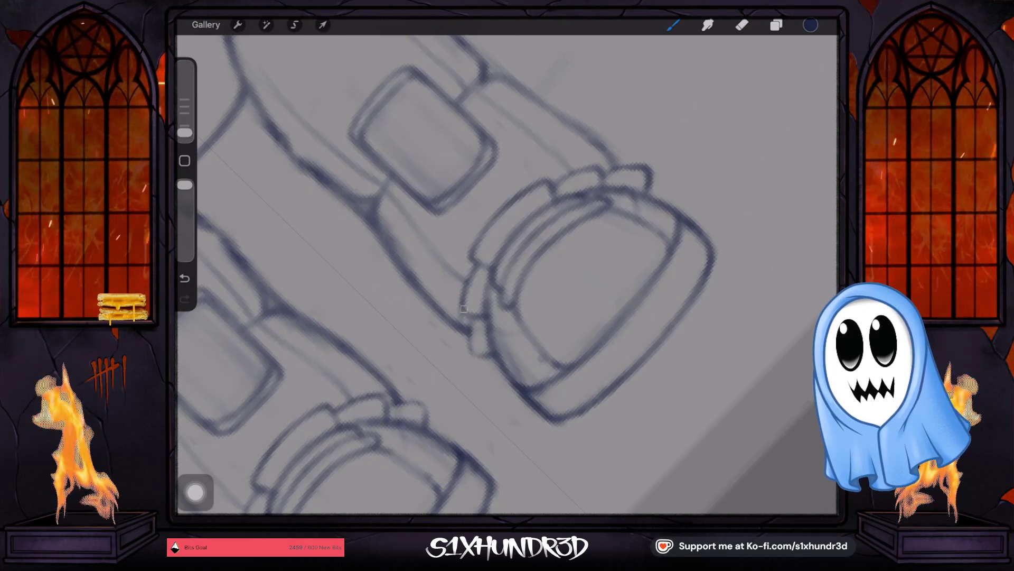
drag(471, 317, 469, 326)
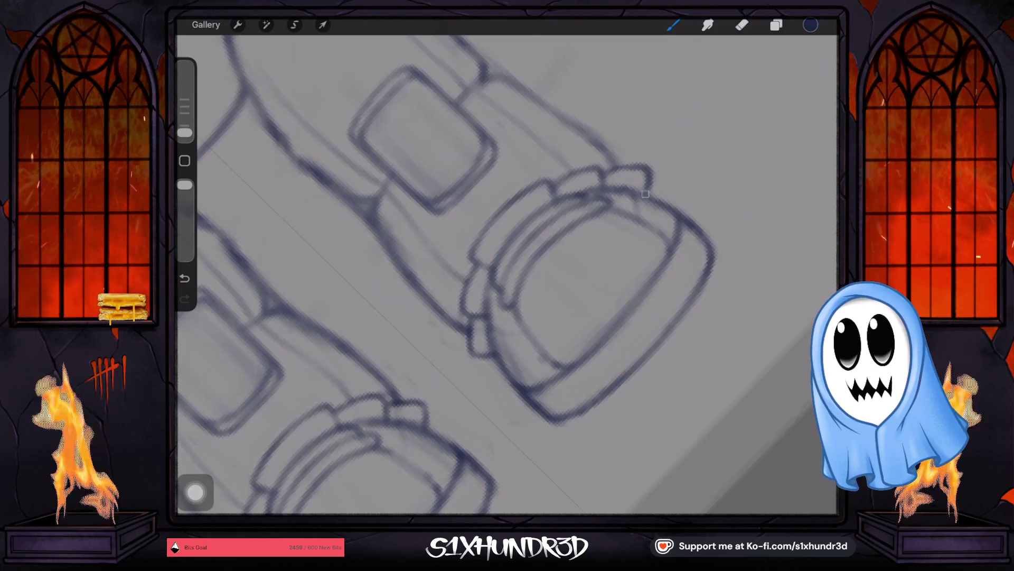
scroll(446, 275, down, 3)
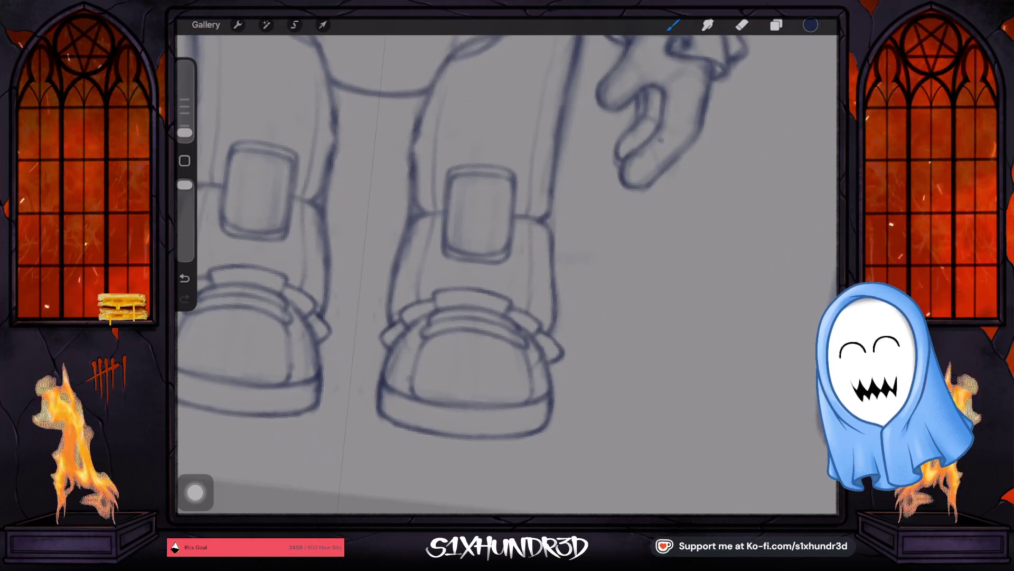
scroll(446, 274, down, 2)
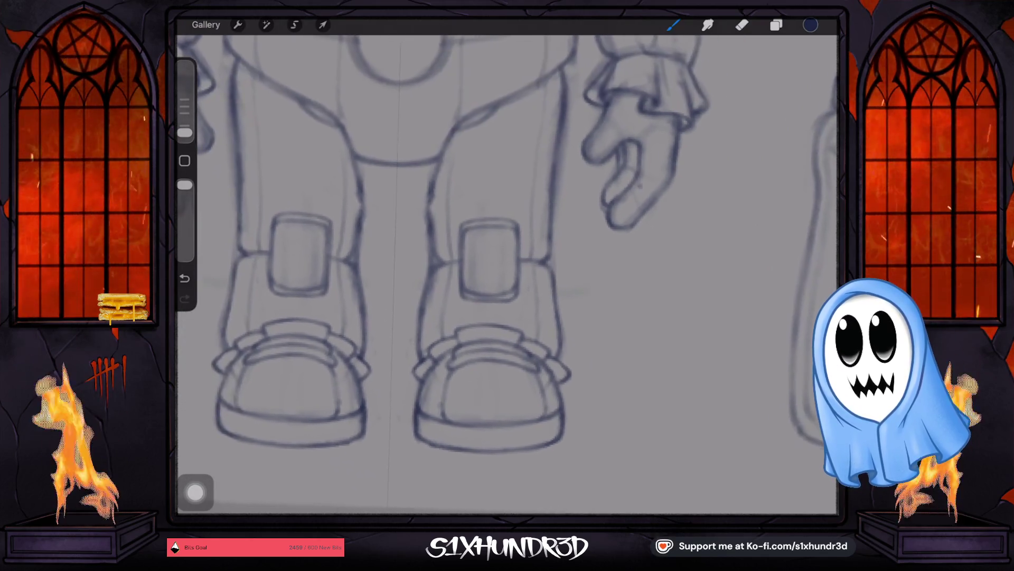
key(e)
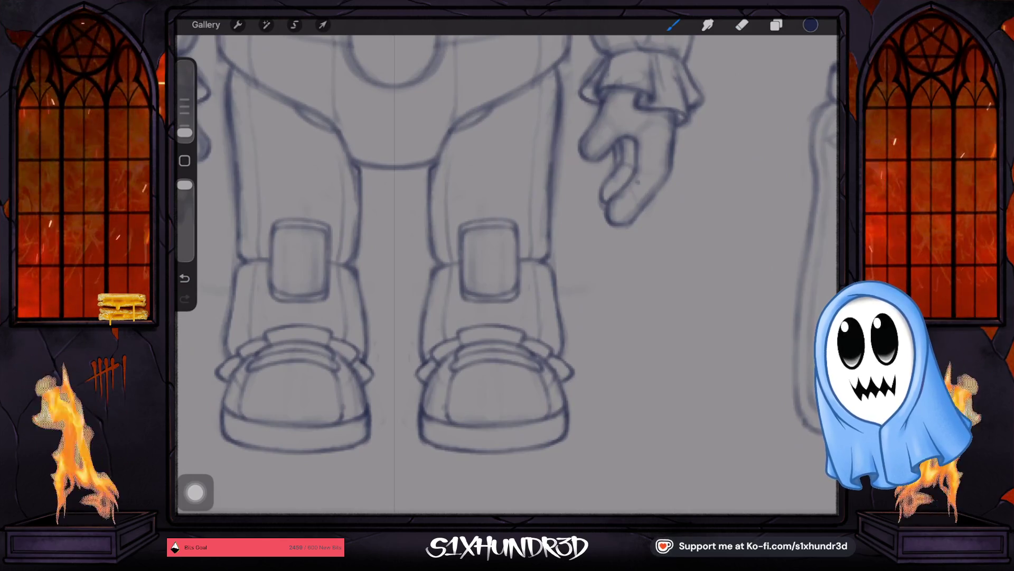
key(e)
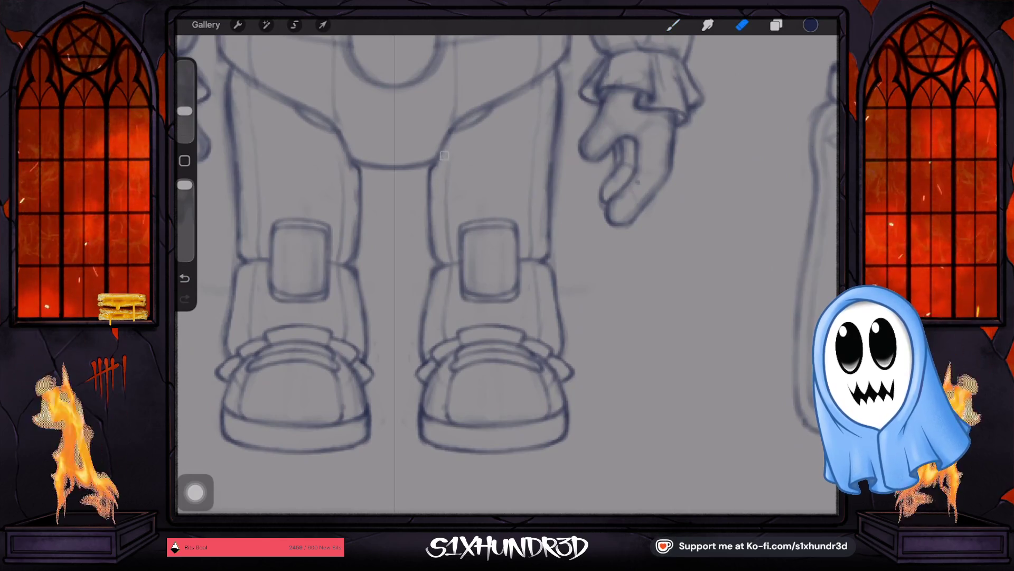
drag(185, 110, 185, 133)
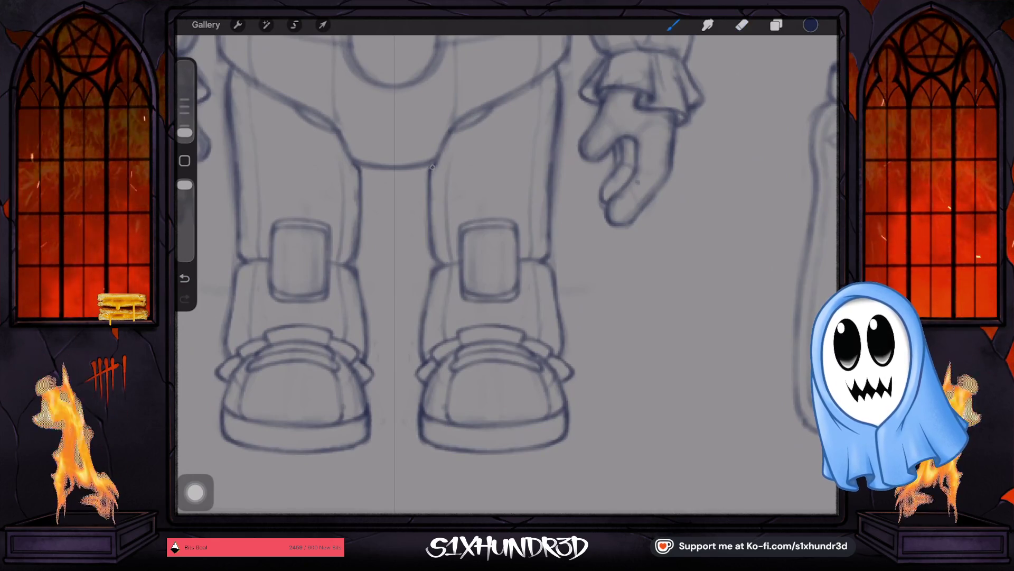
scroll(508, 262, up, 2)
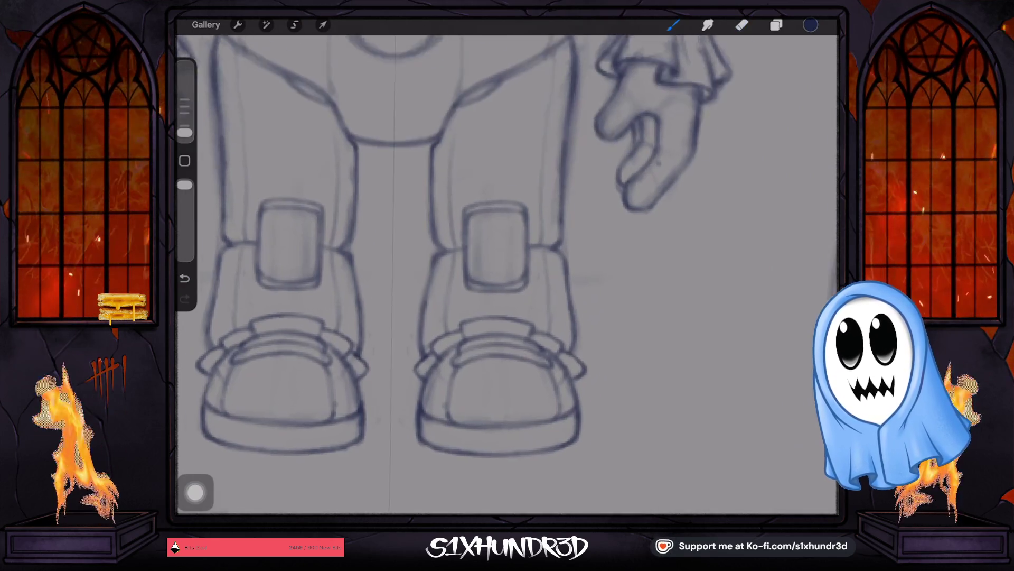
scroll(507, 262, up, 2)
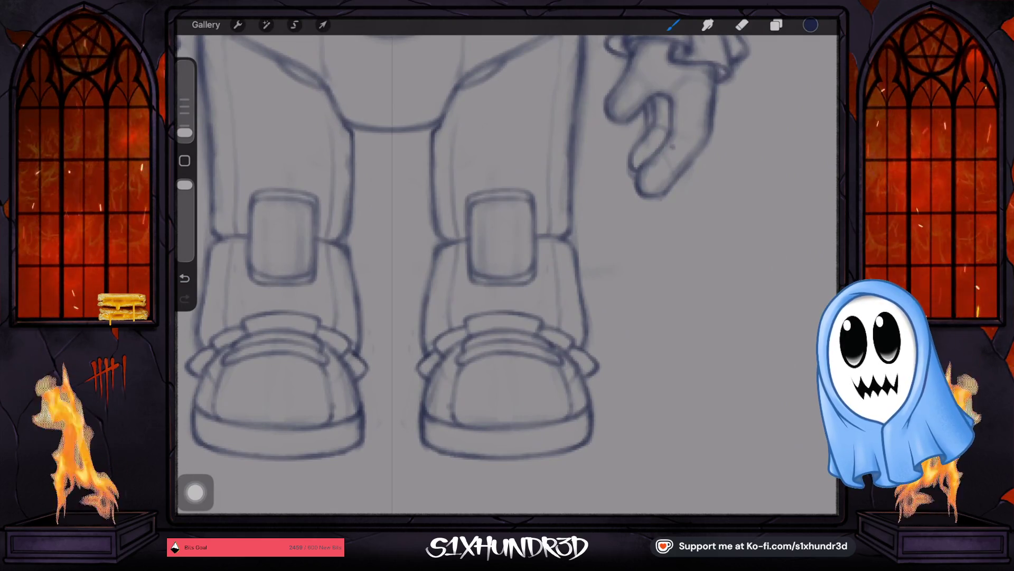
scroll(507, 262, down, 2)
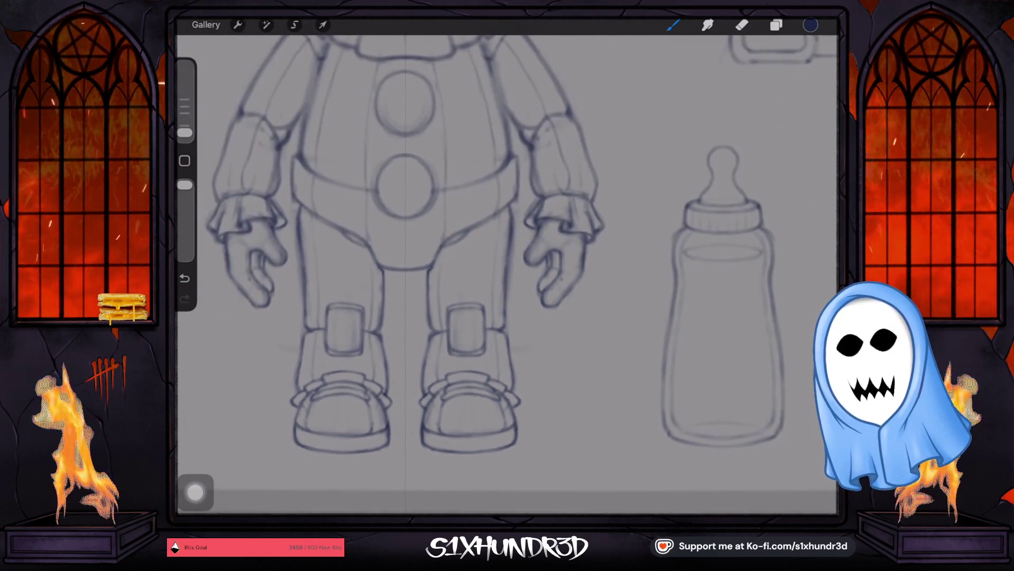
scroll(507, 262, down, 1)
scroll(507, 261, down, 1)
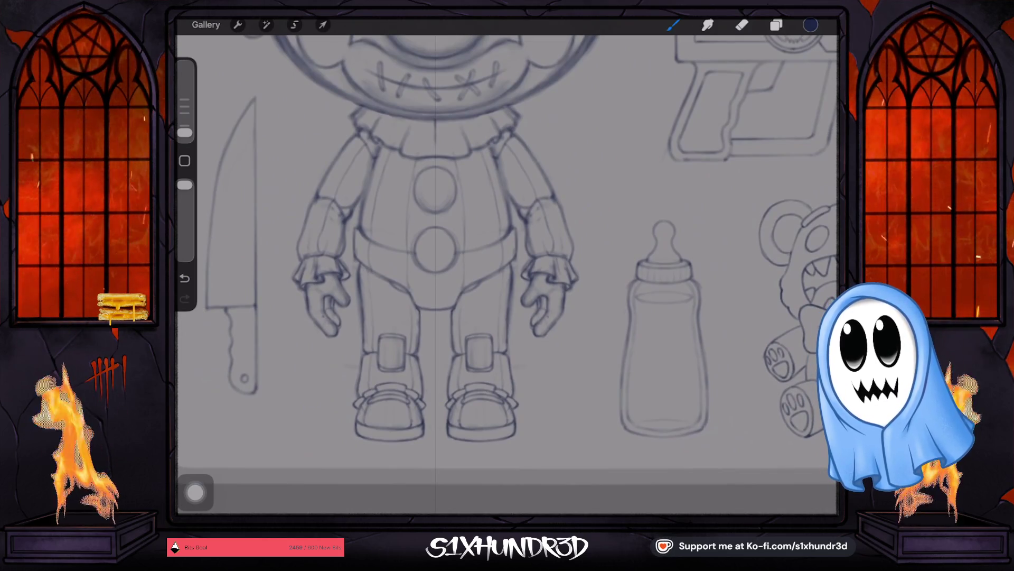
scroll(547, 301, up, 3)
scroll(547, 301, up, 3)
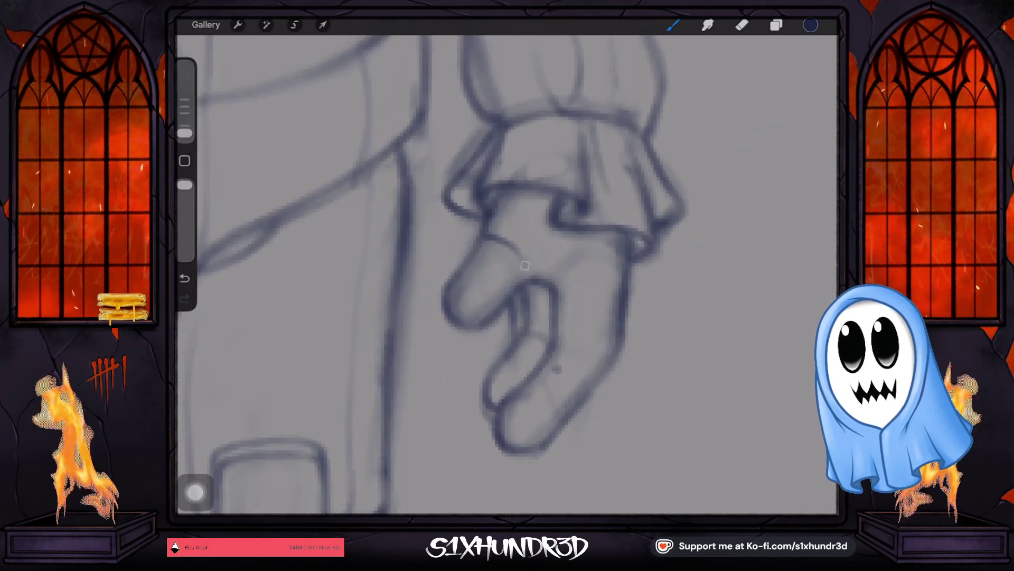
Draw the finger's top edge, a knuckle line and the top of the middle finger.
mouse_move(530, 274)
mouse_down()
mouse_move(511, 243)
mouse_move(481, 240)
mouse_up()
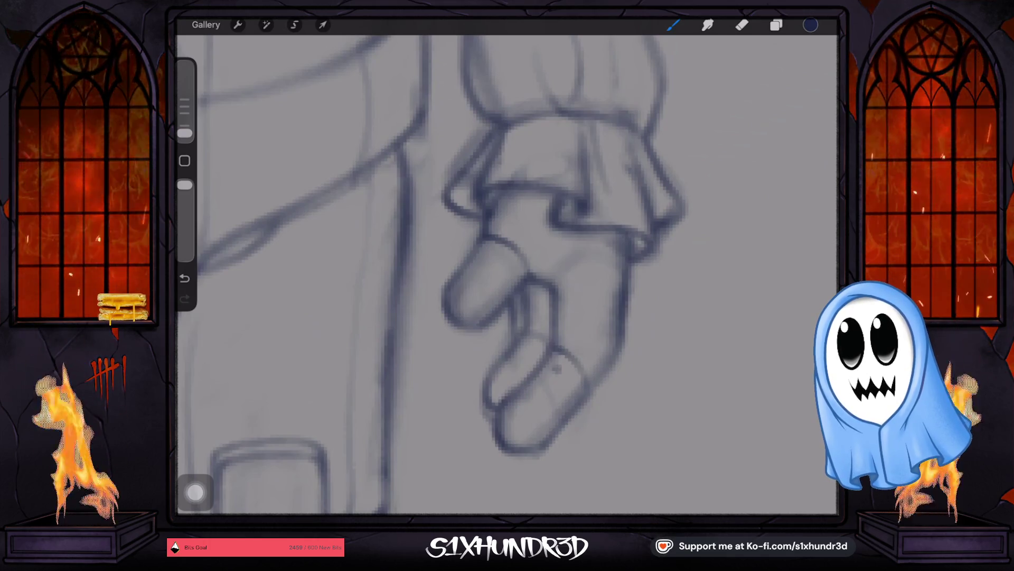
mouse_move(613, 348)
mouse_down()
mouse_move(564, 339)
mouse_move(587, 389)
mouse_up()
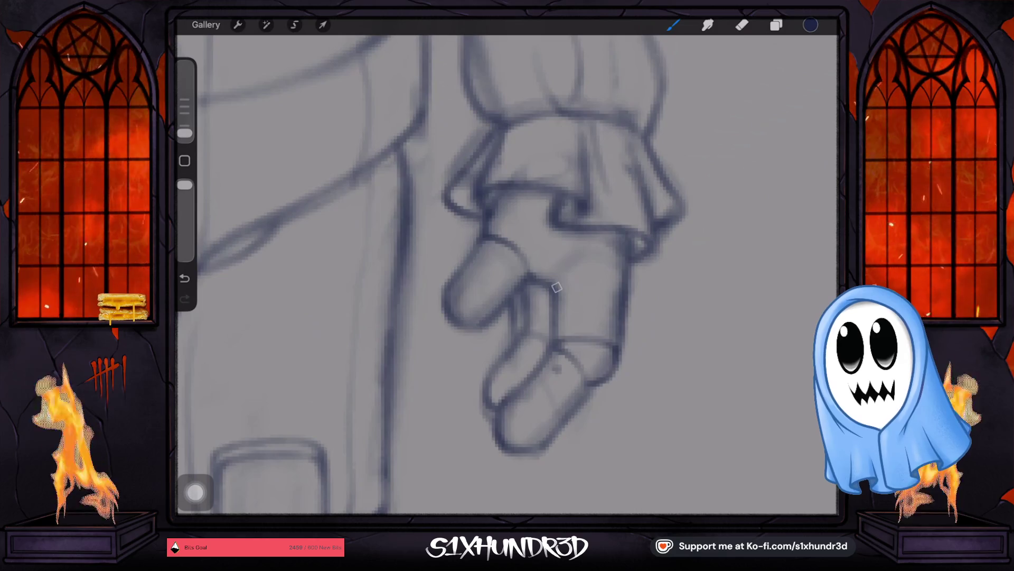
drag(559, 279, 626, 257)
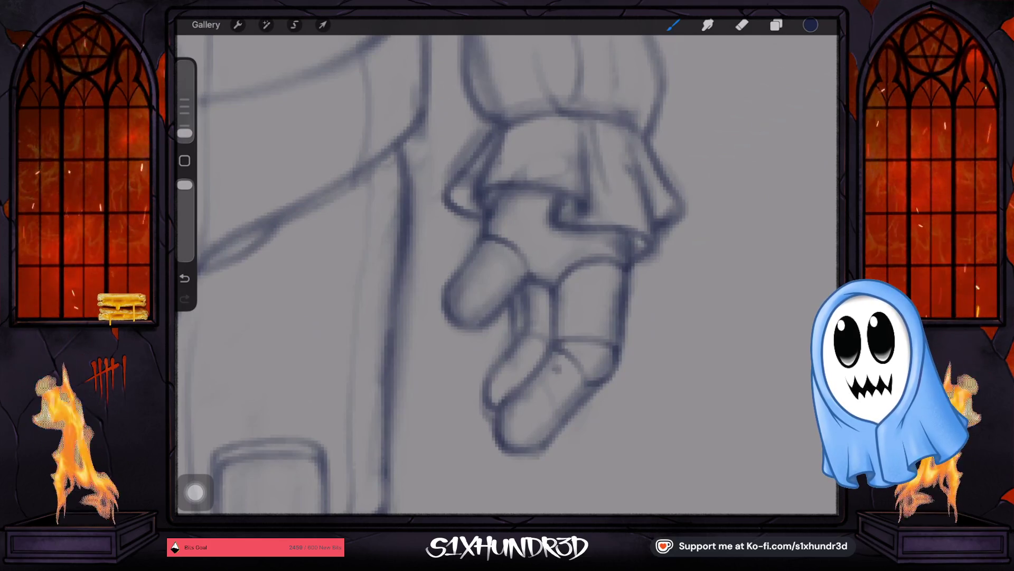
mouse_move(539, 317)
mouse_down()
mouse_move(487, 294)
mouse_move(487, 273)
mouse_move(527, 293)
mouse_move(504, 314)
mouse_up()
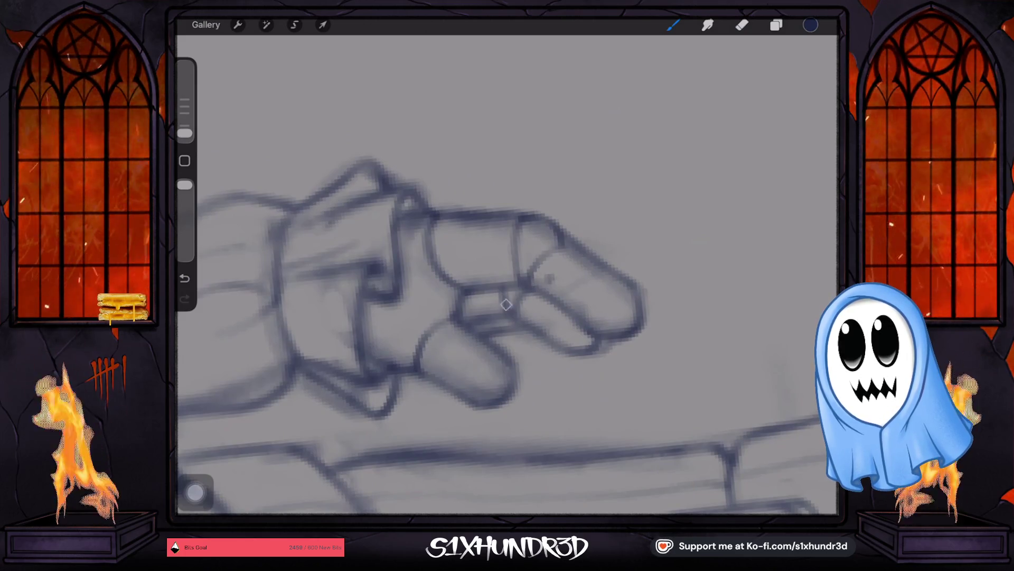
Erase part of the middle finger's top outline and redraw its top-right edge.
click(742, 24)
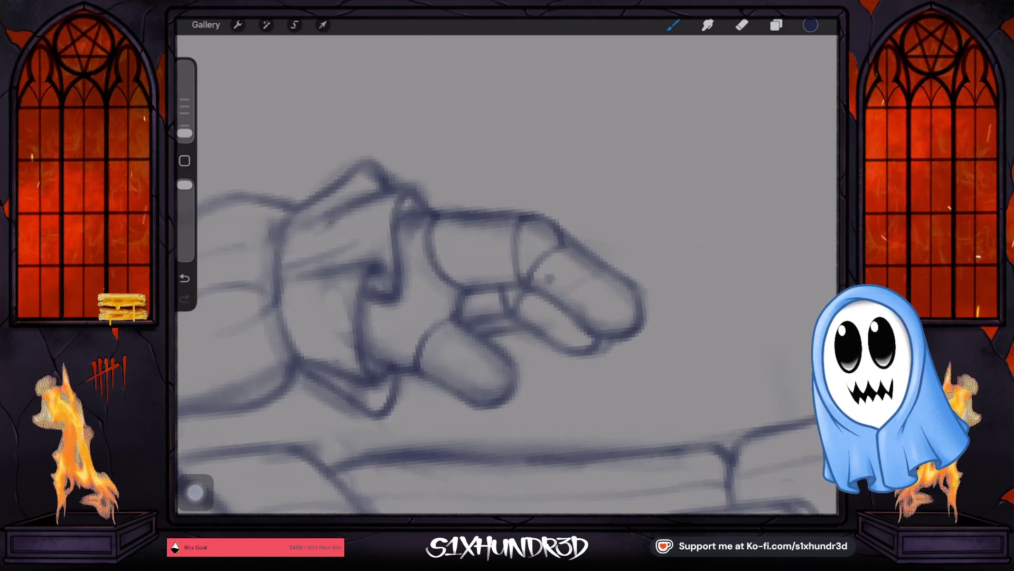
drag(563, 226, 527, 217)
click(673, 24)
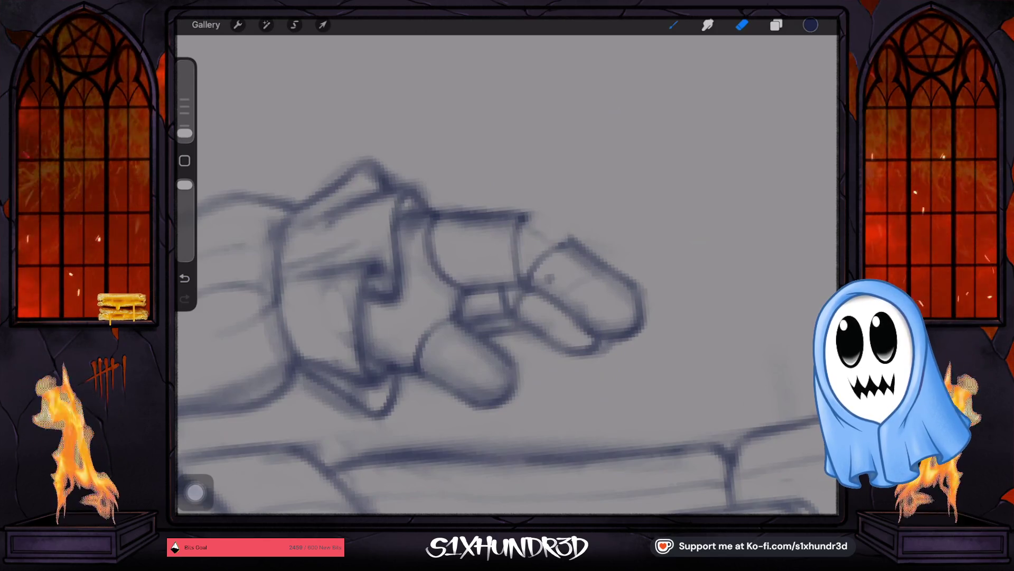
drag(526, 219, 569, 245)
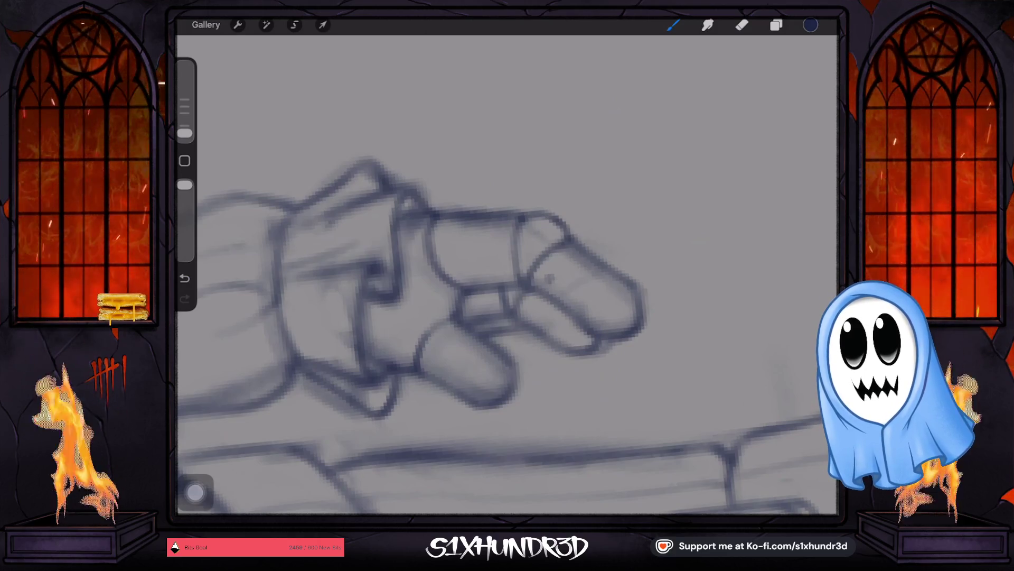
scroll(508, 273, down, 3)
scroll(507, 273, down, 3)
scroll(508, 274, up, 1)
scroll(507, 273, up, 1)
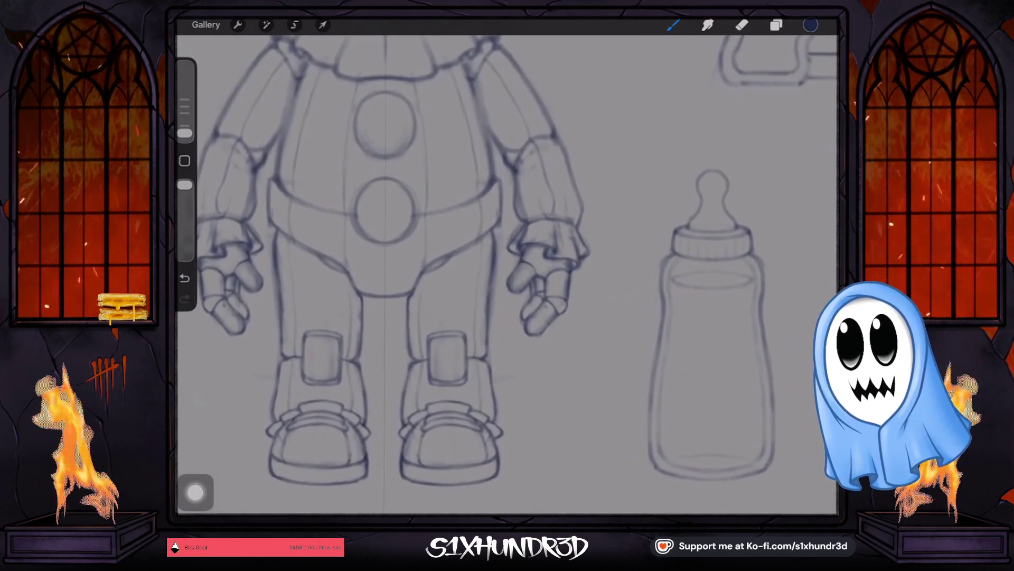
scroll(507, 274, up, 3)
scroll(508, 273, up, 1)
Undo the last stroke and darken the lower-left finger outline of the hand.
key(e)
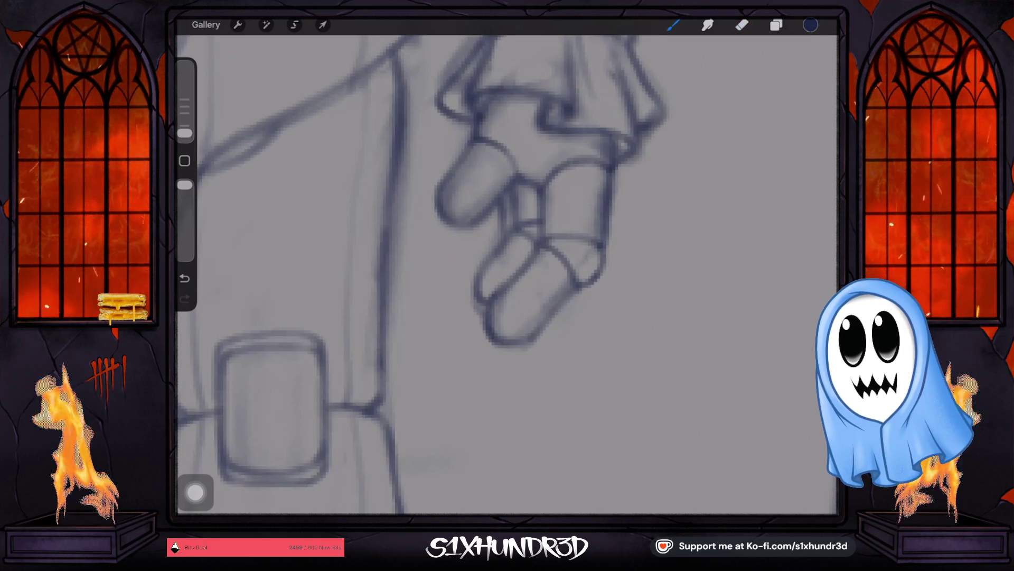
key(b)
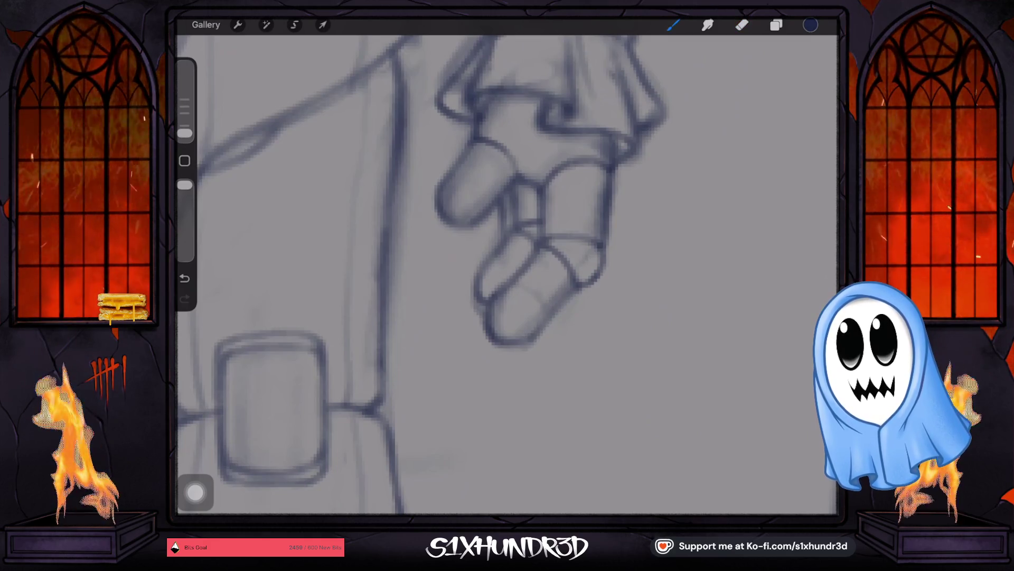
key(ctrl+z)
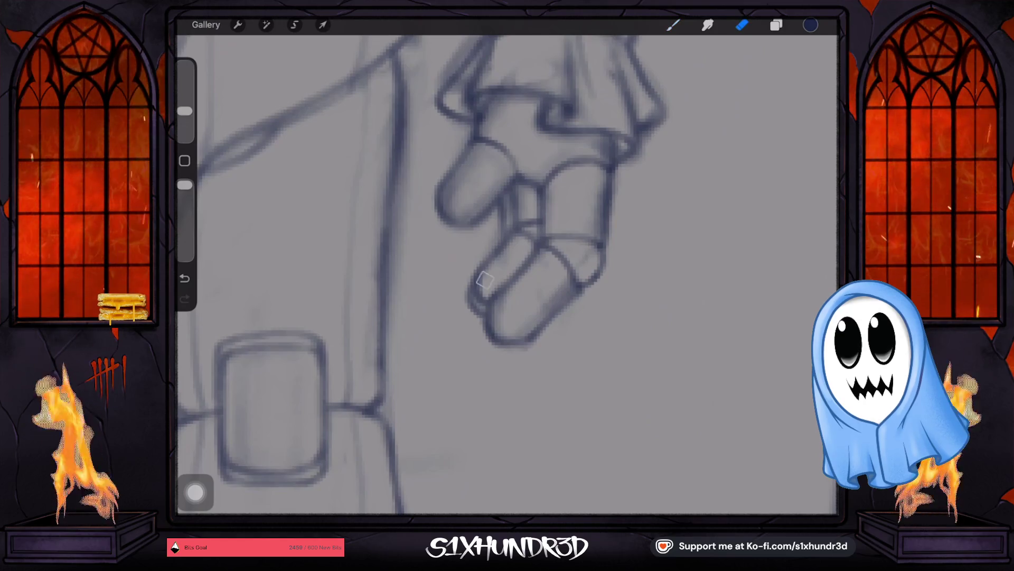
drag(480, 299, 487, 311)
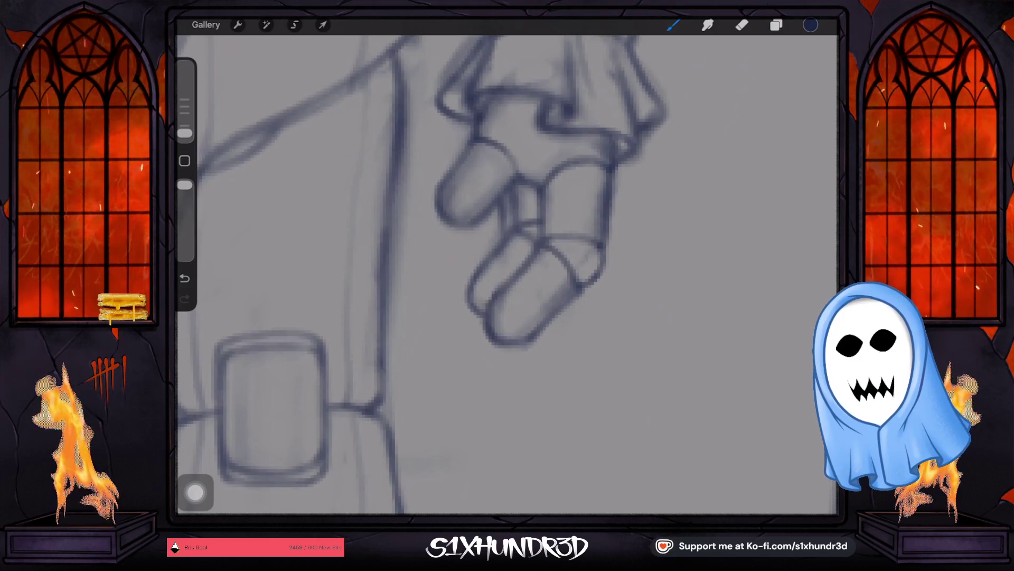
drag(507, 277, 523, 310)
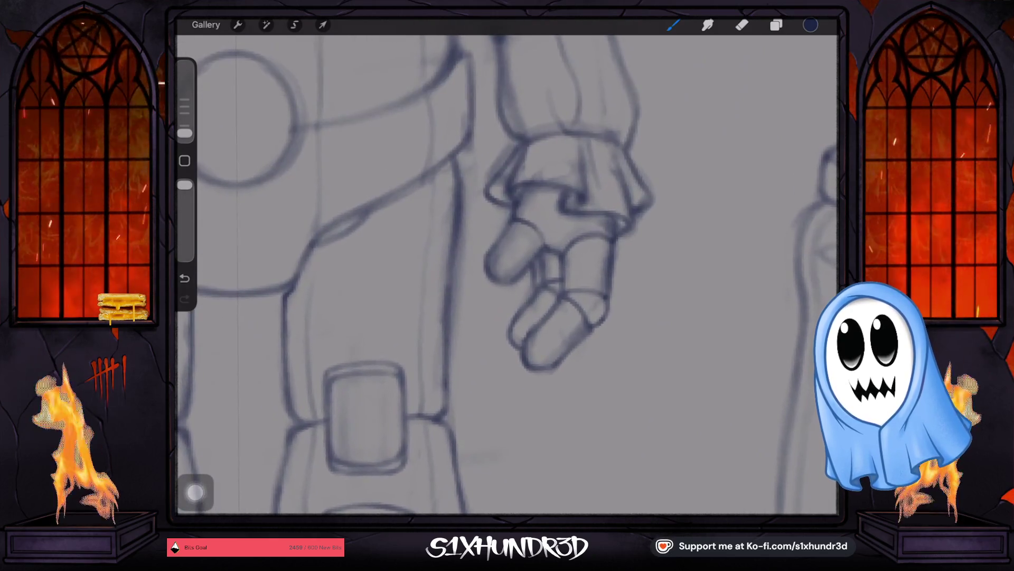
scroll(556, 278, up, 2)
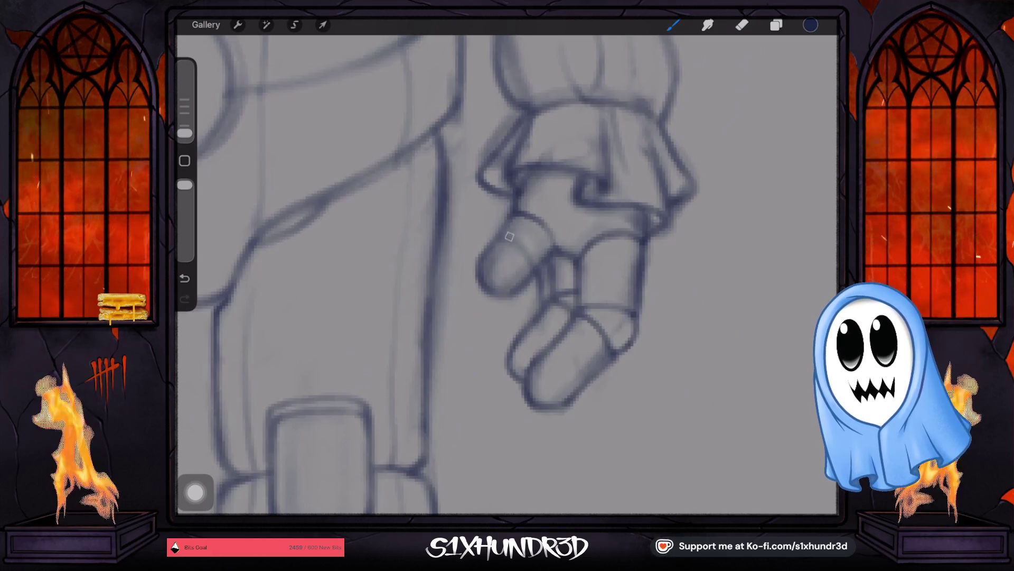
Erase part of the finger lines and draw new ones, toggling eraser and brush to refine them.
click(742, 25)
drag(480, 266, 493, 292)
click(673, 24)
mouse_move(499, 242)
mouse_down()
mouse_move(470, 295)
mouse_move(488, 257)
mouse_up()
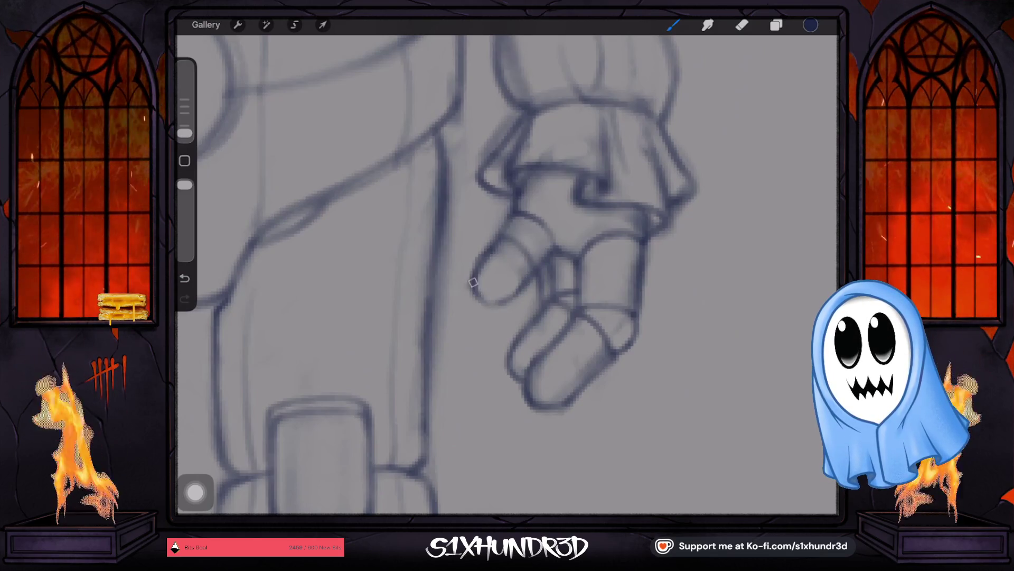
key(e)
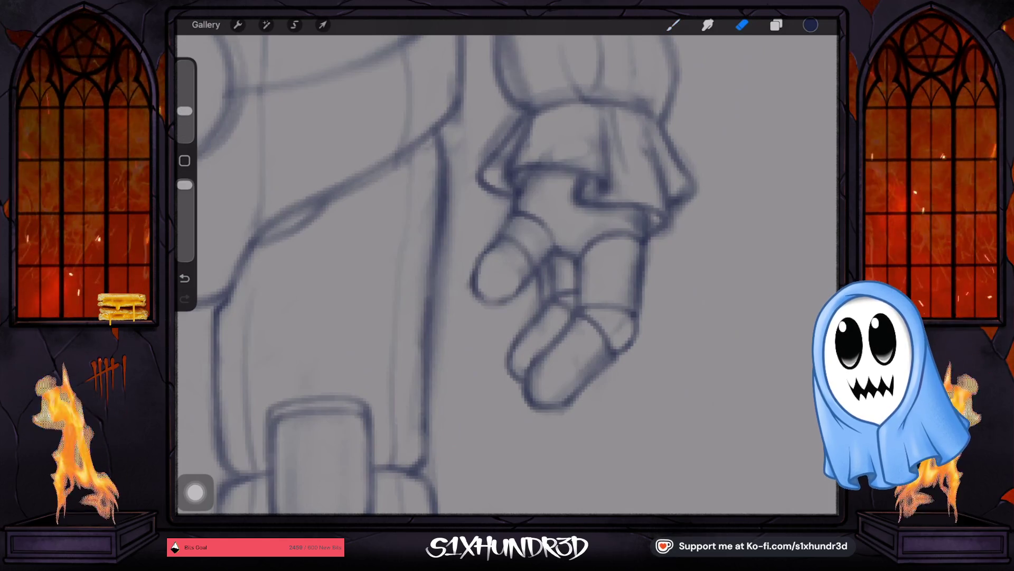
key(b)
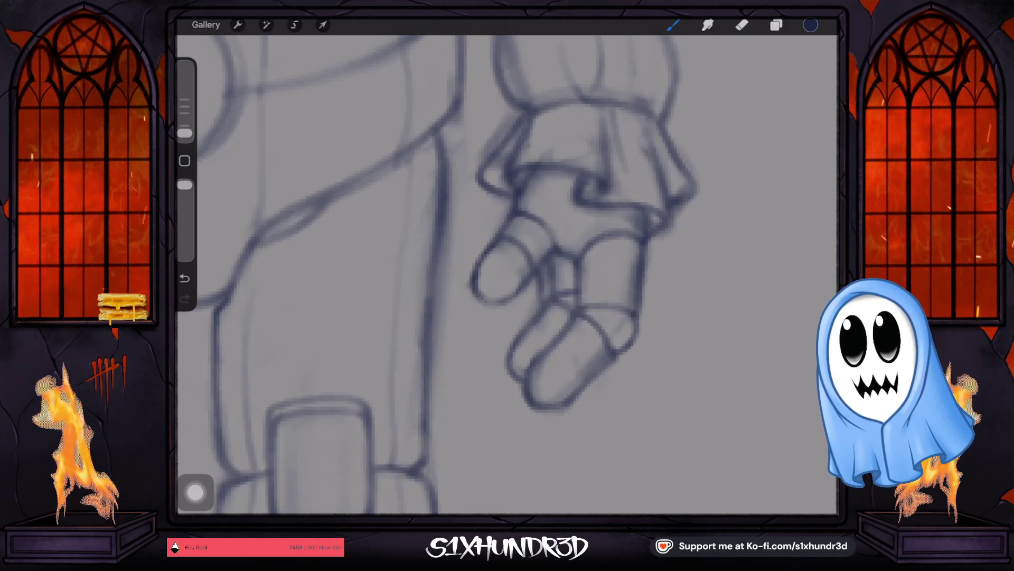
key(e)
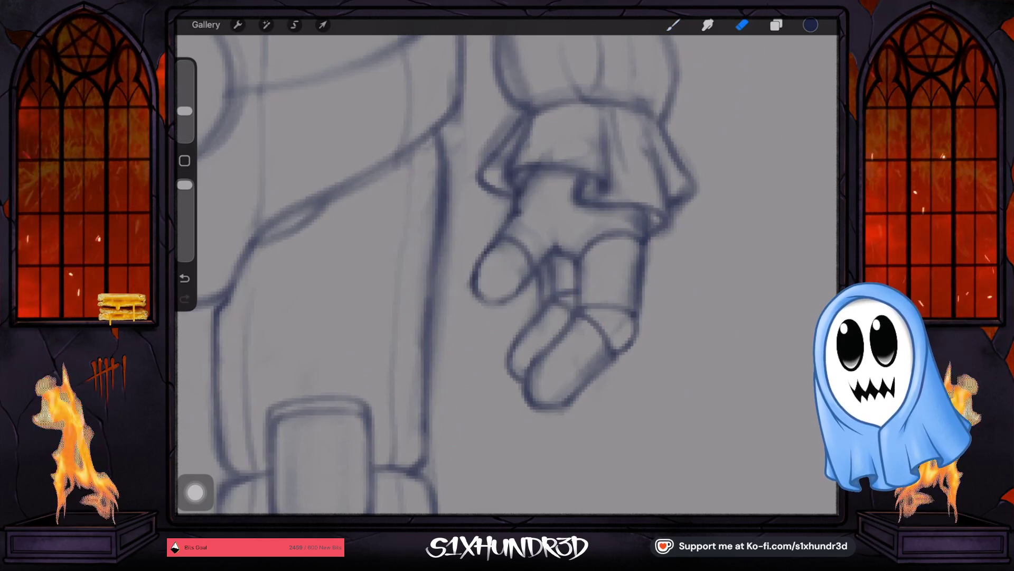
key(b)
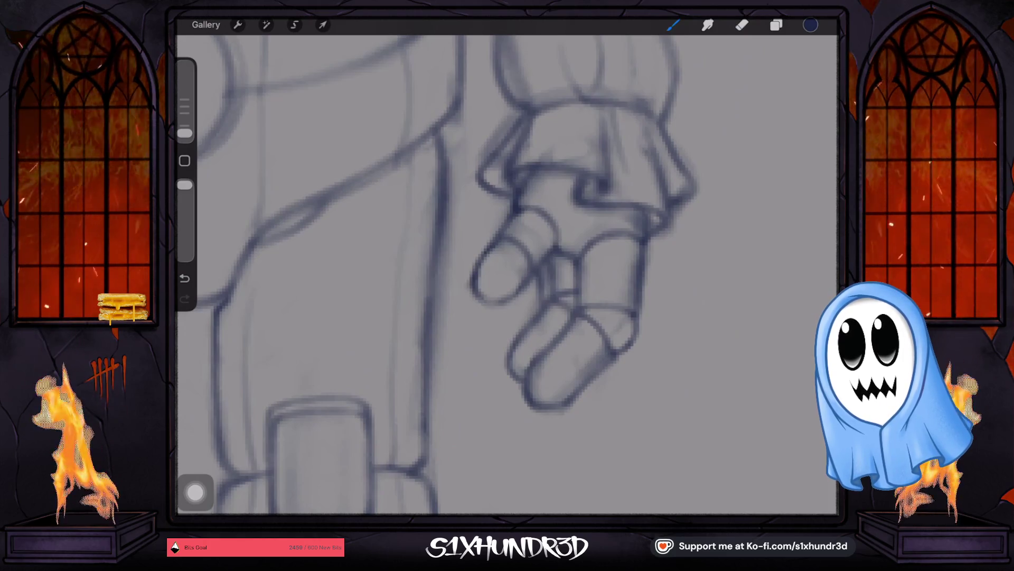
scroll(507, 278, down, 1)
scroll(508, 277, down, 5)
scroll(508, 277, down, 2)
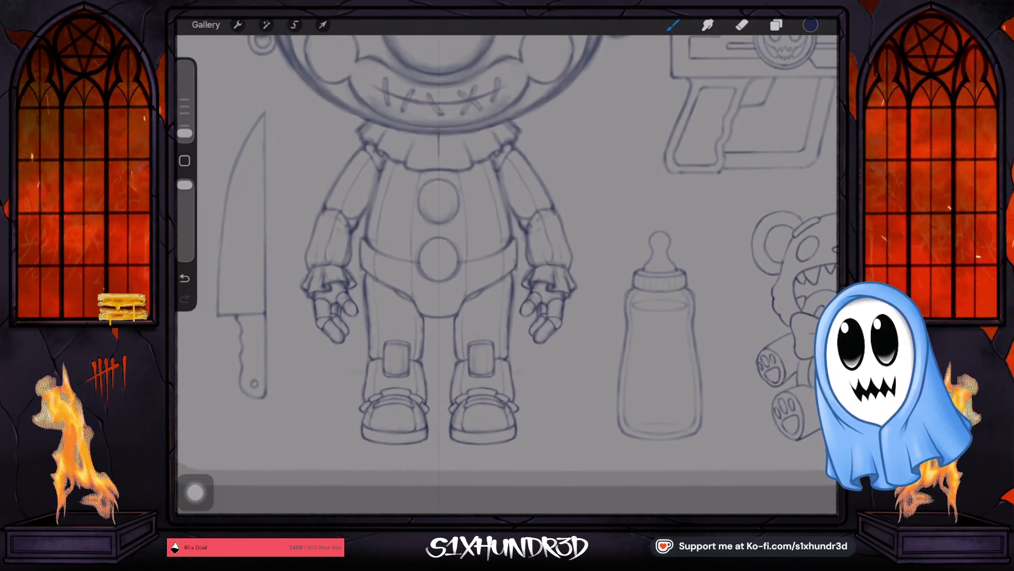
scroll(547, 309, up, 5)
scroll(547, 309, up, 1)
Erase the front finger's left outline with the eraser brush.
key(e)
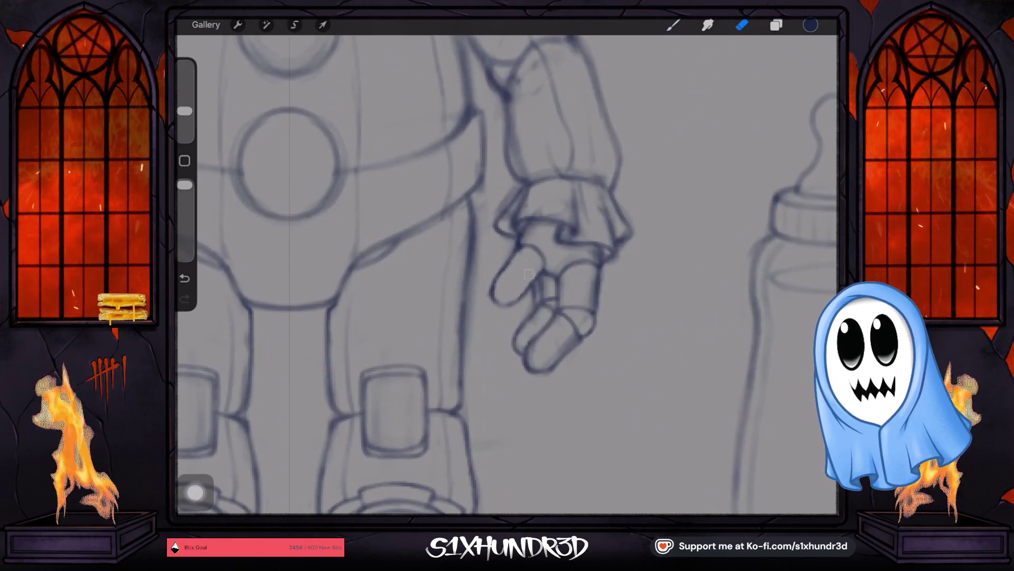
scroll(546, 297, up, 2)
click(741, 24)
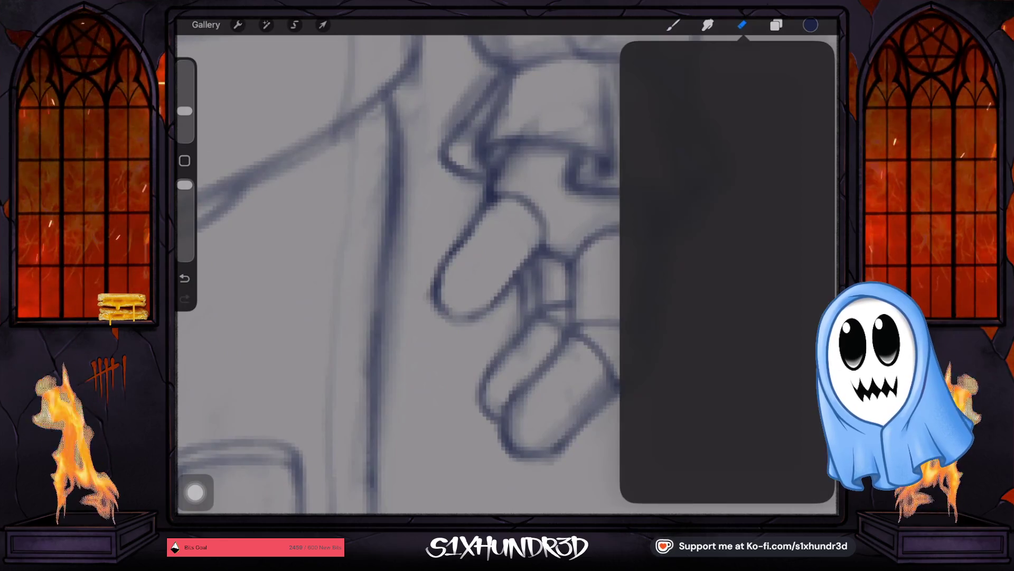
click(470, 251)
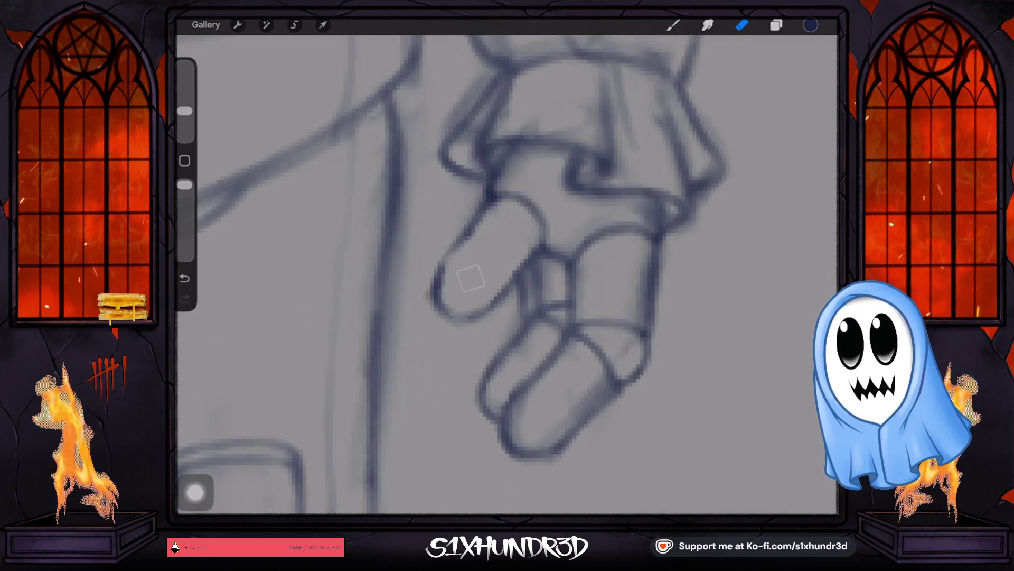
drag(469, 276, 486, 272)
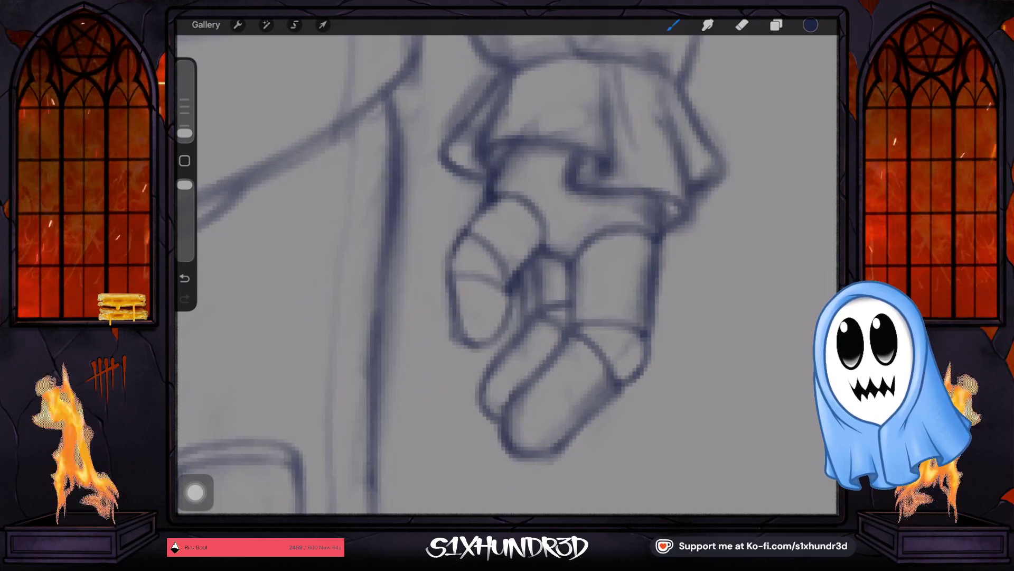
scroll(507, 275, down, 5)
scroll(507, 275, down, 3)
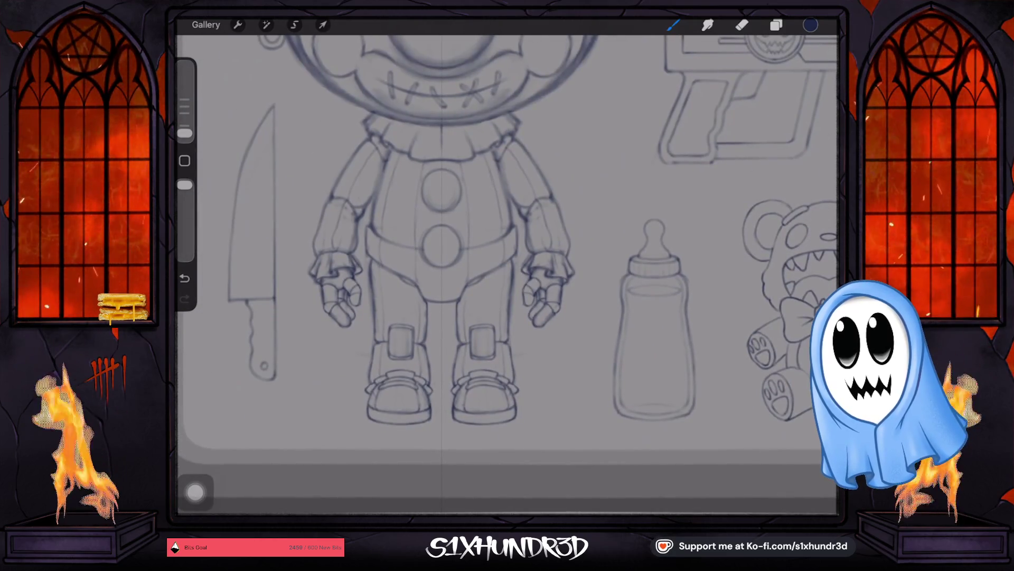
scroll(547, 293, up, 3)
scroll(547, 293, up, 3)
scroll(546, 293, up, 2)
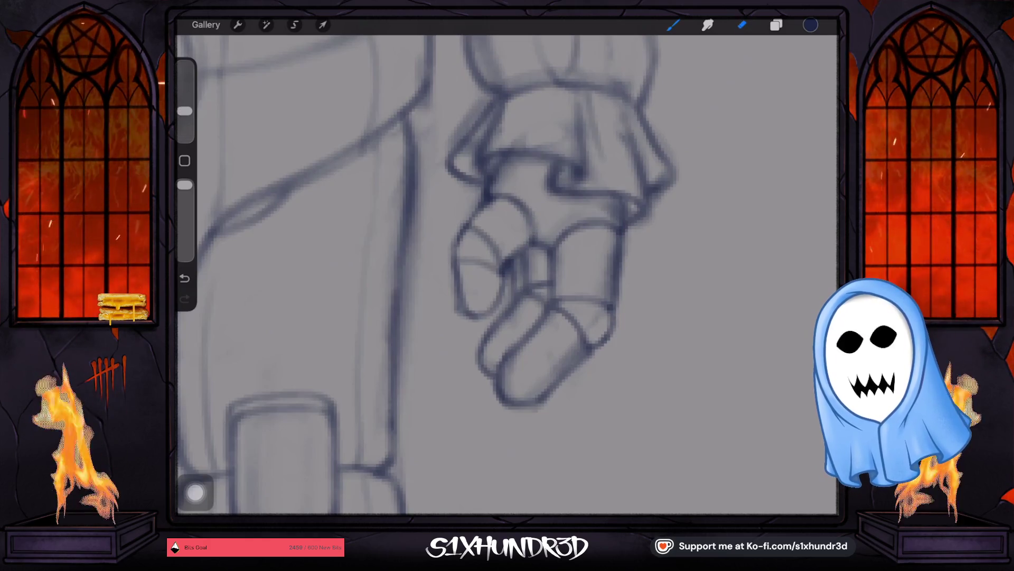
Lower the brush size on the sidebar slider for a finer fingertip line.
drag(185, 112, 184, 121)
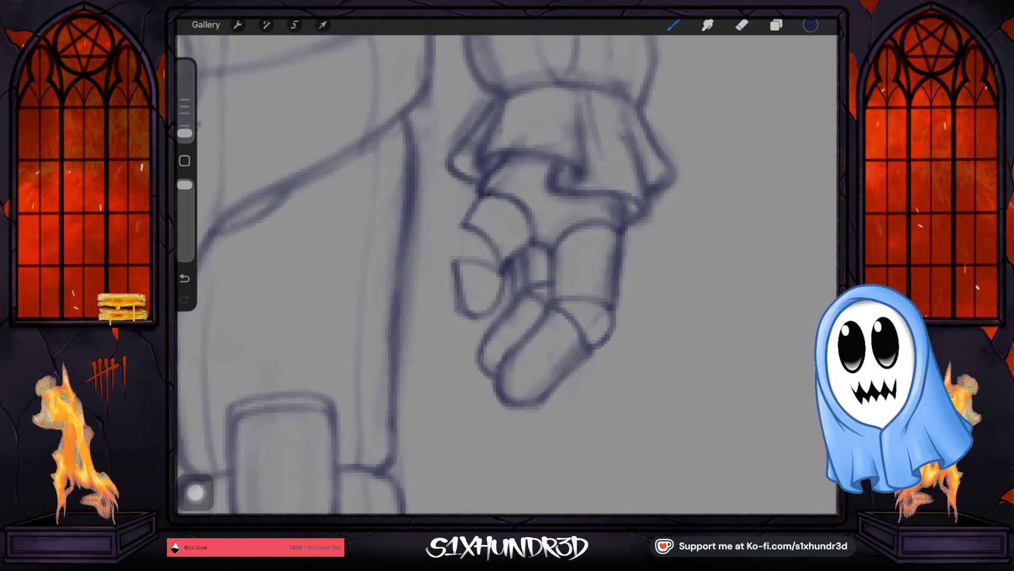
drag(185, 133, 185, 137)
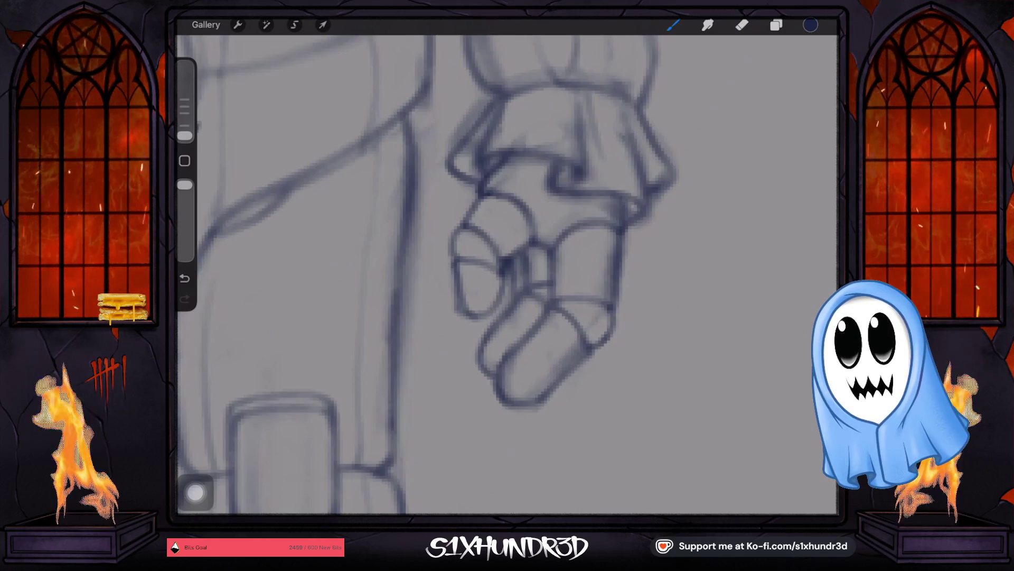
scroll(536, 242, down, 5)
scroll(535, 242, down, 3)
scroll(507, 242, down, 3)
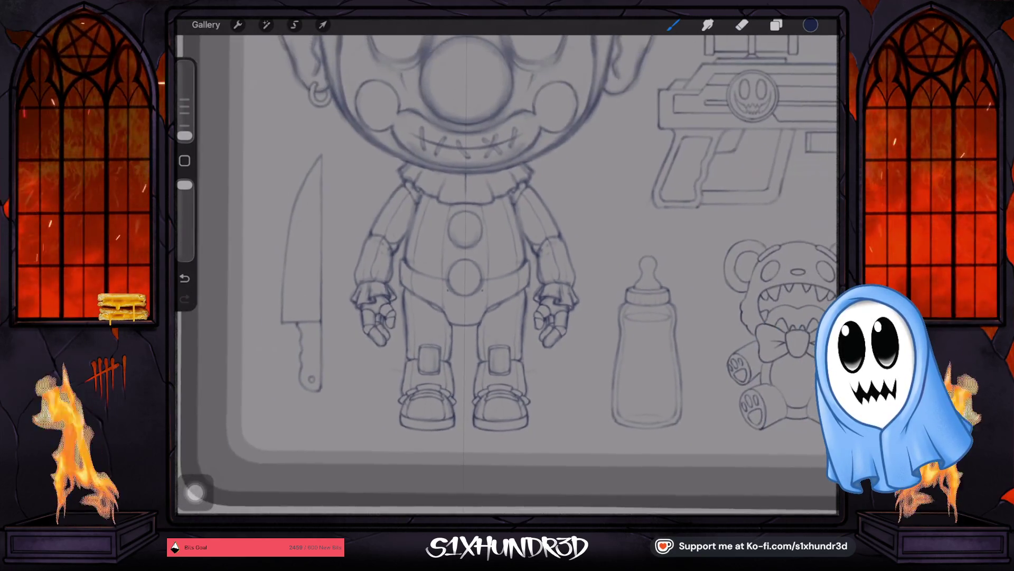
scroll(508, 242, down, 2)
scroll(508, 242, down, 2)
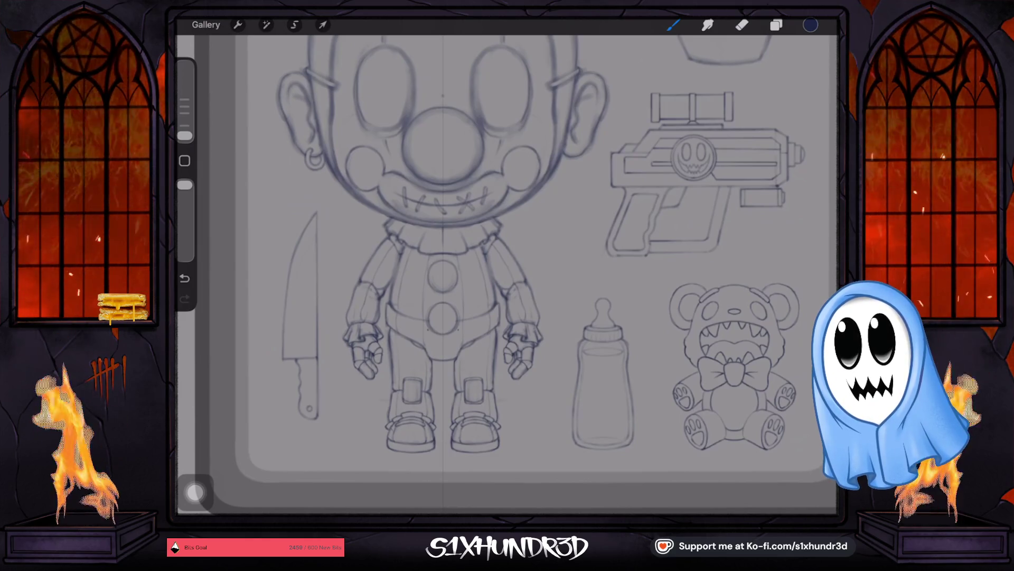
scroll(507, 273, up, 3)
scroll(507, 273, down, 1)
scroll(508, 273, up, 1)
scroll(548, 156, up, 3)
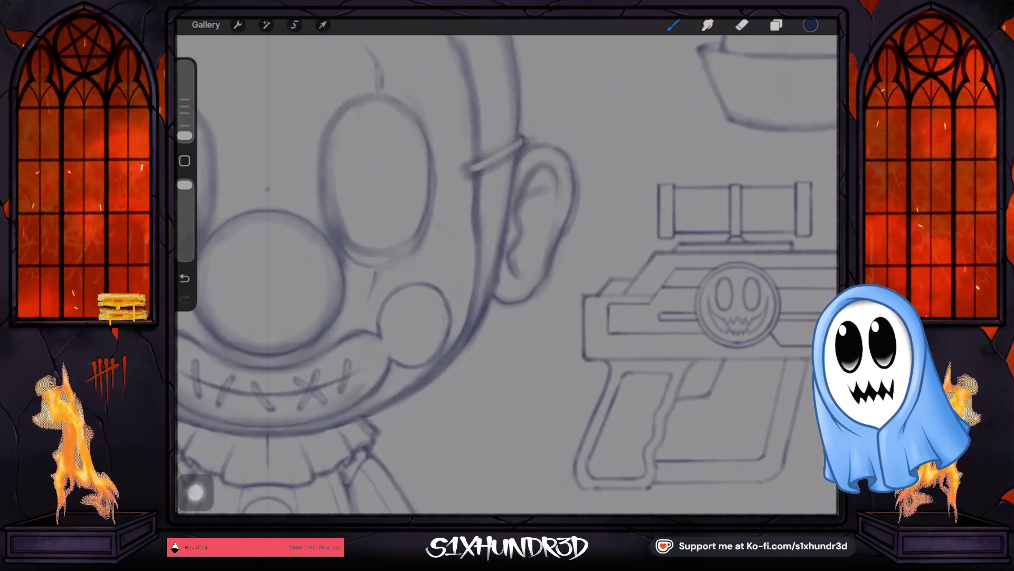
Toggle eraser and brush, glance at the Brush Library and dismiss it unchanged.
key(e)
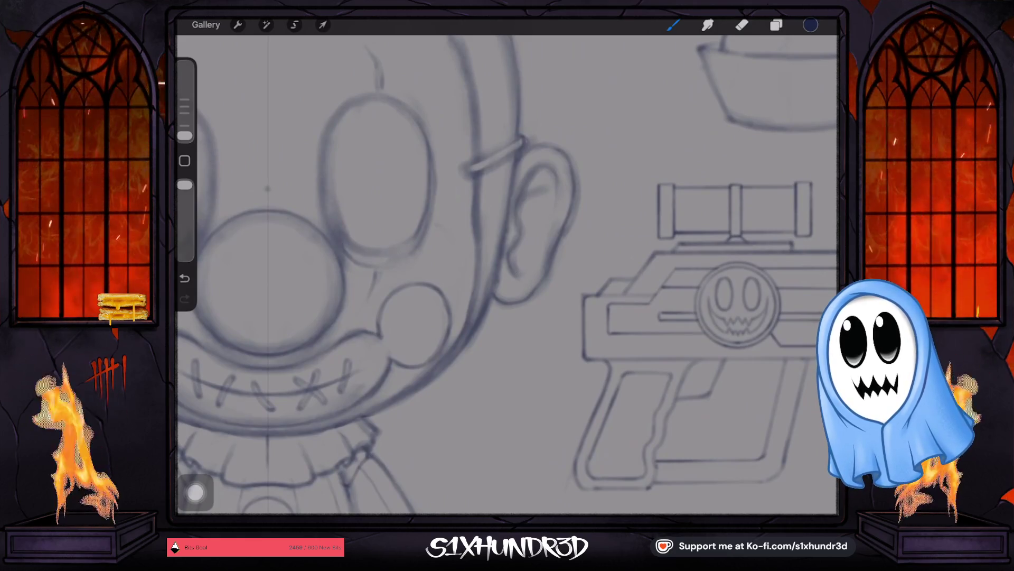
key(b)
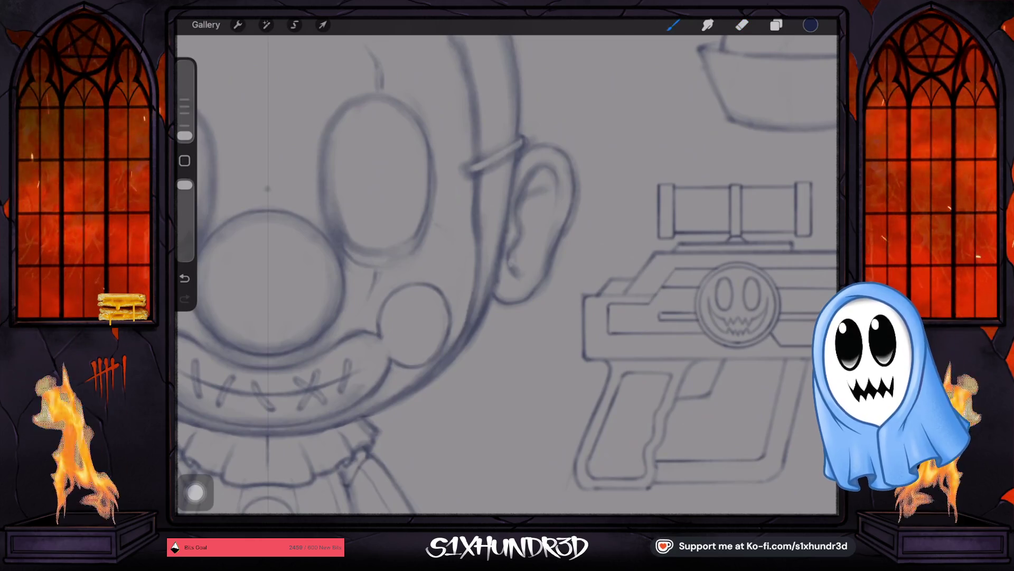
click(673, 25)
click(673, 25)
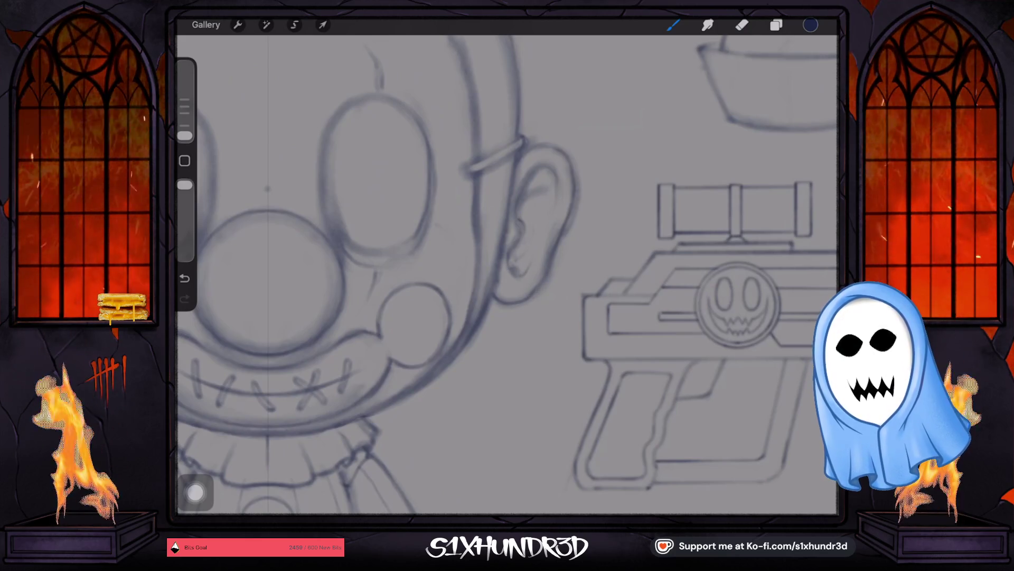
scroll(555, 159, down, 5)
scroll(513, 251, up, 2)
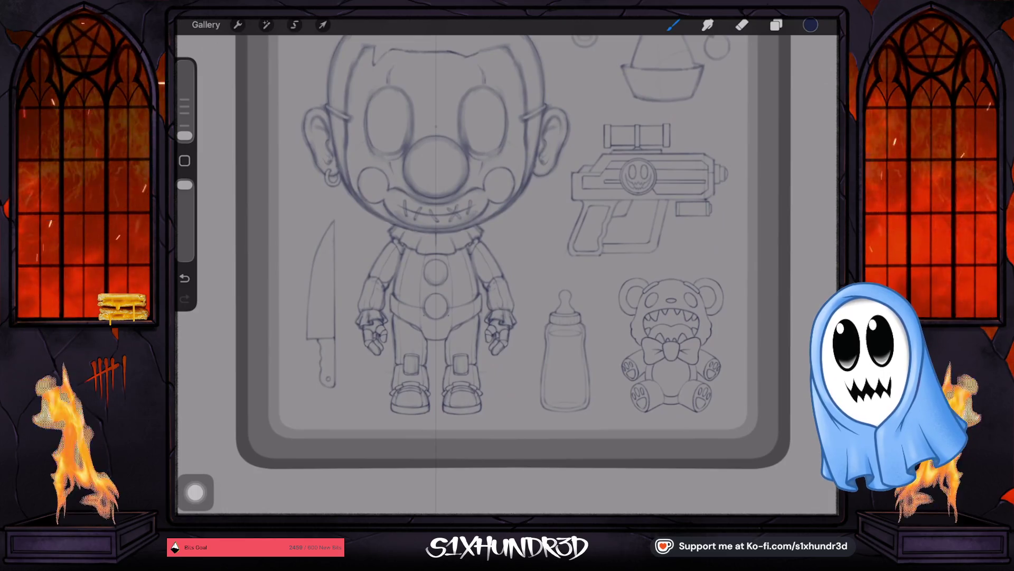
scroll(507, 254, up, 3)
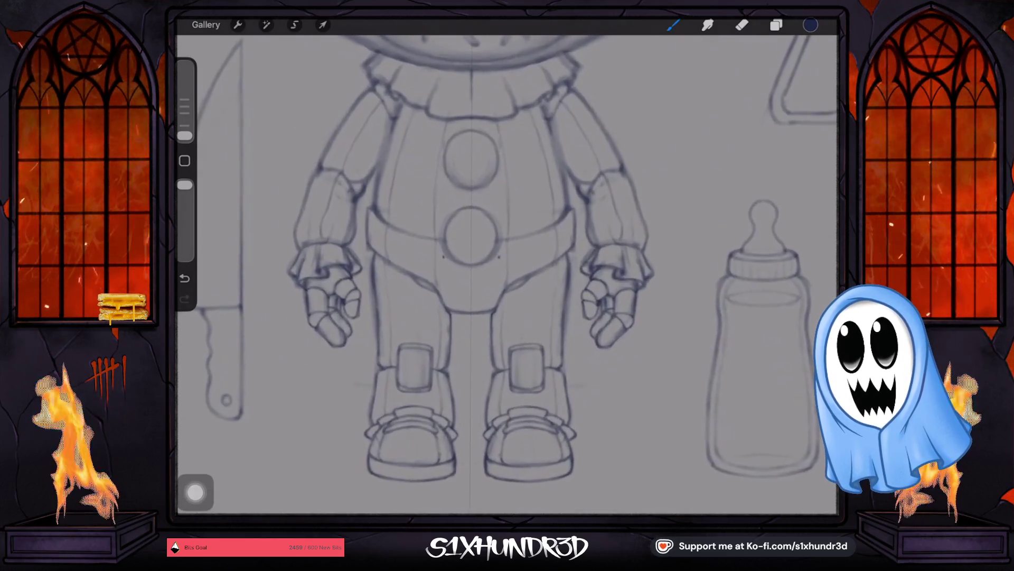
scroll(507, 254, down, 1)
scroll(508, 270, down, 5)
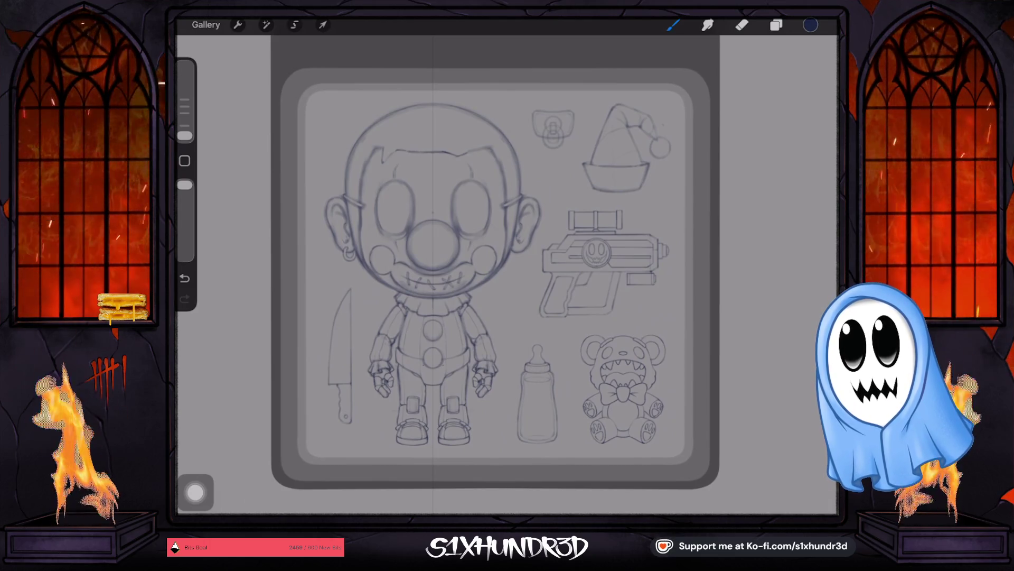
scroll(507, 270, up, 2)
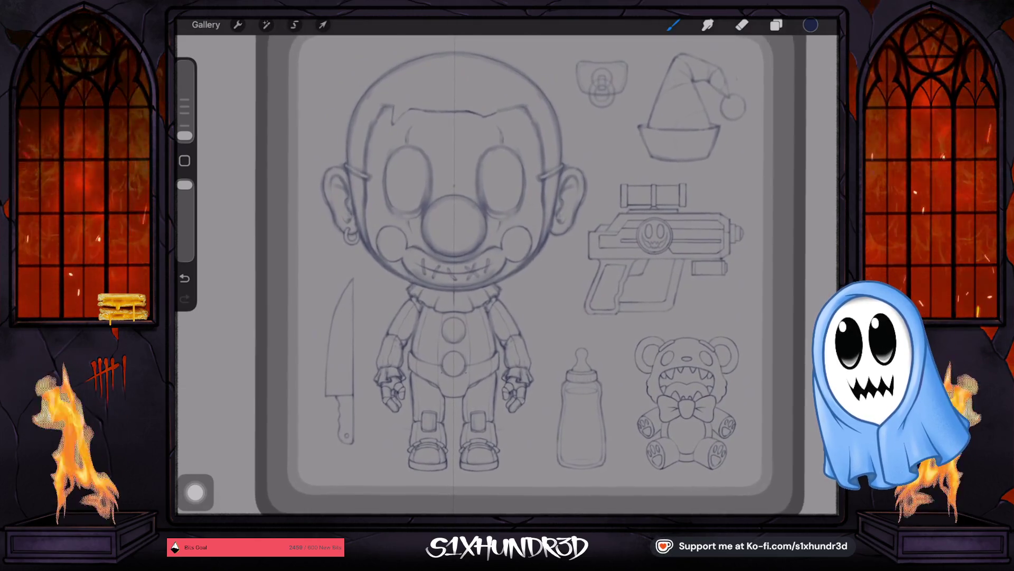
scroll(508, 274, up, 2)
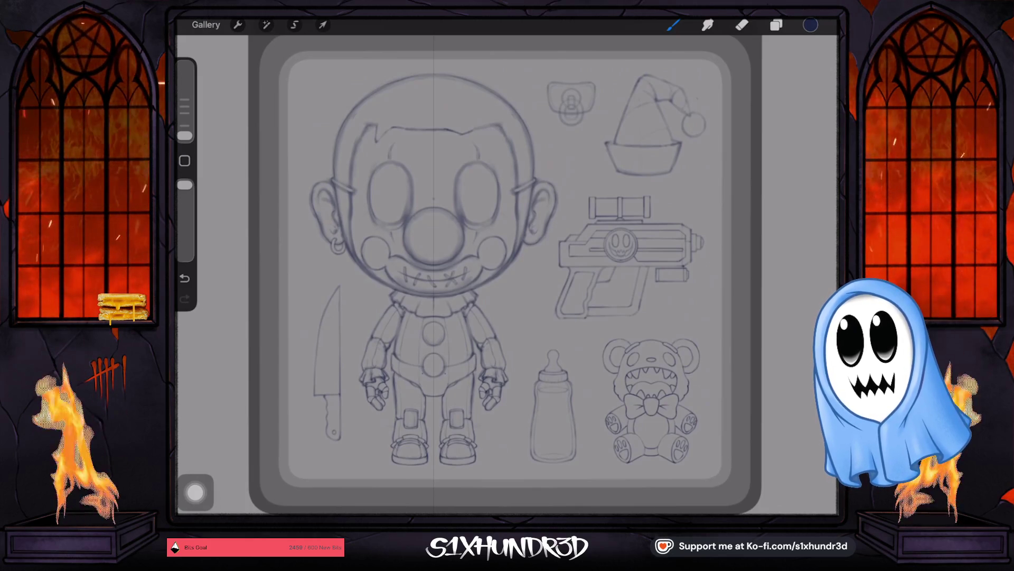
scroll(507, 270, up, 2)
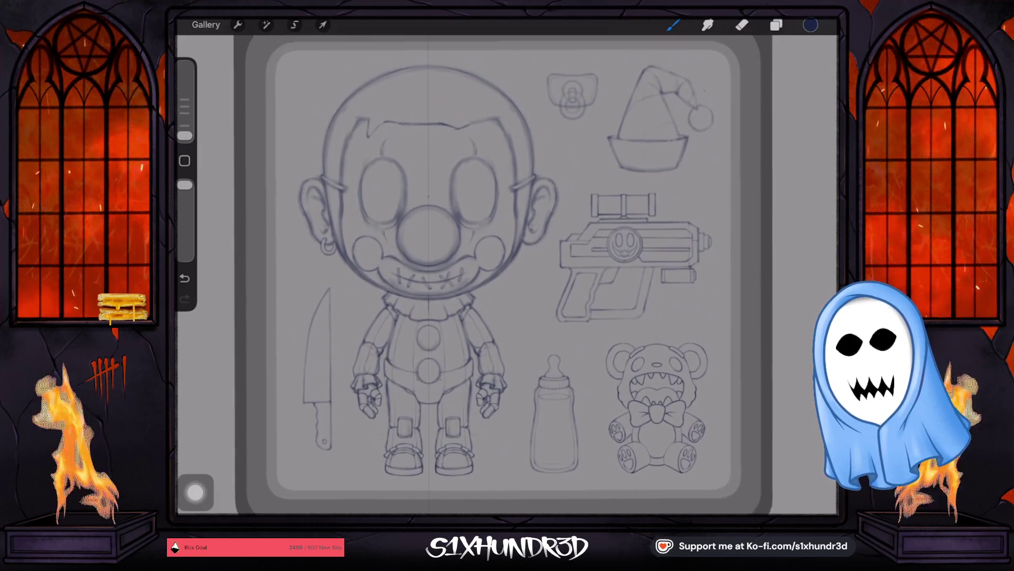
scroll(464, 317, down, 3)
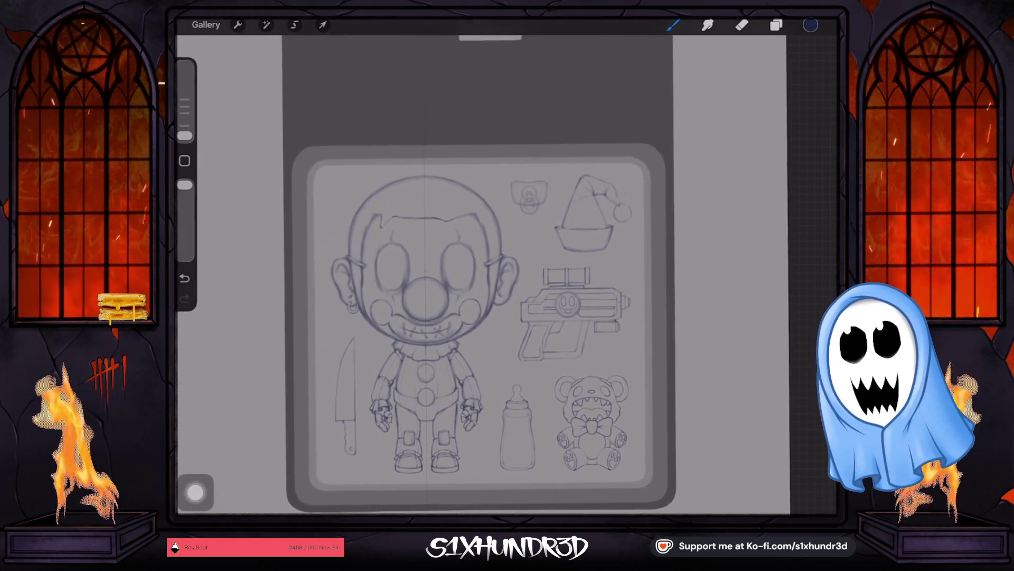
scroll(476, 317, down, 2)
scroll(475, 317, up, 5)
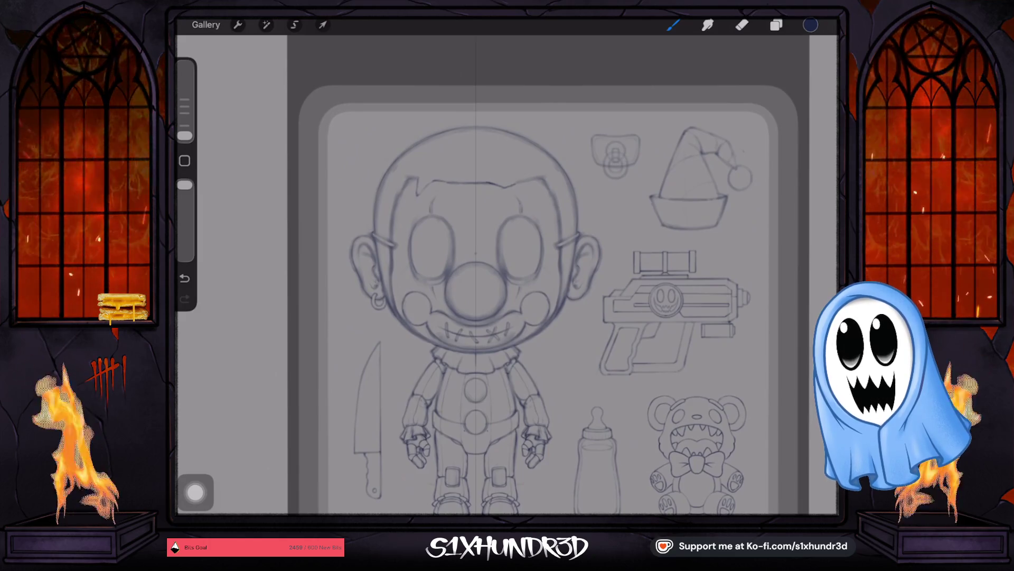
scroll(508, 278, down, 2)
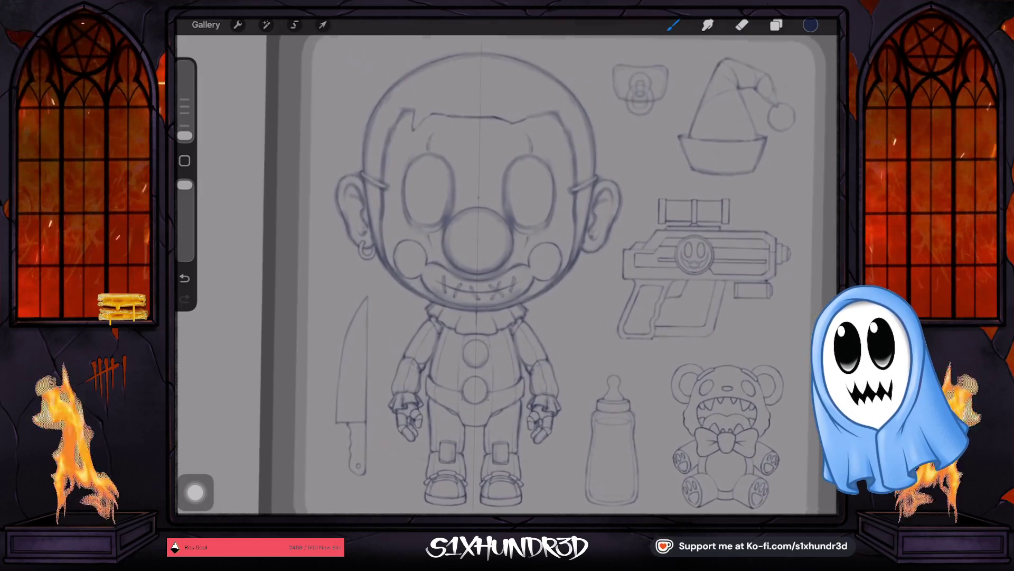
scroll(507, 277, up, 2)
scroll(508, 278, down, 2)
scroll(507, 277, down, 2)
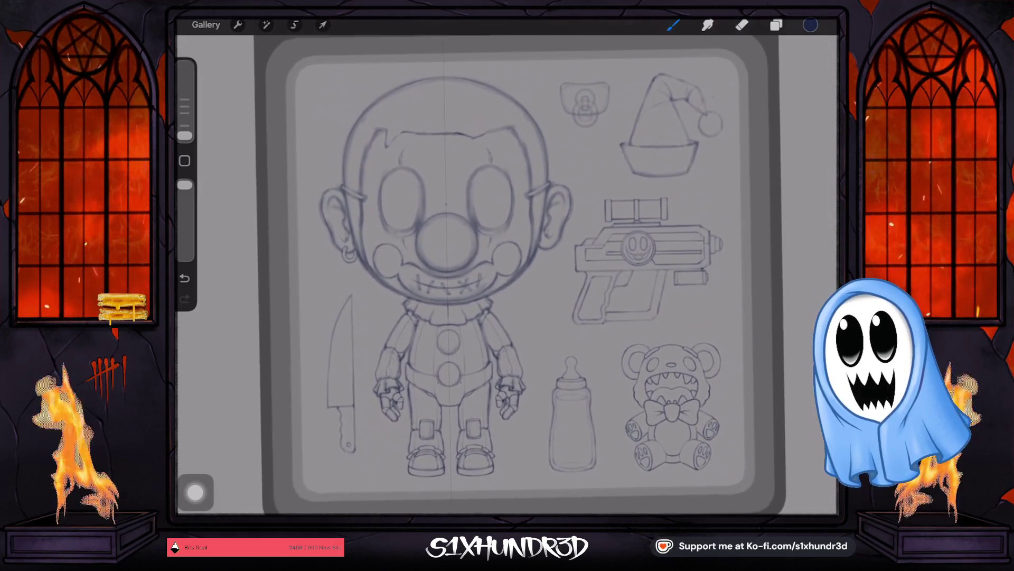
scroll(508, 277, down, 2)
scroll(507, 278, up, 2)
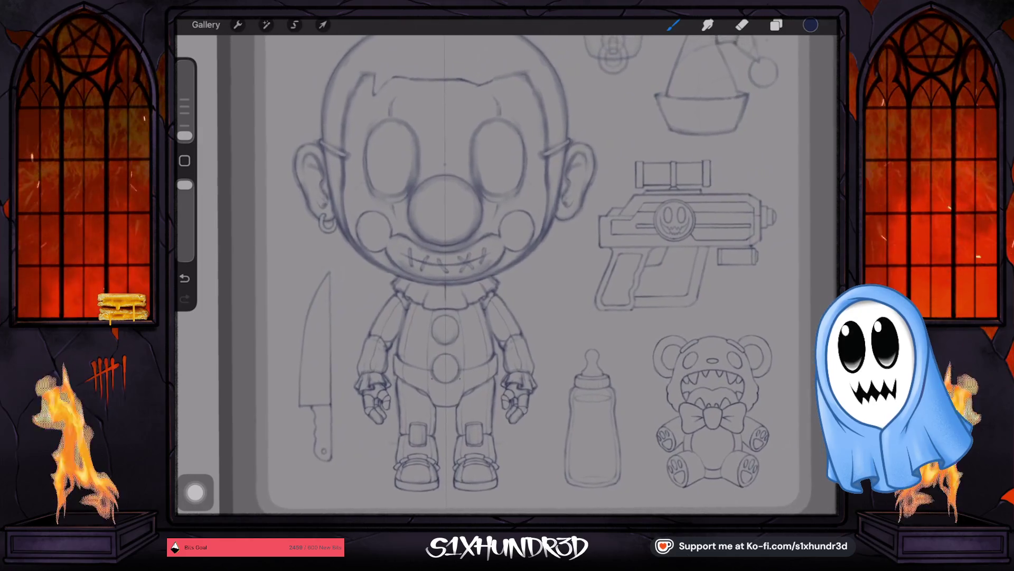
scroll(508, 277, up, 1)
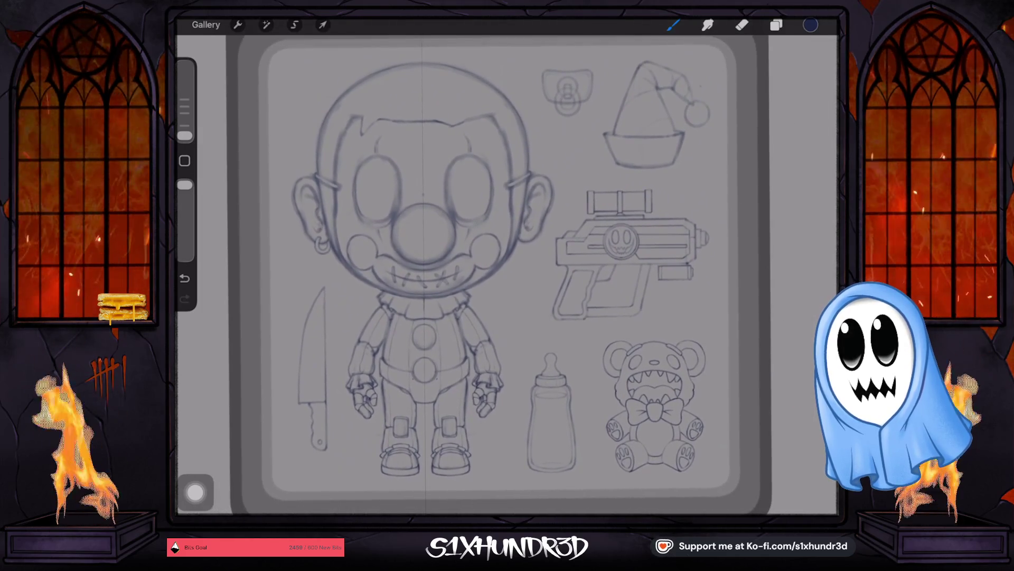
scroll(507, 278, up, 1)
scroll(507, 278, up, 1)
scroll(508, 277, up, 3)
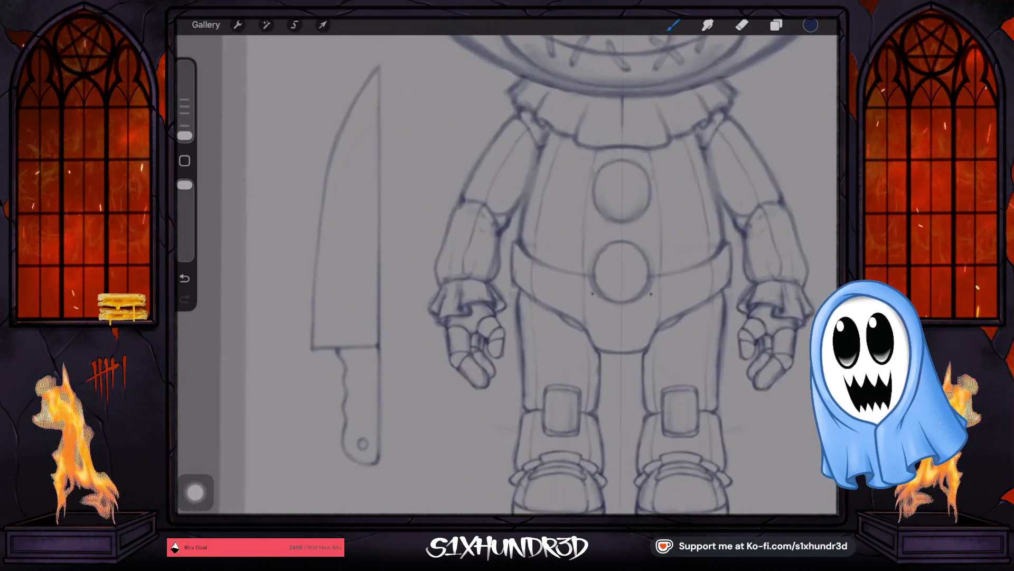
scroll(508, 278, up, 1)
scroll(507, 278, right, 2)
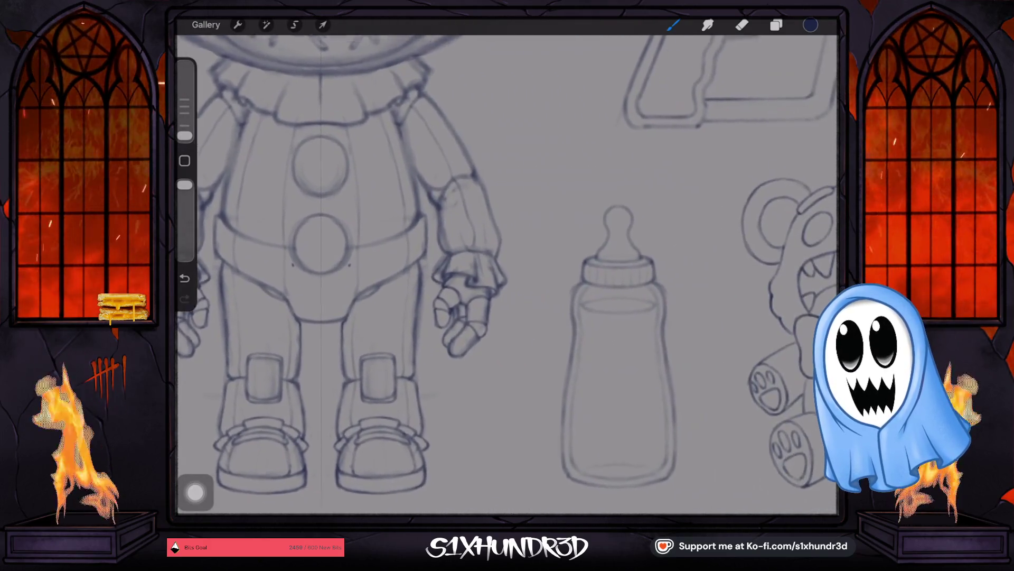
scroll(508, 278, right, 2)
scroll(507, 277, right, 2)
scroll(507, 277, right, 1)
scroll(507, 277, right, 2)
scroll(507, 277, up, 1)
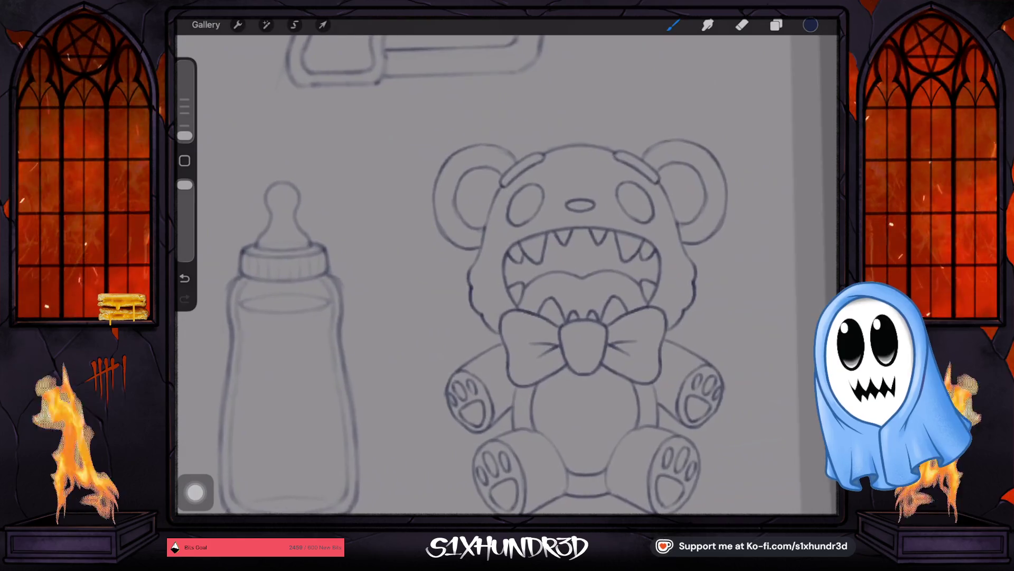
scroll(508, 277, down, 1)
scroll(507, 278, down, 1)
scroll(507, 278, up, 2)
scroll(507, 278, up, 1)
scroll(507, 277, up, 1)
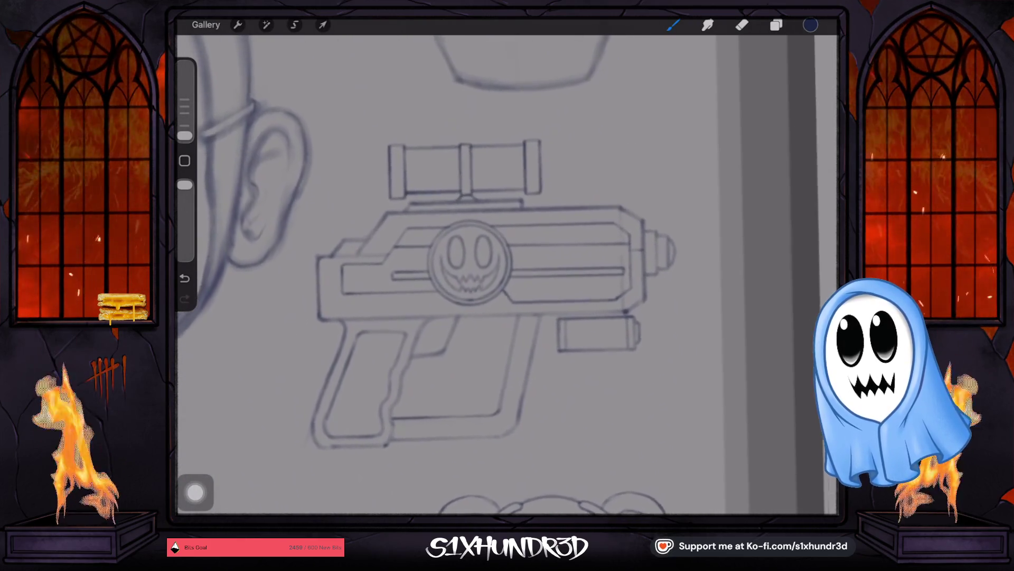
scroll(508, 277, up, 1)
scroll(507, 278, up, 2)
scroll(507, 278, up, 2)
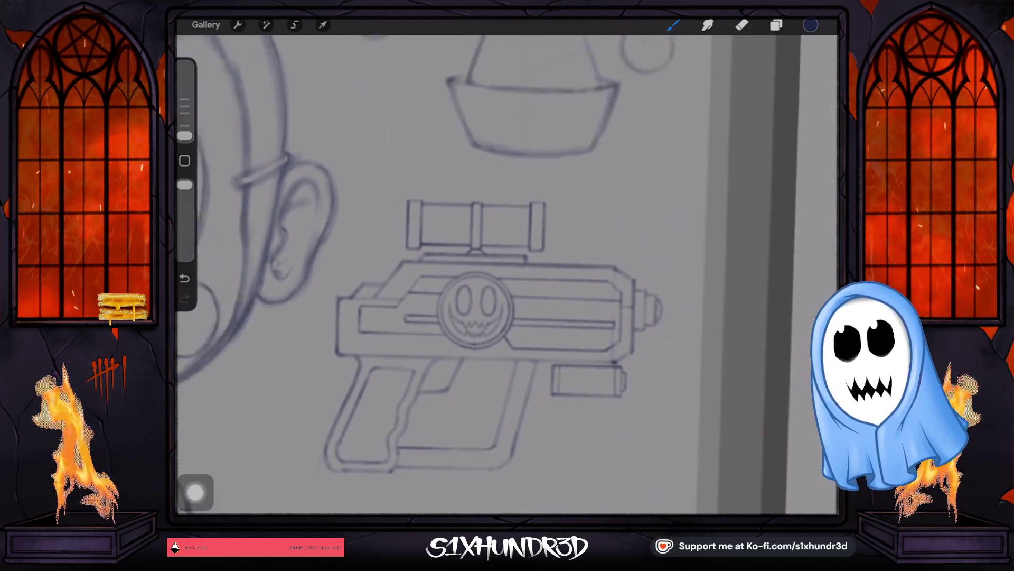
scroll(507, 278, up, 2)
scroll(507, 278, up, 2)
scroll(507, 277, up, 1)
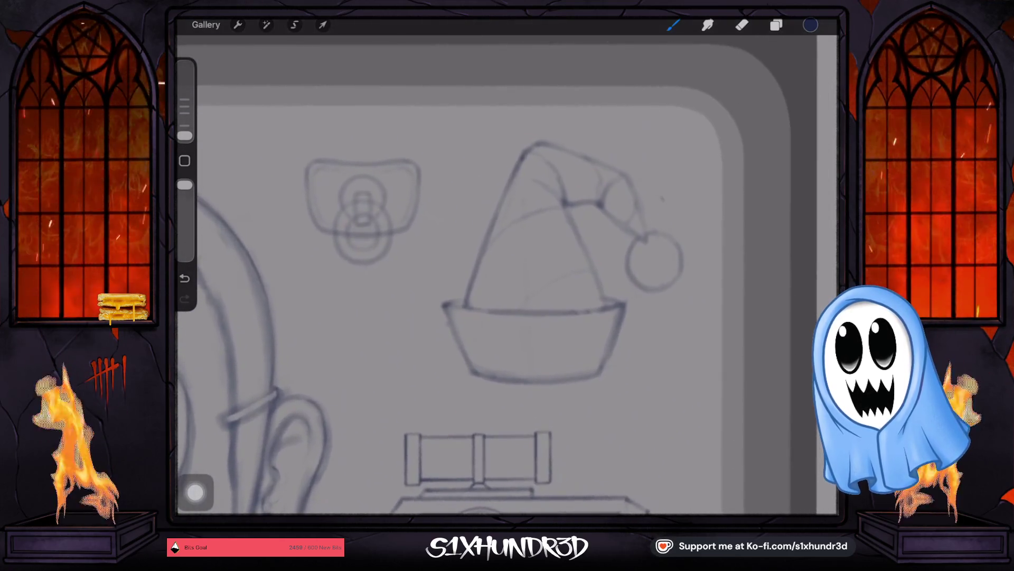
scroll(507, 277, up, 1)
scroll(507, 278, down, 1)
scroll(507, 277, up, 1)
scroll(507, 277, up, 1)
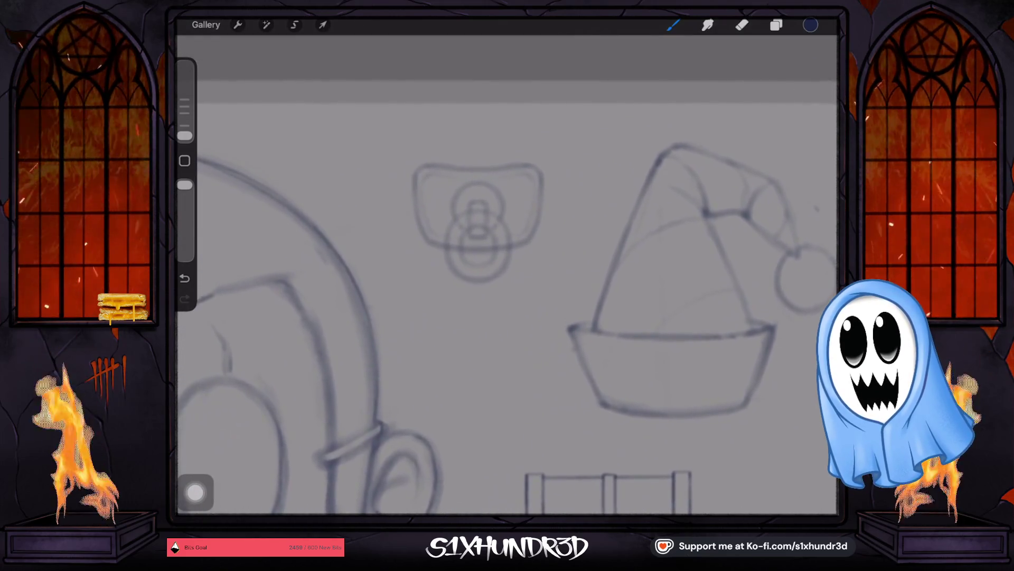
scroll(507, 277, up, 2)
scroll(507, 278, down, 1)
scroll(507, 278, down, 1)
scroll(507, 278, down, 2)
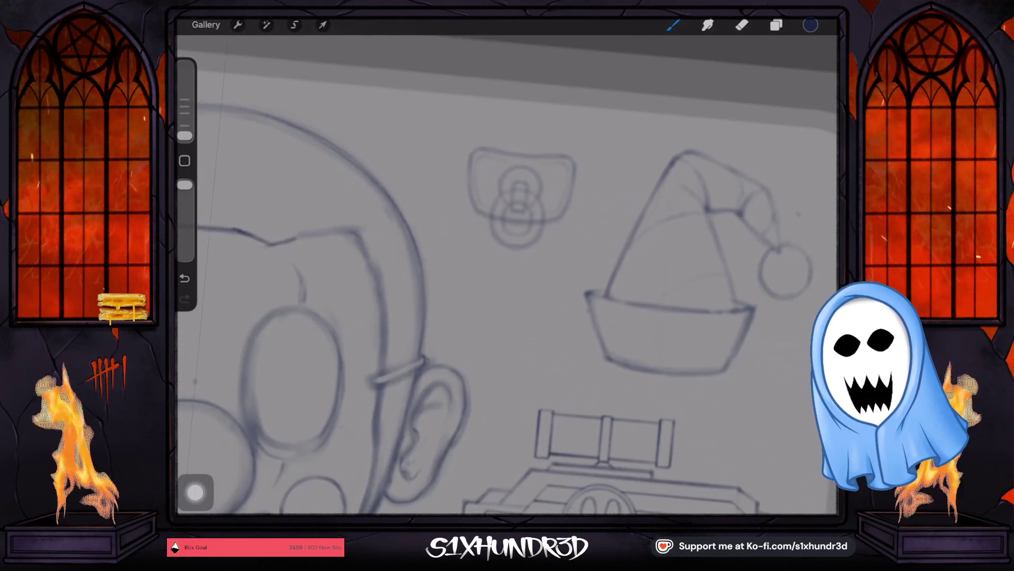
scroll(507, 278, down, 2)
scroll(508, 278, down, 1)
scroll(508, 278, down, 1)
scroll(497, 266, up, 2)
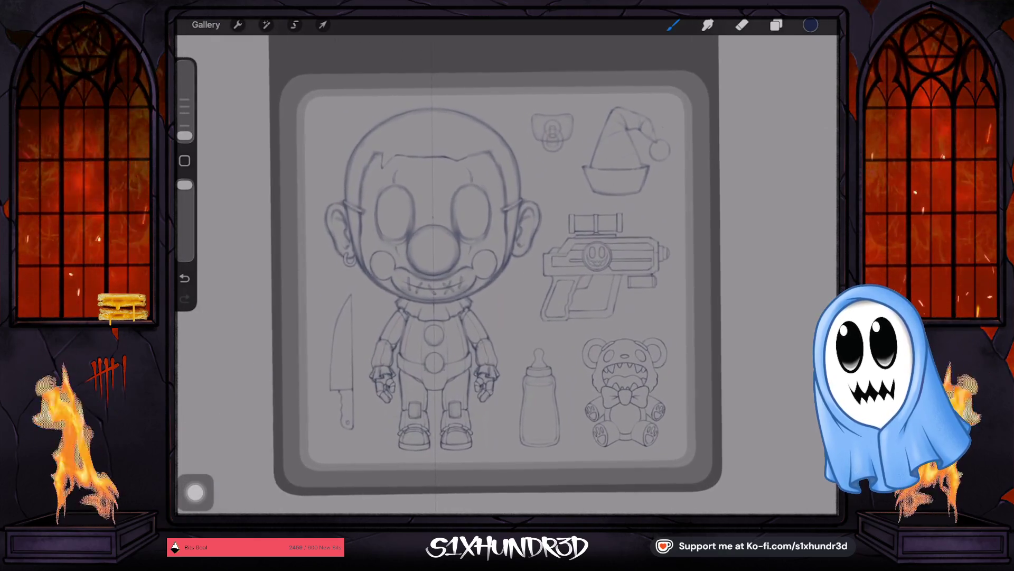
scroll(497, 265, up, 1)
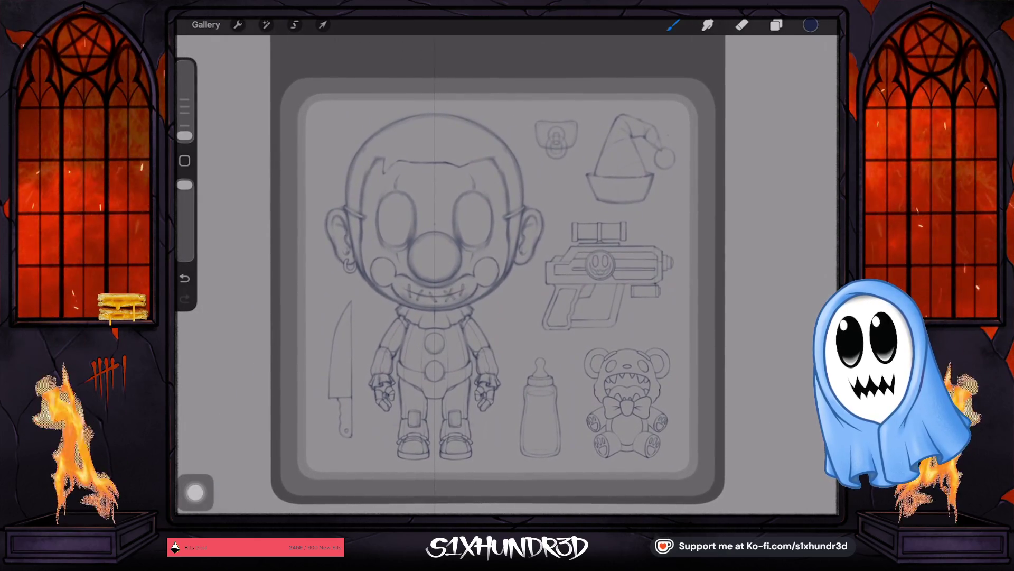
scroll(499, 270, up, 1)
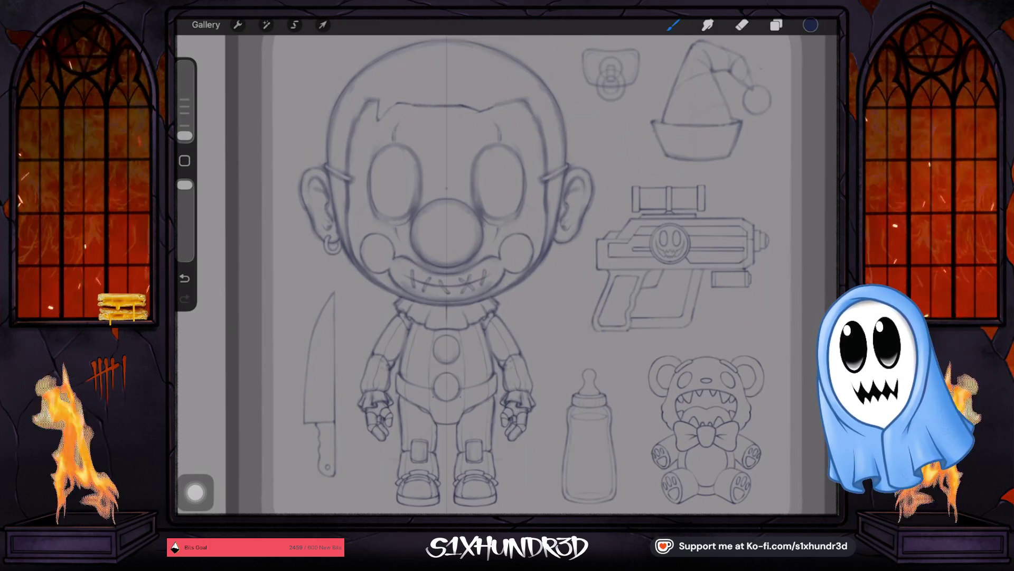
scroll(508, 274, down, 3)
Pick magenta, add Layer 14 above Layer 6 with Drawing Assist on, and set brush size to 4%.
click(811, 24)
mouse_move(722, 237)
mouse_down()
mouse_move(814, 189)
mouse_move(778, 162)
mouse_move(784, 154)
mouse_up()
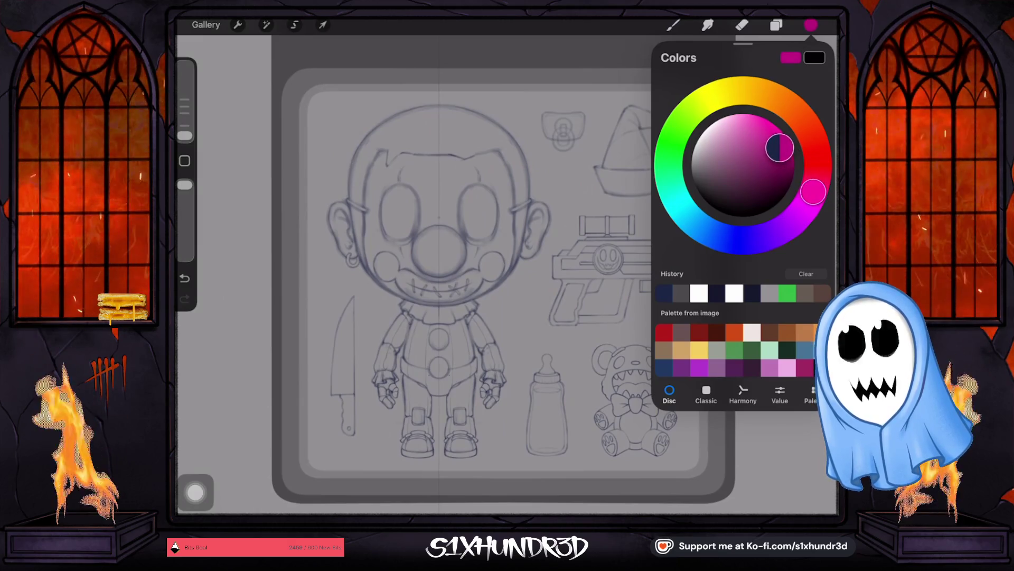
click(775, 24)
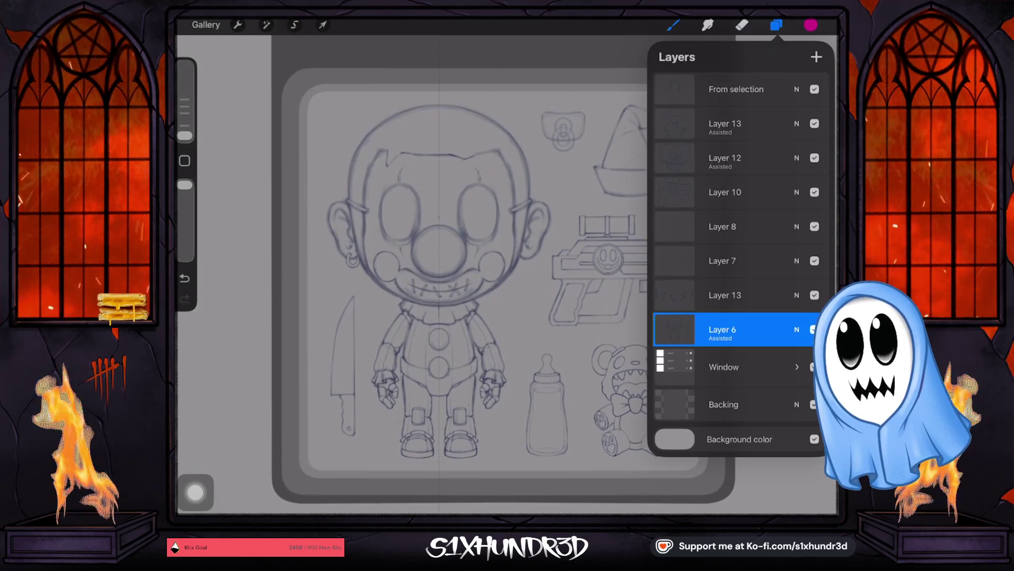
click(815, 329)
click(816, 56)
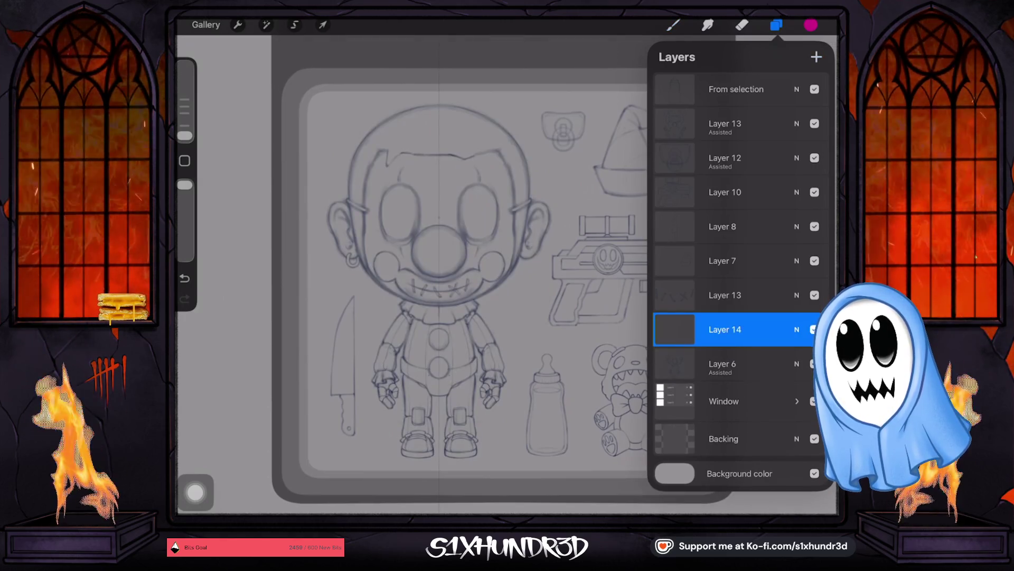
click(726, 329)
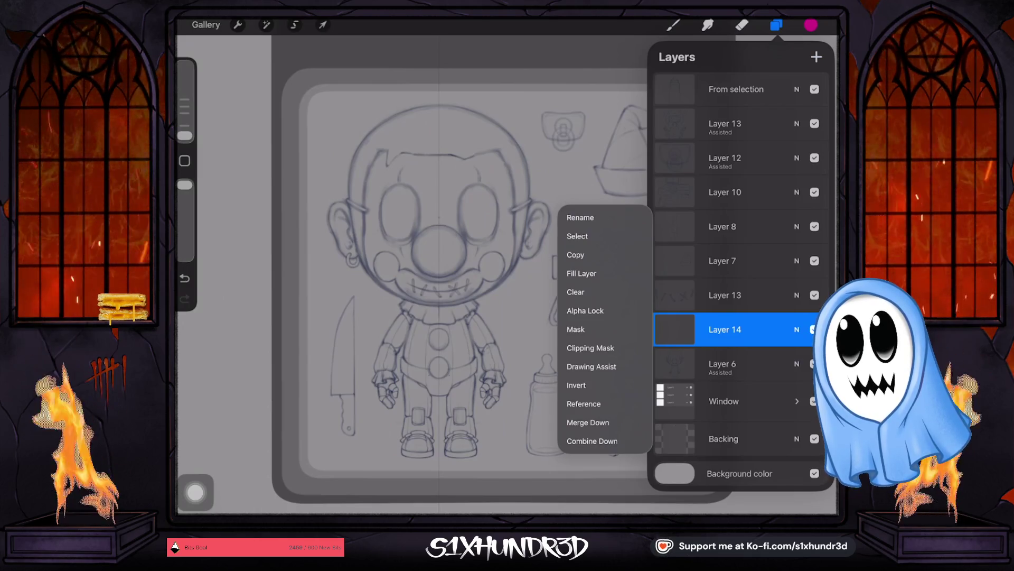
click(592, 366)
click(673, 25)
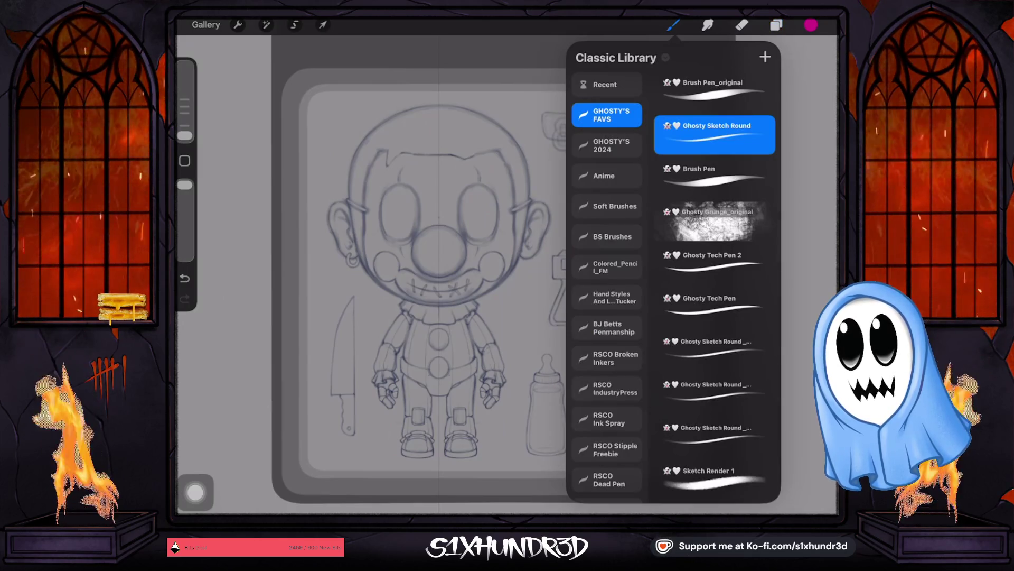
drag(184, 136, 185, 125)
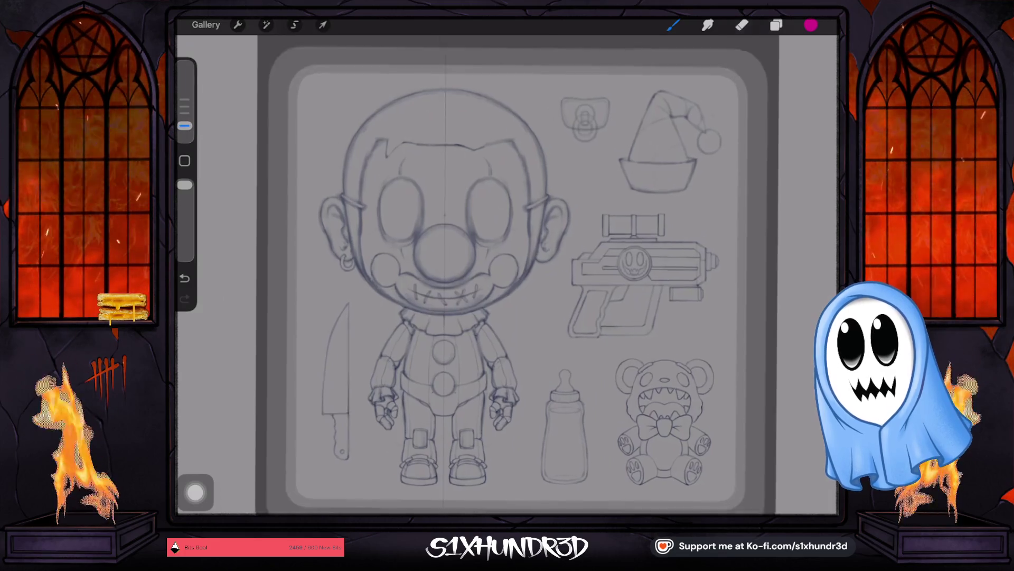
scroll(508, 278, up, 5)
scroll(507, 262, up, 2)
scroll(508, 262, up, 2)
scroll(507, 262, up, 2)
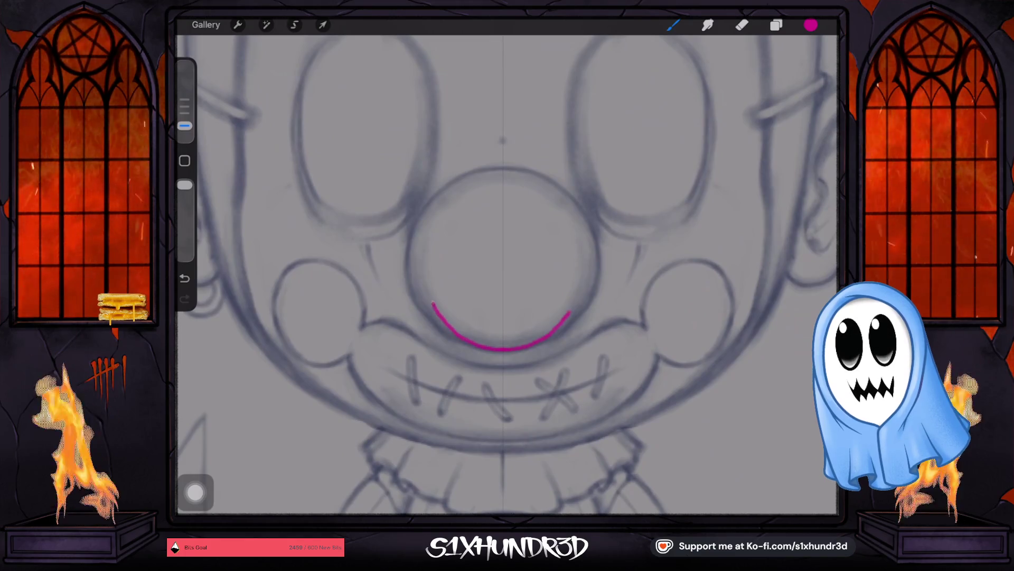
Try curved pink strokes under the nose, enlarging the brush and redrawing them thicker.
click(184, 125)
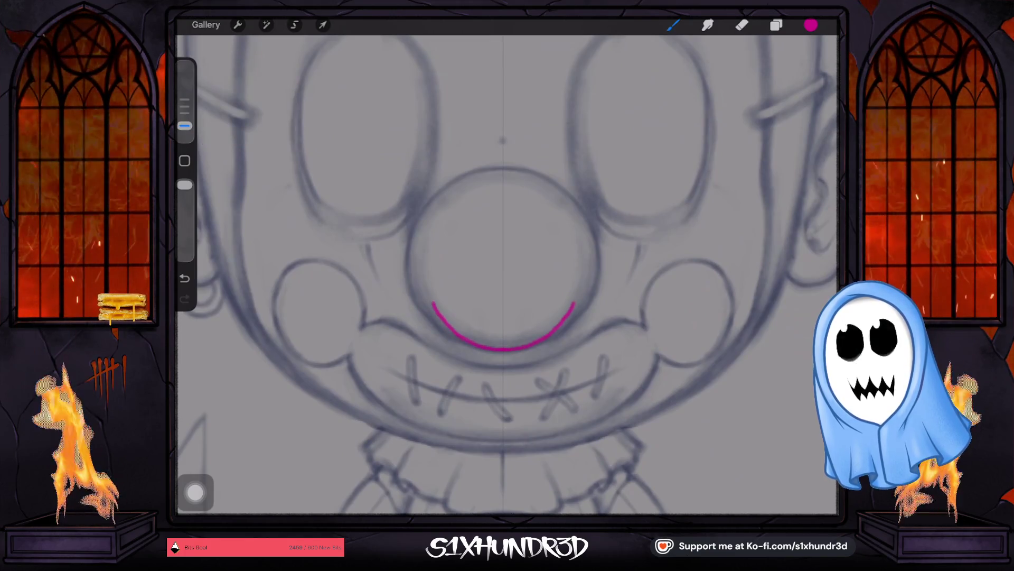
key(ctrl+z)
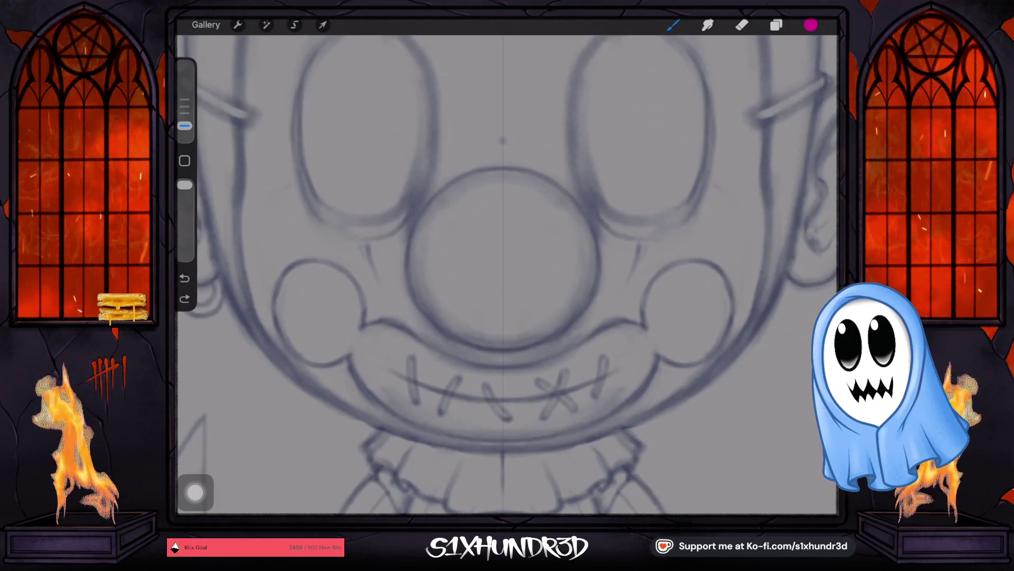
scroll(507, 278, up, 2)
drag(453, 259, 482, 316)
drag(578, 258, 550, 316)
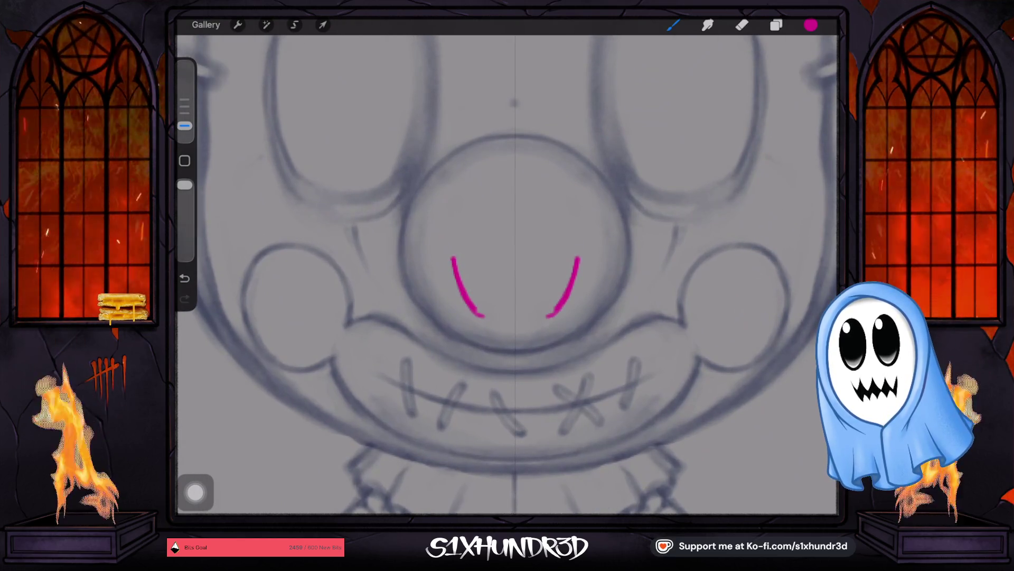
click(185, 125)
drag(185, 126, 185, 113)
drag(452, 250, 474, 307)
drag(579, 252, 552, 316)
drag(448, 248, 498, 321)
drag(581, 247, 533, 320)
mouse_move(469, 309)
mouse_down()
mouse_move(501, 324)
mouse_move(562, 314)
mouse_up()
Clear everything on Layer 14 from the Layers panel.
click(776, 25)
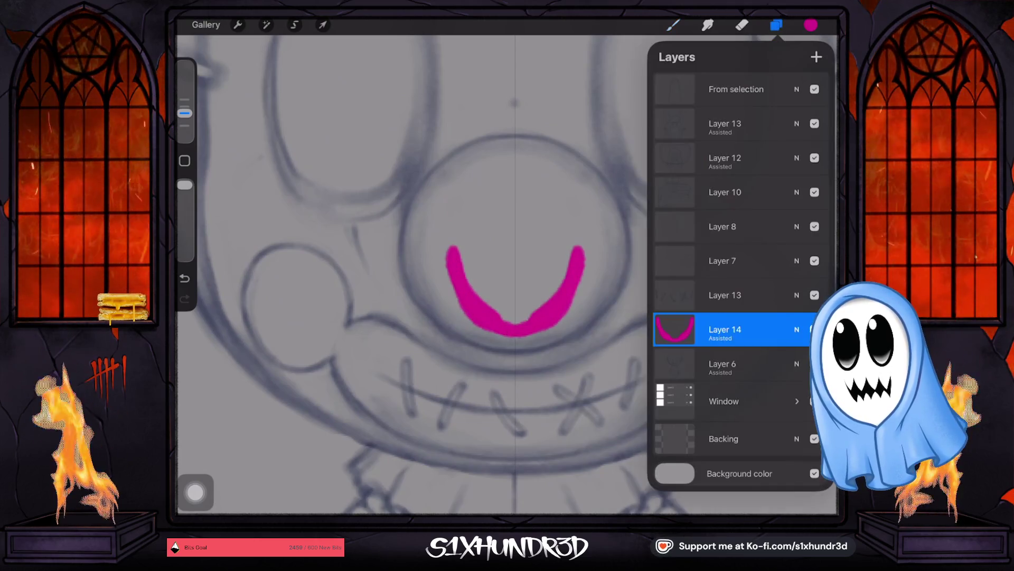
click(675, 328)
click(575, 292)
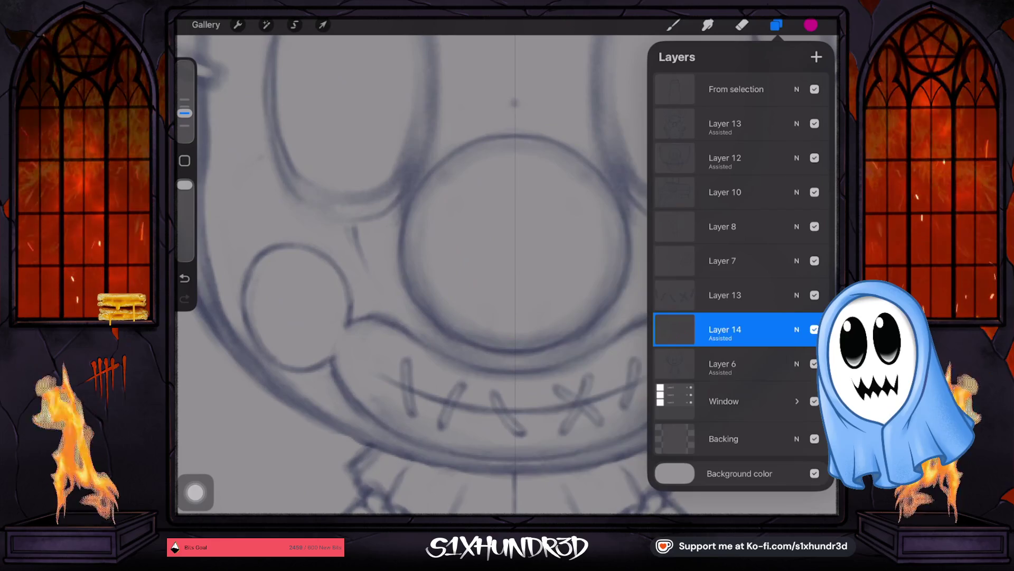
click(725, 329)
click(725, 330)
click(520, 348)
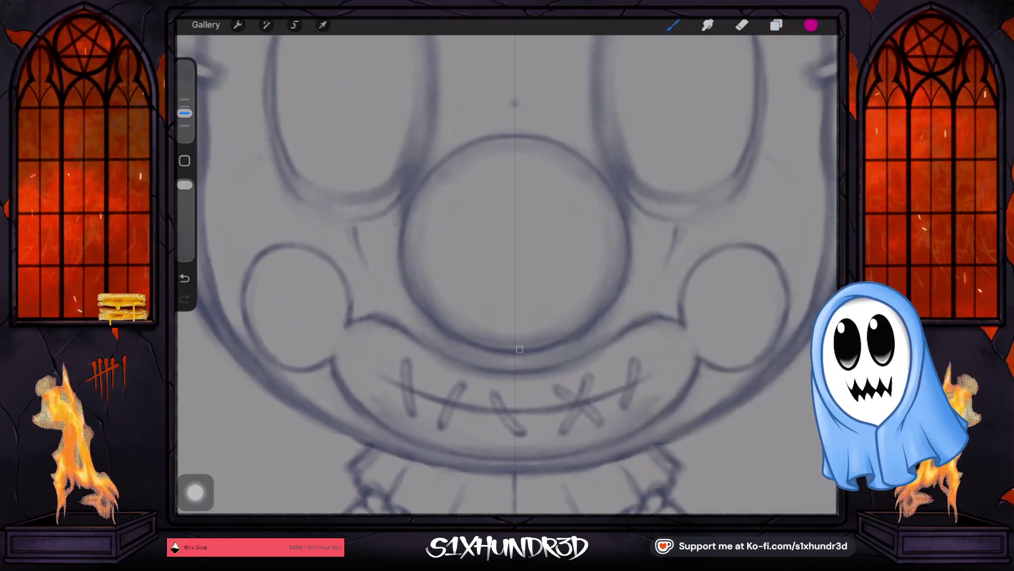
Trace the nose outline in magenta and snap it to a perfect QuickShape circle.
drag(513, 349, 465, 338)
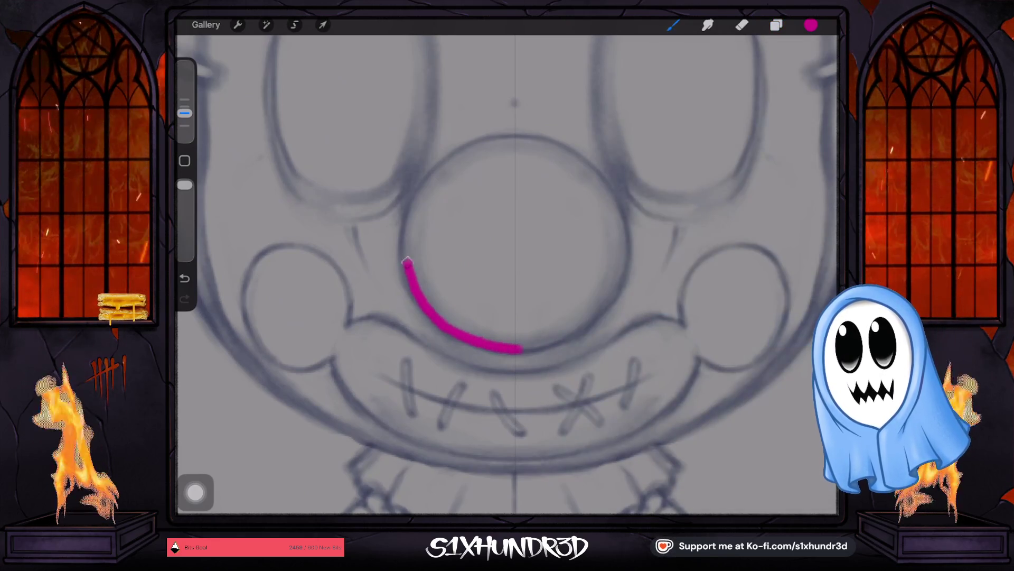
drag(412, 208, 450, 163)
mouse_move(556, 147)
mouse_down()
mouse_move(591, 170)
mouse_move(624, 242)
mouse_up()
drag(613, 300, 559, 341)
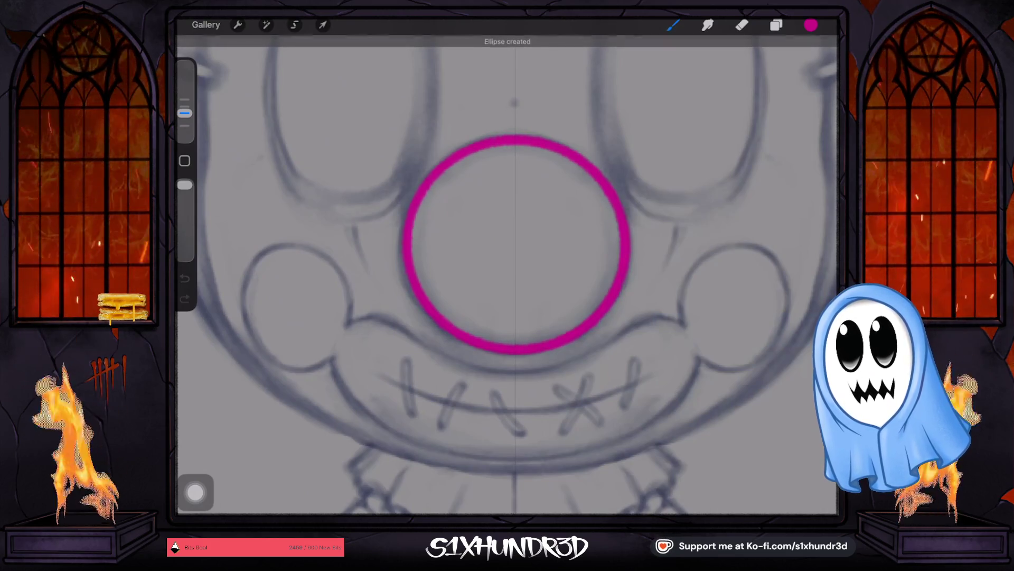
click(507, 41)
click(539, 68)
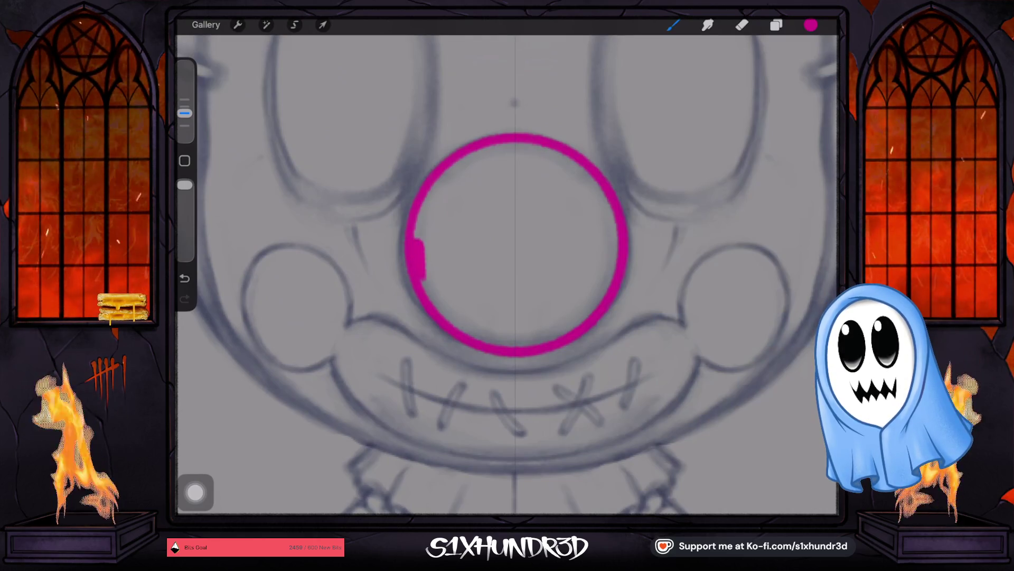
Thicken the nose ring's inner edge with magenta around the sides and top.
click(776, 25)
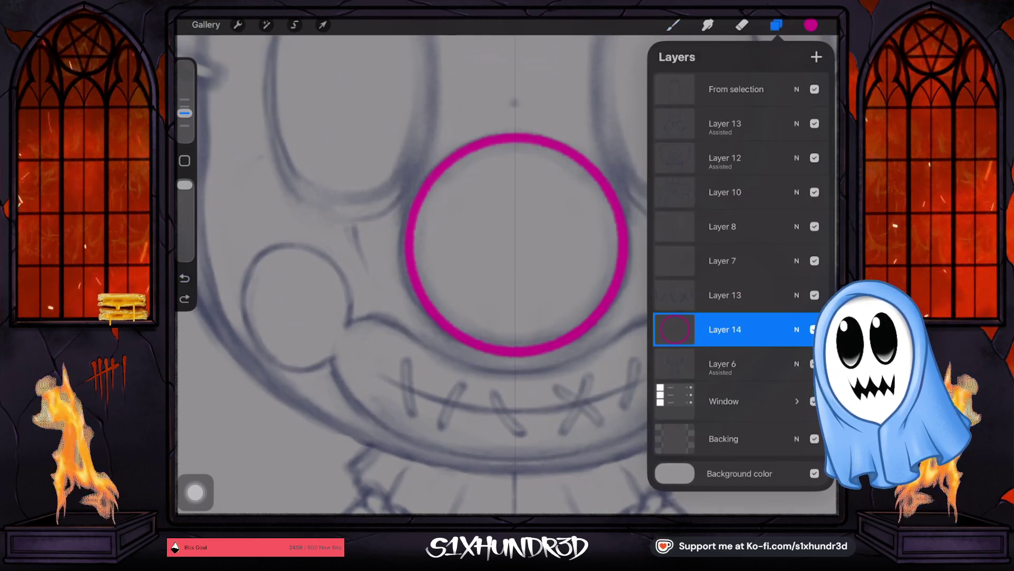
click(722, 329)
drag(421, 253, 435, 279)
drag(605, 252, 596, 277)
drag(421, 253, 428, 295)
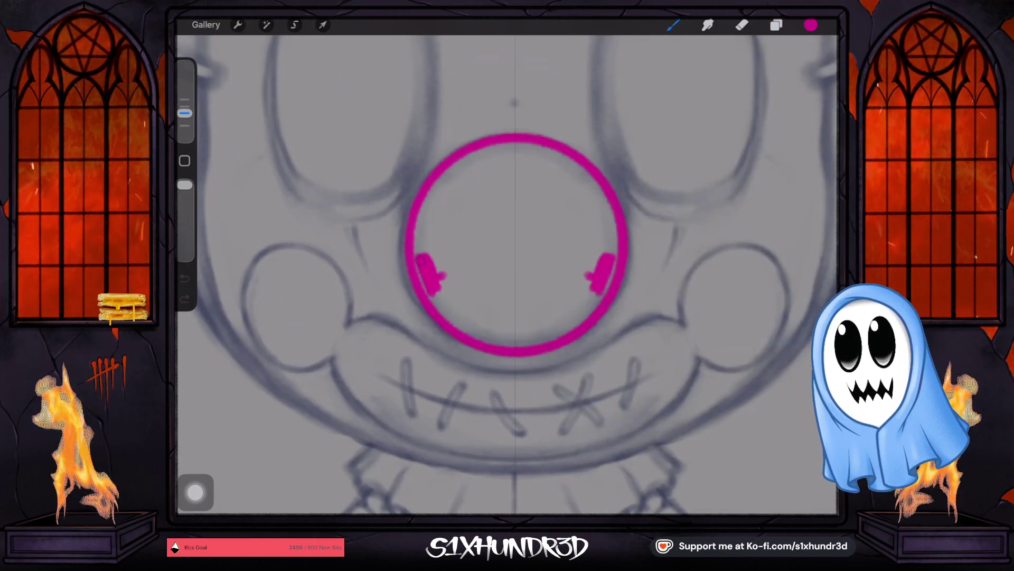
drag(609, 246, 603, 293)
drag(422, 254, 425, 215)
drag(610, 254, 612, 215)
drag(428, 223, 436, 184)
drag(604, 198, 569, 161)
mouse_move(433, 195)
mouse_down()
mouse_move(464, 162)
mouse_move(575, 151)
mouse_up()
drag(467, 154, 575, 170)
drag(501, 151, 547, 152)
drag(459, 168, 595, 205)
drag(468, 173, 436, 206)
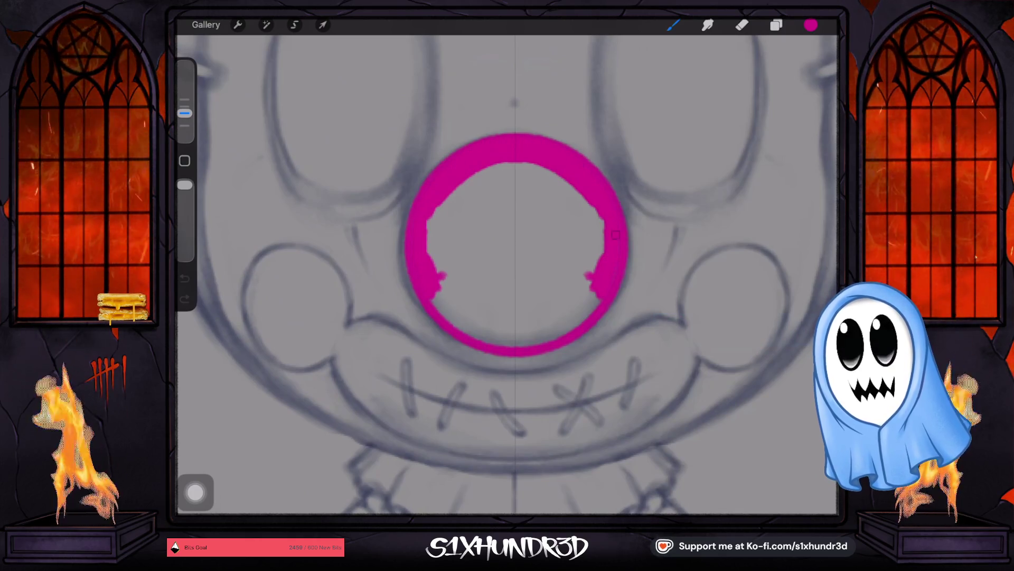
Fill the lower edge and remaining interior until the nose is solid magenta.
mouse_move(544, 339)
mouse_down()
mouse_move(570, 321)
mouse_move(476, 333)
mouse_move(590, 309)
mouse_up()
mouse_move(448, 290)
mouse_down()
mouse_move(456, 313)
mouse_move(575, 306)
mouse_up()
drag(434, 206, 438, 273)
drag(602, 254, 436, 230)
mouse_move(591, 218)
mouse_down()
mouse_move(459, 195)
mouse_move(439, 226)
mouse_up()
drag(594, 242, 526, 166)
mouse_move(595, 222)
mouse_down()
mouse_move(435, 238)
mouse_move(437, 253)
mouse_up()
mouse_move(590, 253)
mouse_down()
mouse_move(444, 269)
mouse_move(505, 233)
mouse_up()
mouse_move(579, 269)
mouse_down()
mouse_move(452, 261)
mouse_move(464, 285)
mouse_up()
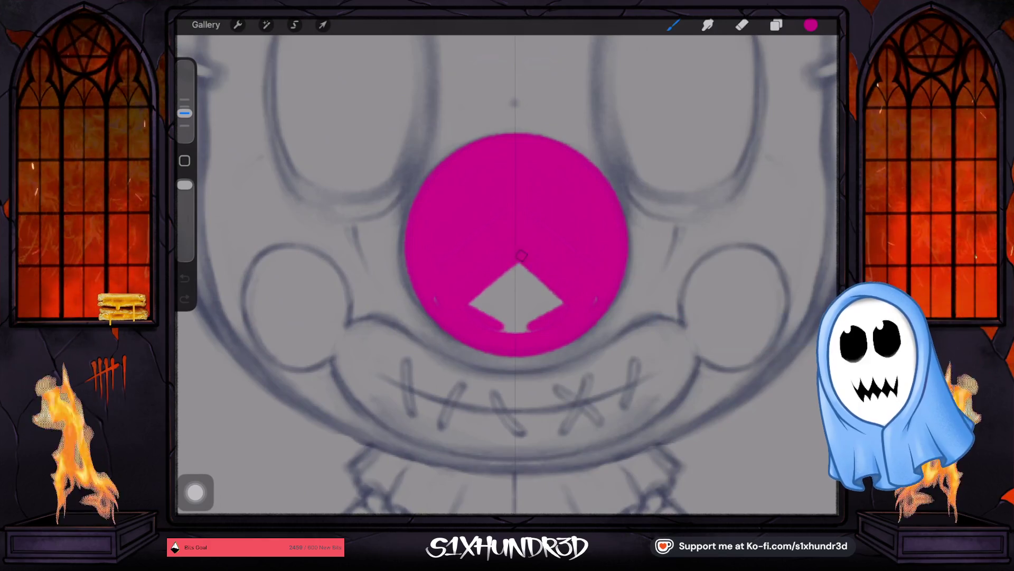
drag(563, 294, 472, 302)
mouse_move(547, 309)
mouse_down()
mouse_move(533, 292)
mouse_move(508, 325)
mouse_up()
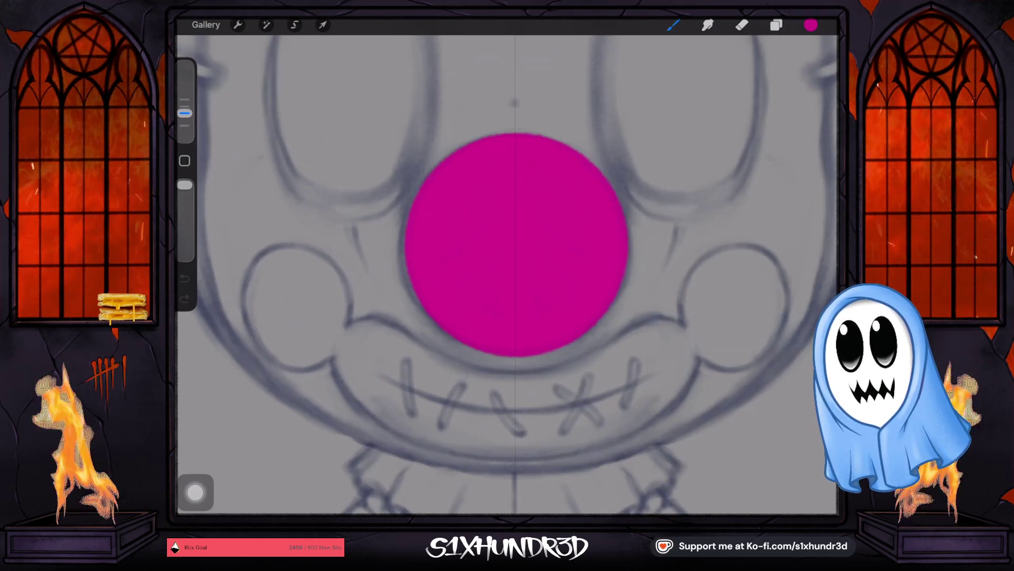
scroll(507, 274, down, 2)
scroll(508, 275, down, 2)
scroll(507, 275, down, 3)
scroll(507, 275, up, 4)
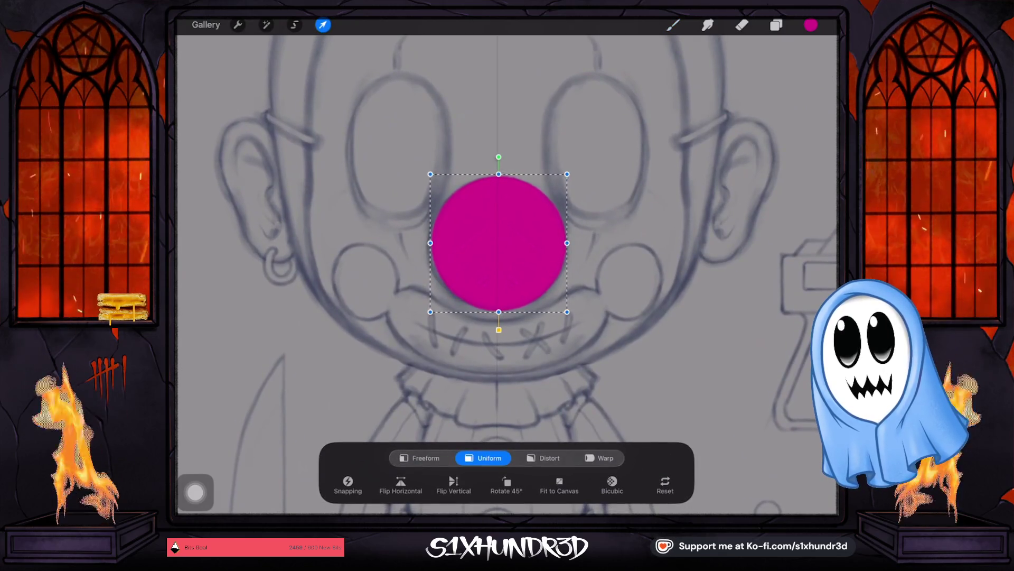
Select Layer 6 and add a new Layer 15 beneath the nose layer.
click(322, 25)
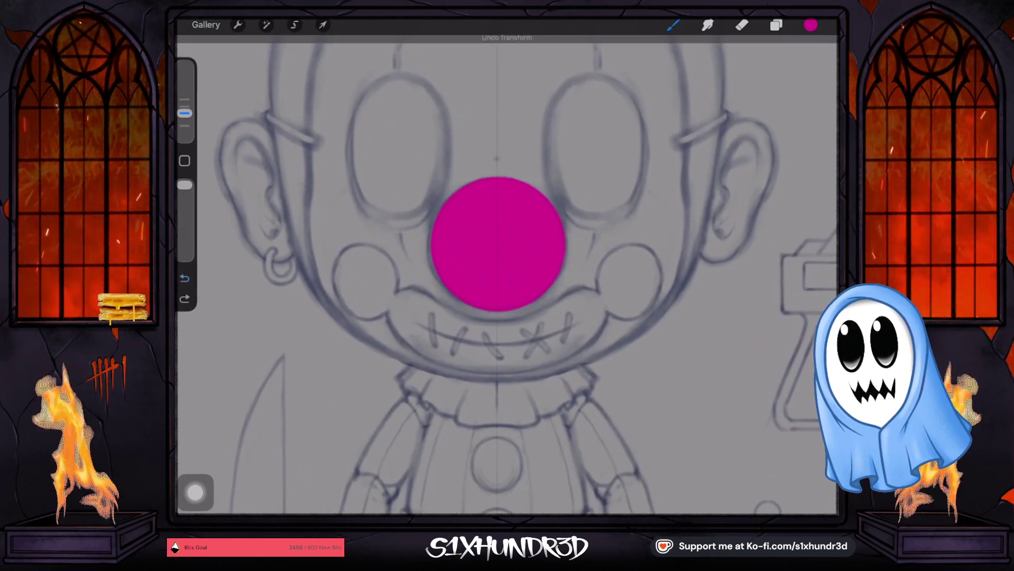
click(811, 24)
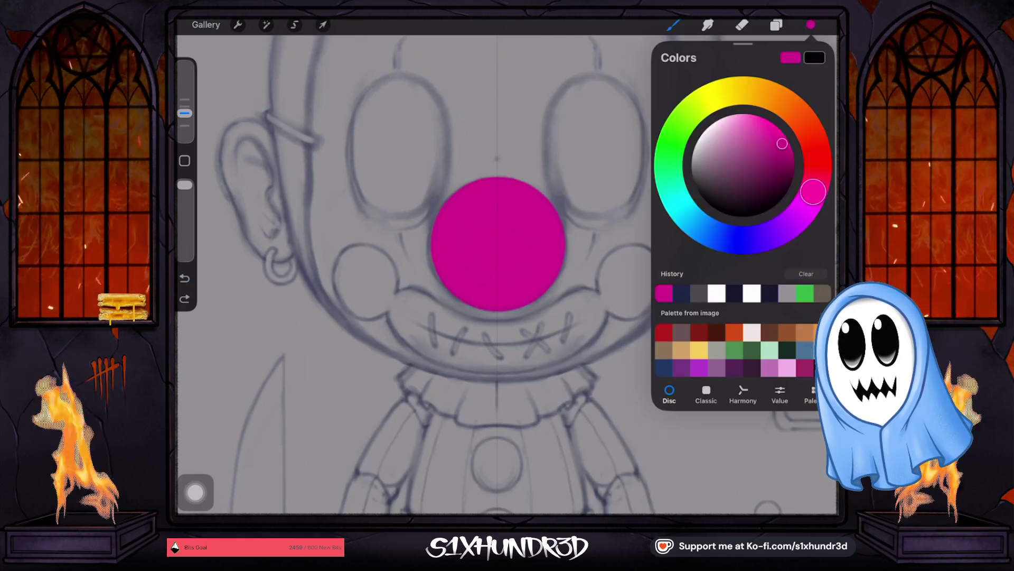
click(775, 24)
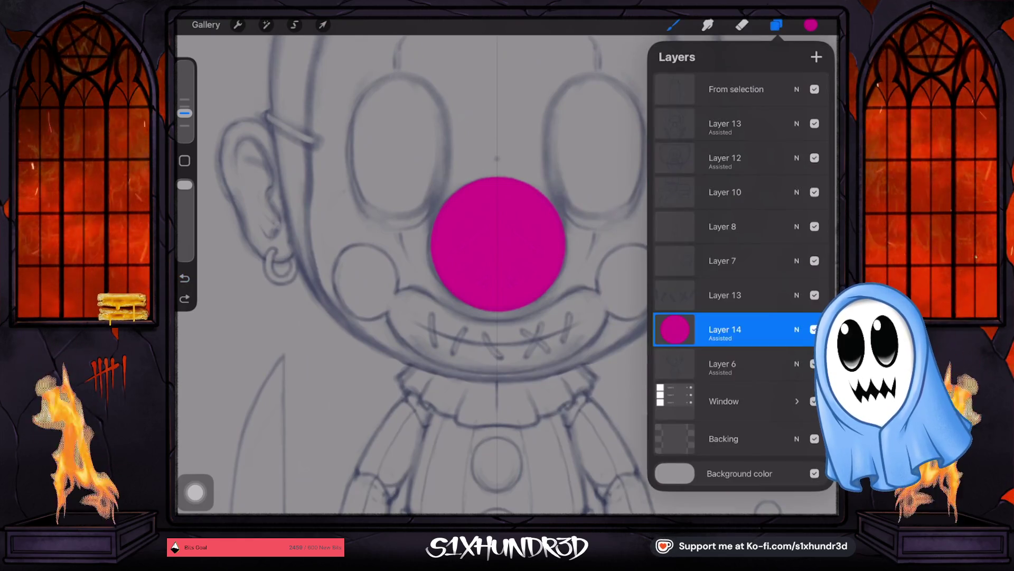
click(725, 363)
click(816, 57)
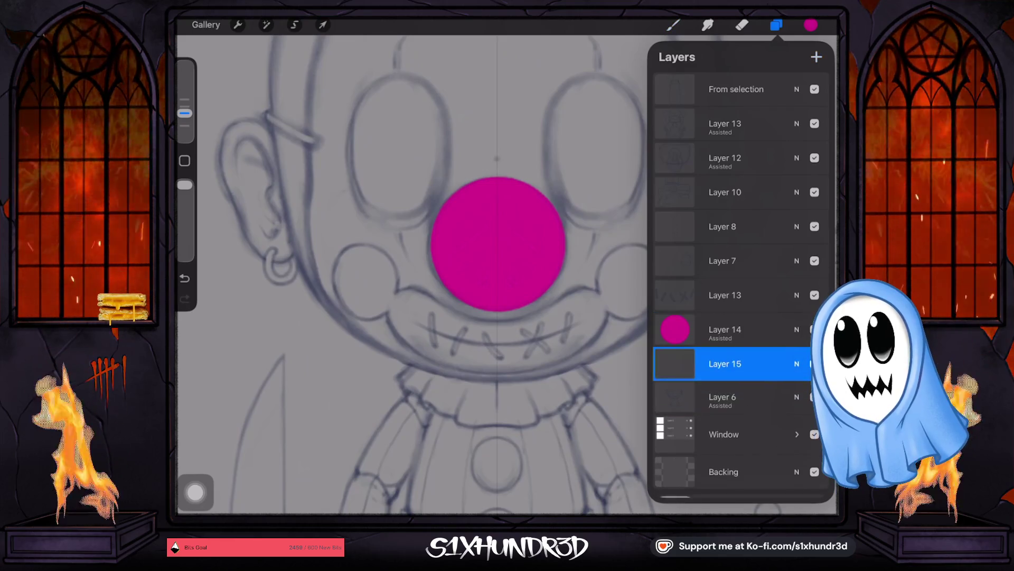
click(725, 363)
Raise the current brush's Stabilization Amount to 86% in Brush Studio.
click(673, 25)
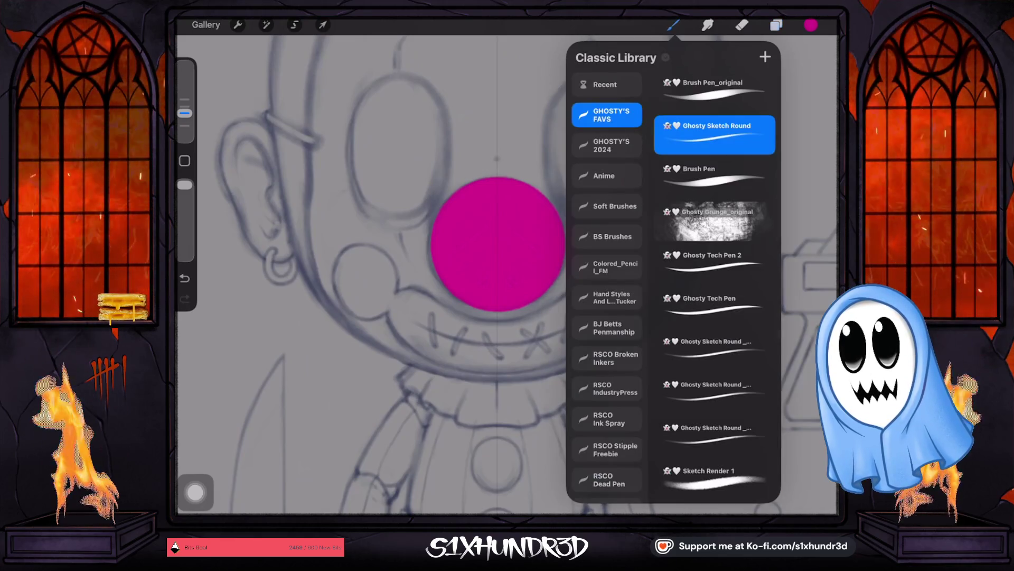
click(713, 135)
drag(350, 175, 510, 175)
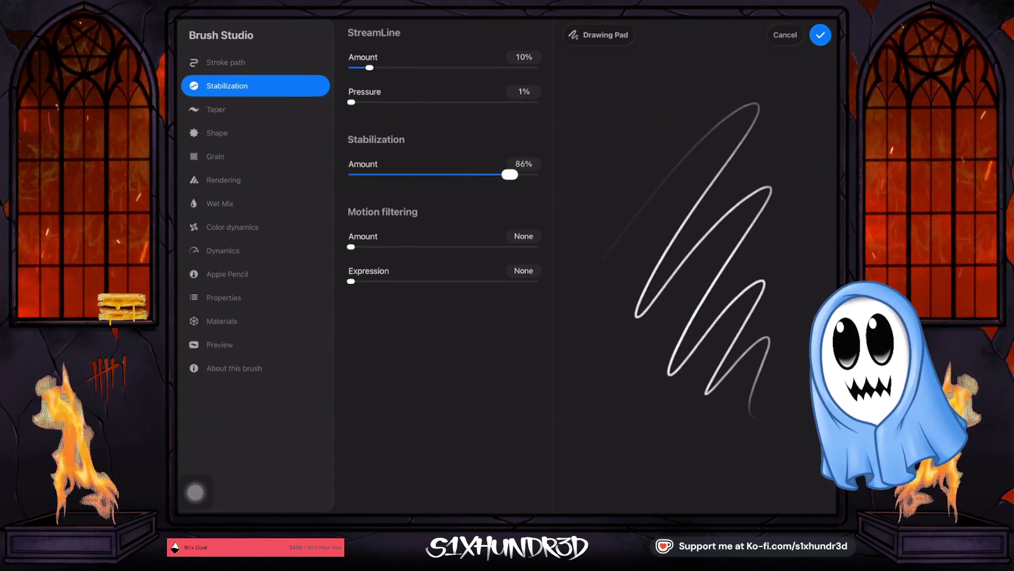
Choose the Ghosty Sketch Round brush and turn its stabilization down to zero.
click(820, 35)
click(673, 25)
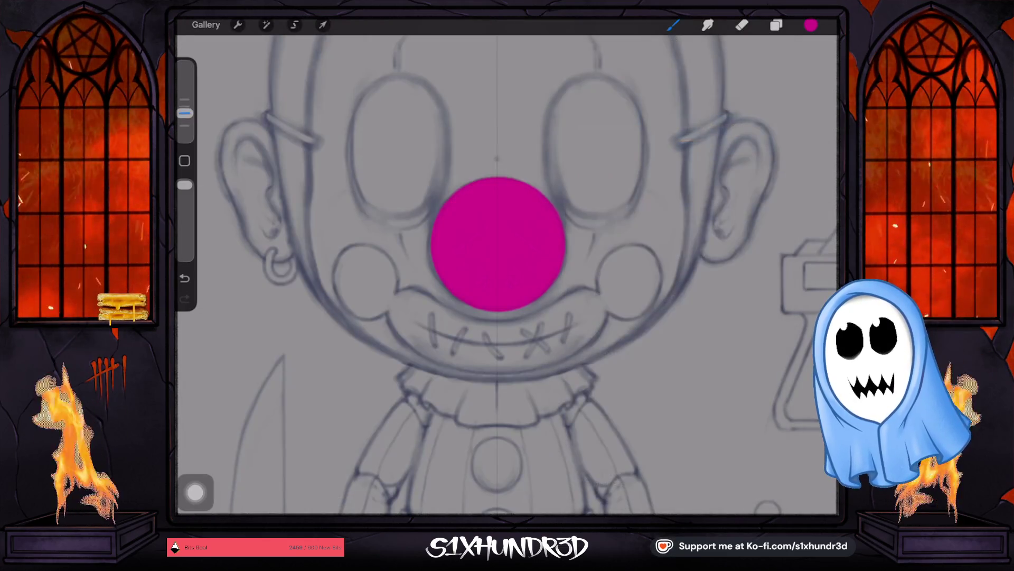
scroll(508, 275, up, 3)
scroll(507, 275, up, 1)
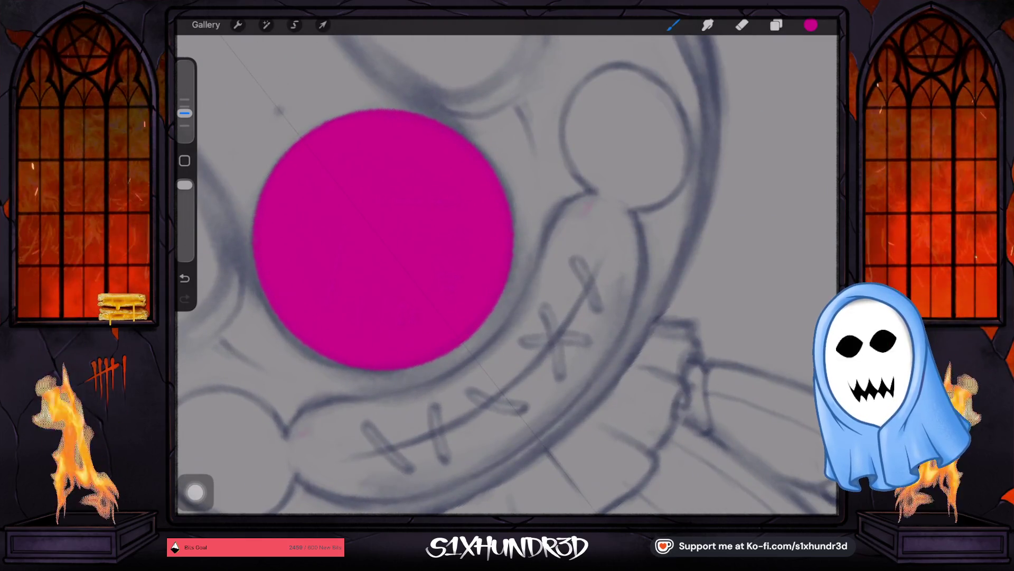
click(673, 25)
click(724, 132)
drag(759, 105, 749, 412)
drag(460, 174, 352, 174)
click(820, 34)
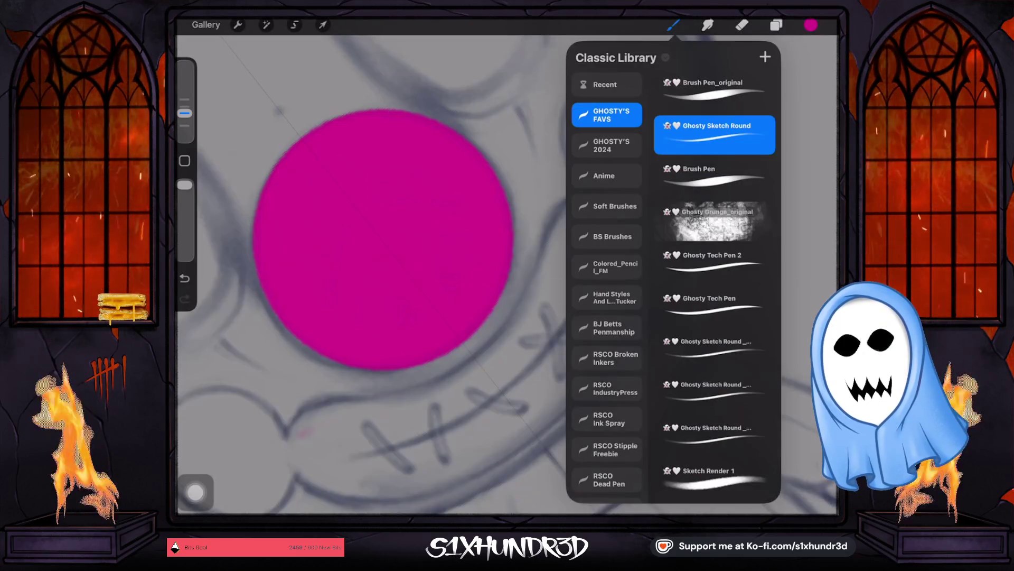
click(673, 25)
Paint a curved magenta mouth line under the nose and stretch it toward the cheeks.
drag(538, 300, 505, 341)
drag(452, 384, 403, 406)
drag(541, 295, 396, 407)
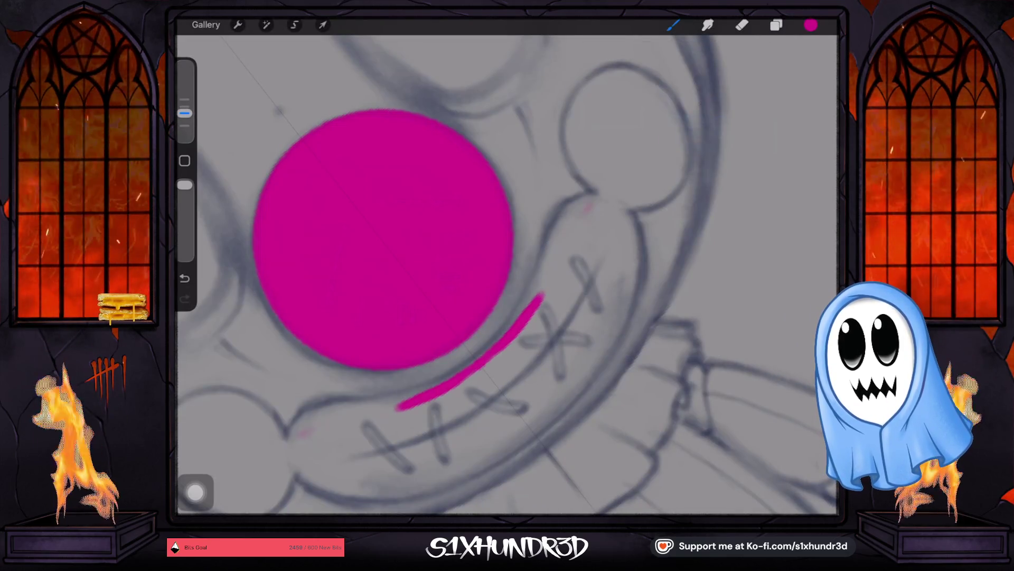
drag(541, 295, 396, 408)
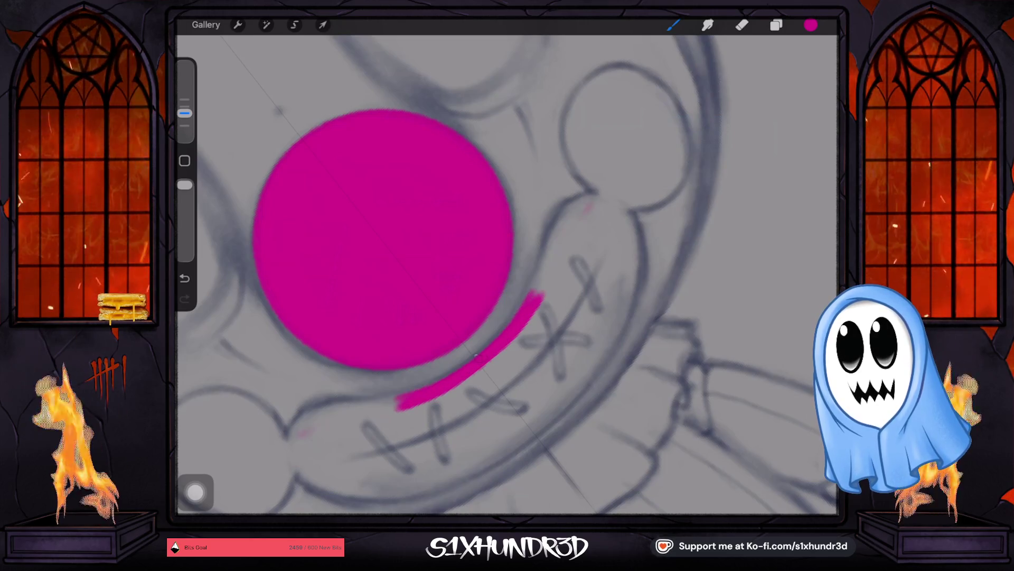
drag(544, 268, 371, 403)
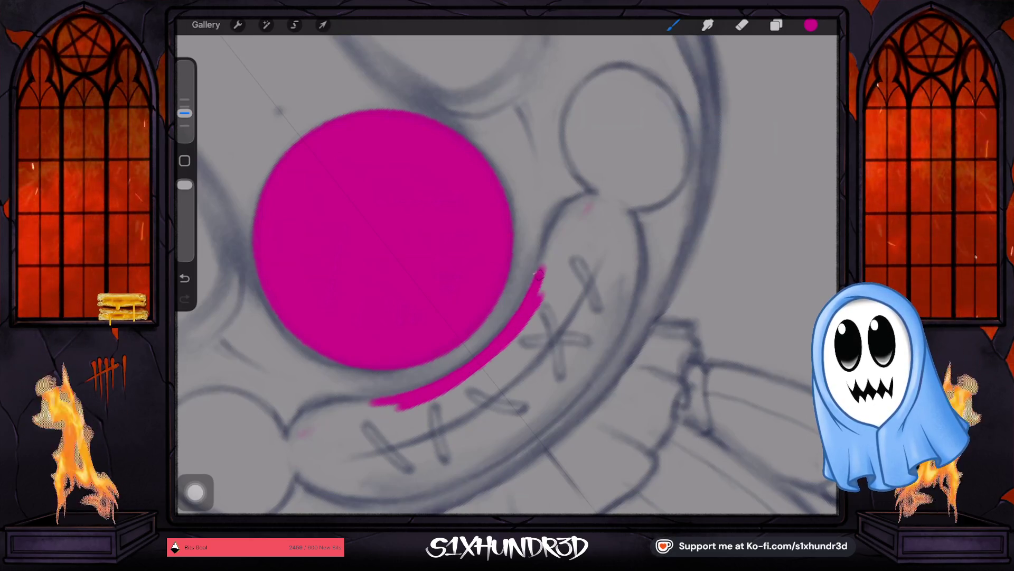
mouse_move(554, 239)
mouse_down()
mouse_move(342, 406)
mouse_move(327, 407)
mouse_up()
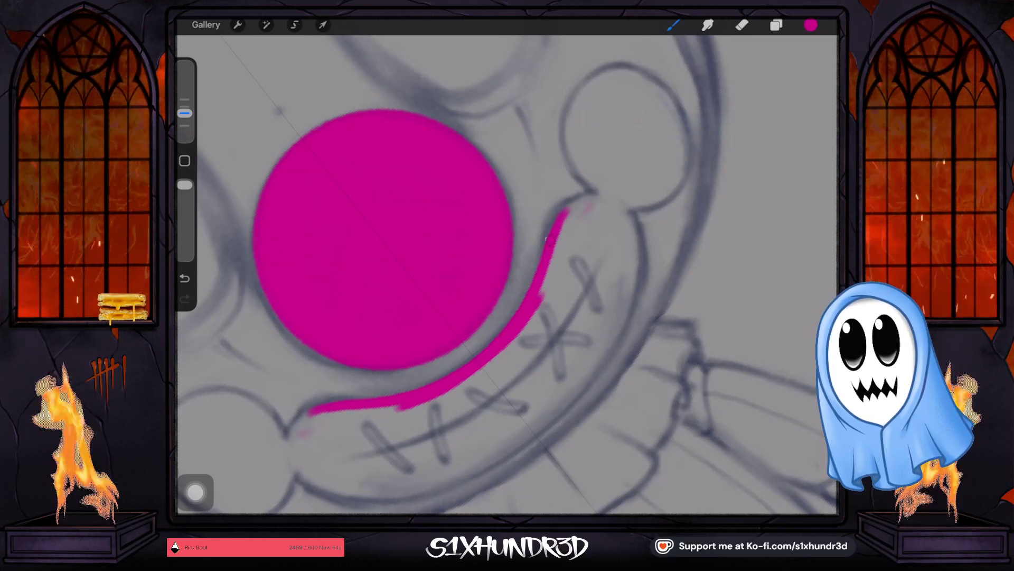
drag(586, 201, 298, 418)
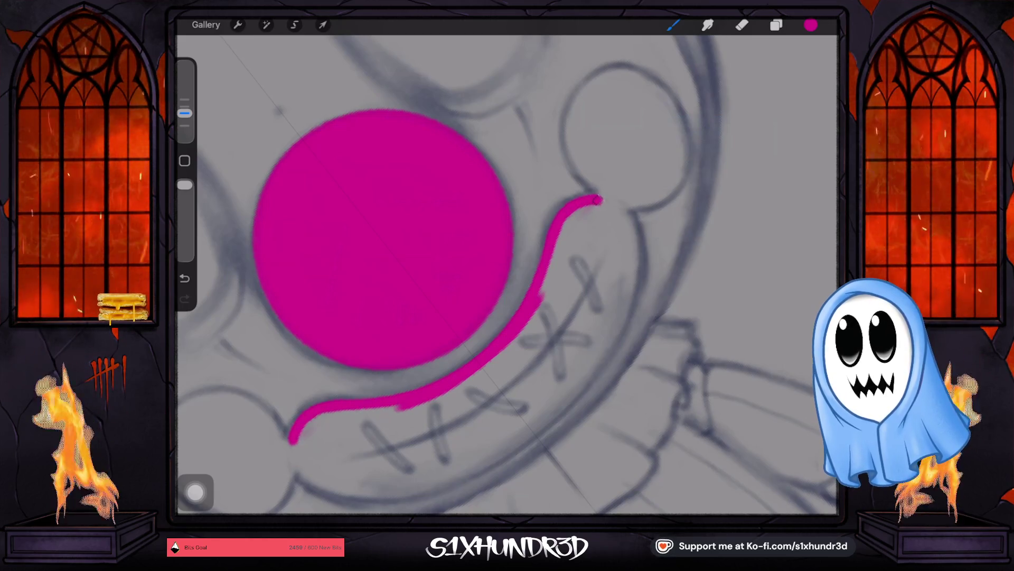
drag(557, 241, 605, 200)
Check the mouth layer's blend settings, then widen the curve into a band.
click(776, 24)
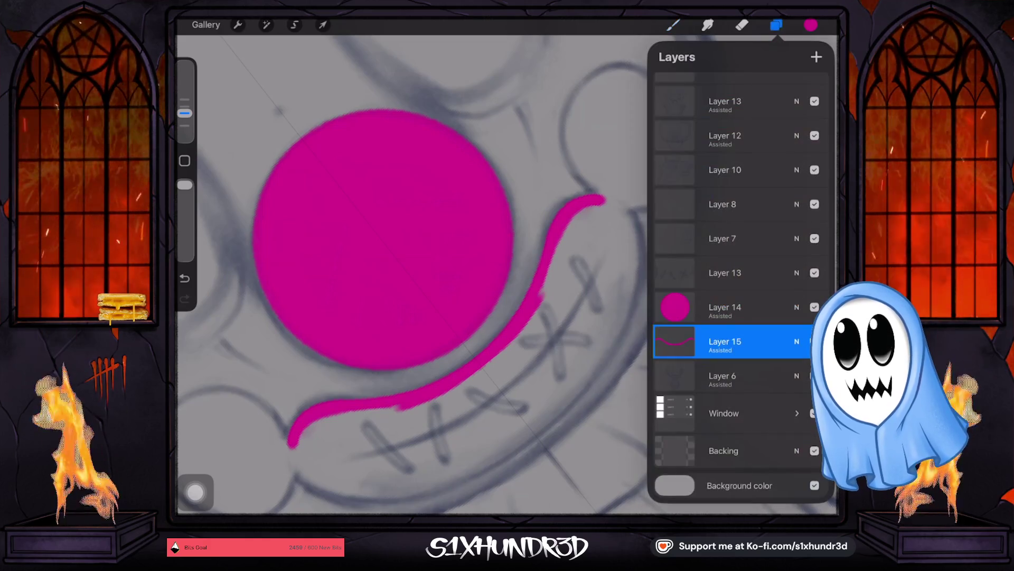
click(796, 342)
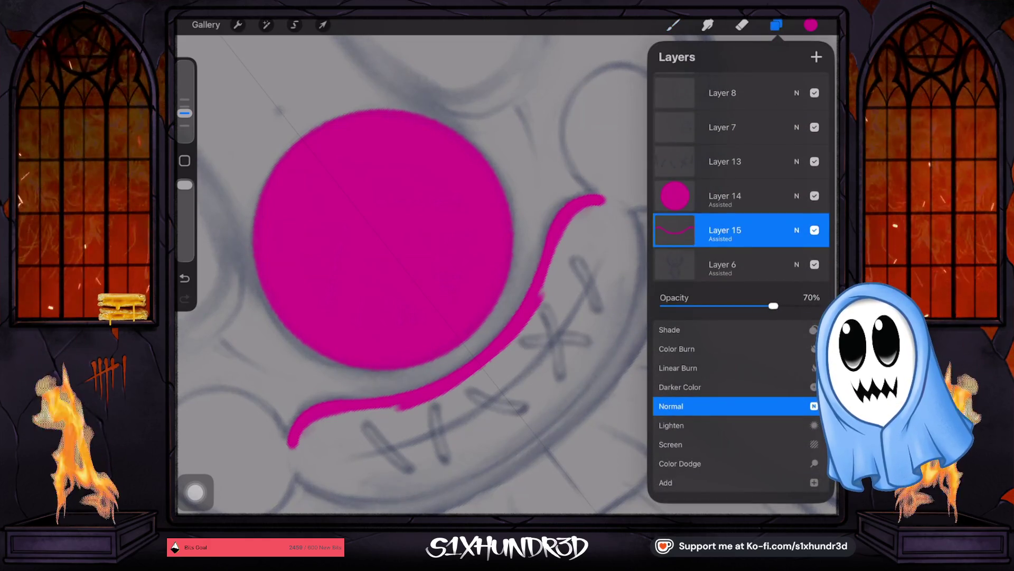
click(796, 230)
click(673, 25)
drag(575, 215, 539, 337)
drag(349, 428, 436, 412)
drag(543, 321, 523, 342)
drag(448, 400, 424, 416)
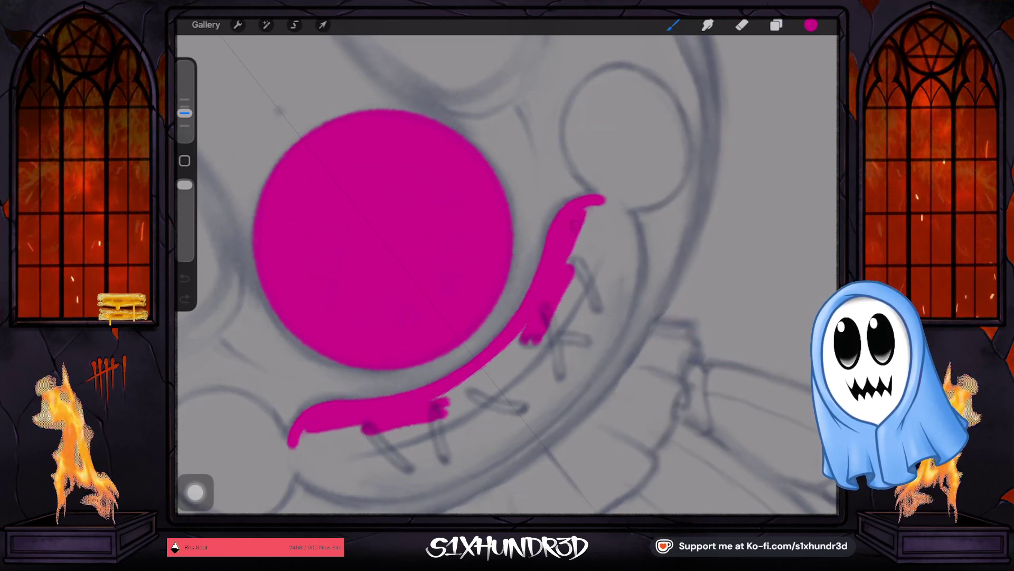
Fill the mouth band's ends and middle with magenta.
drag(586, 208, 565, 257)
drag(301, 437, 358, 428)
drag(604, 209, 569, 269)
drag(301, 445, 361, 432)
mouse_move(528, 341)
mouse_down()
mouse_move(440, 416)
mouse_move(444, 399)
mouse_up()
drag(556, 331, 440, 428)
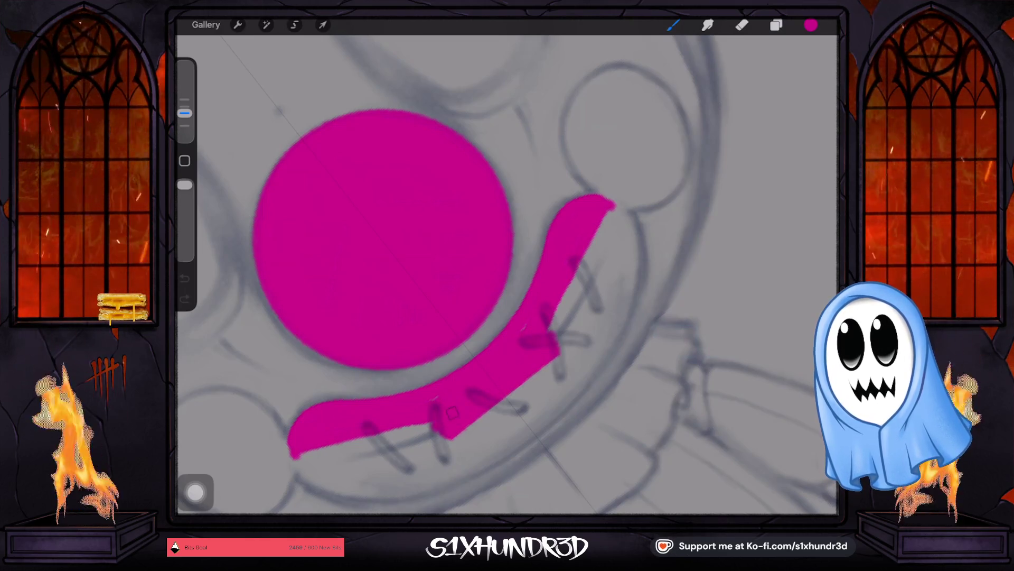
drag(603, 214, 558, 317)
drag(325, 444, 432, 423)
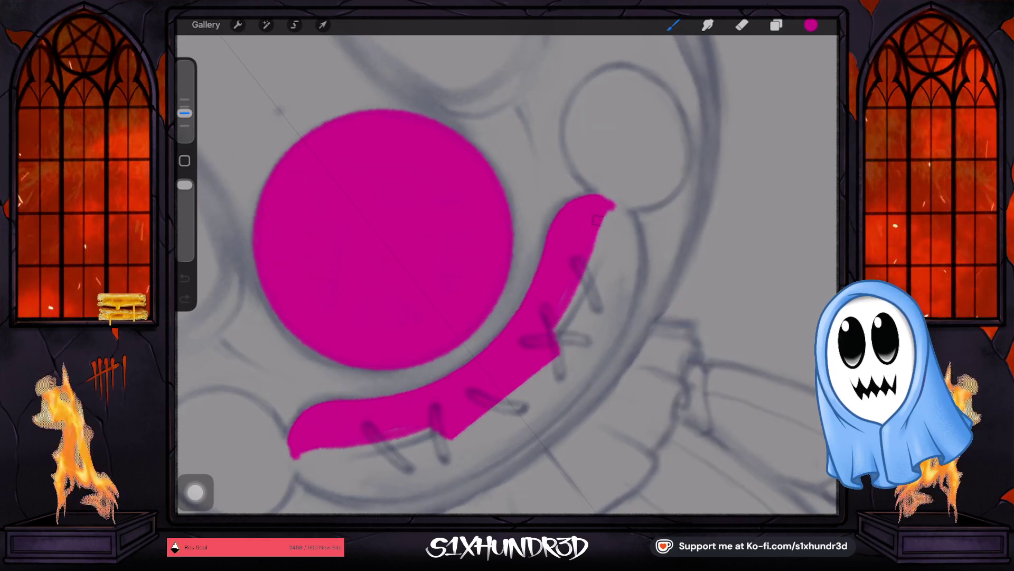
click(775, 24)
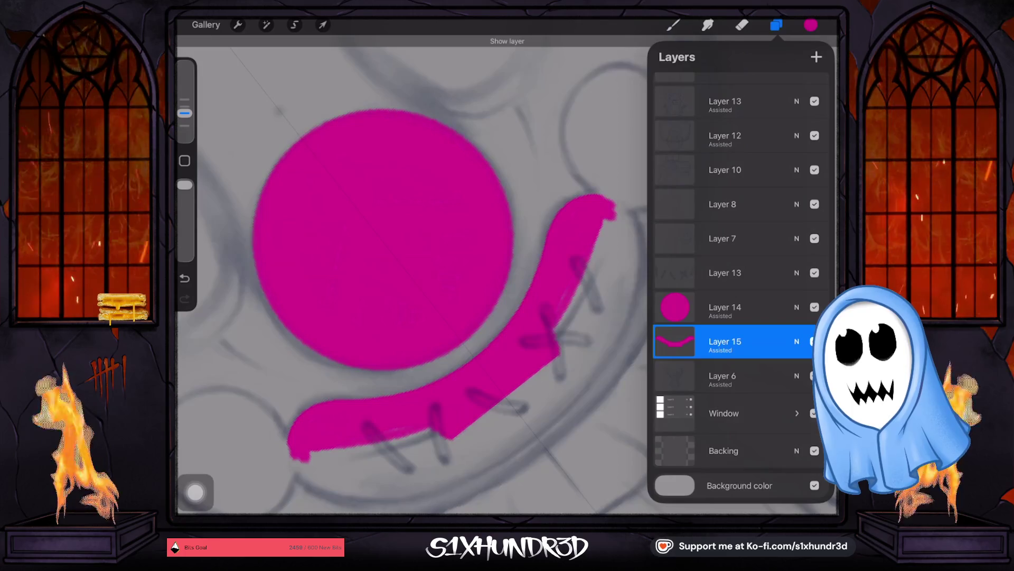
Change the canvas background colour from grey to a muted green.
click(723, 450)
click(724, 451)
key(Escape)
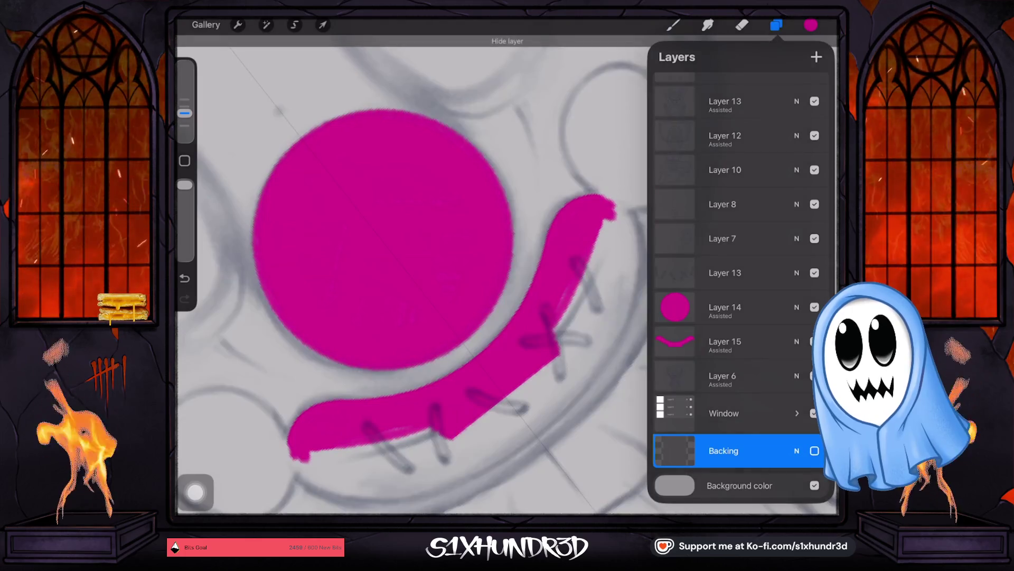
click(739, 485)
mouse_move(693, 161)
mouse_down()
mouse_move(760, 178)
mouse_move(776, 160)
mouse_move(772, 182)
mouse_up()
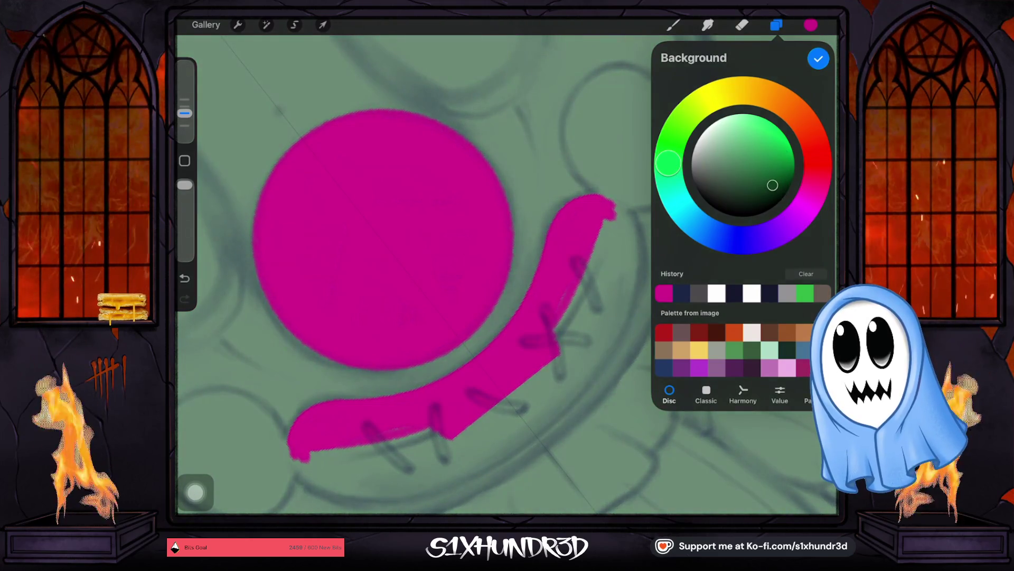
click(818, 58)
Reselect the mouth layer, Layer 15, and return to painting.
click(777, 25)
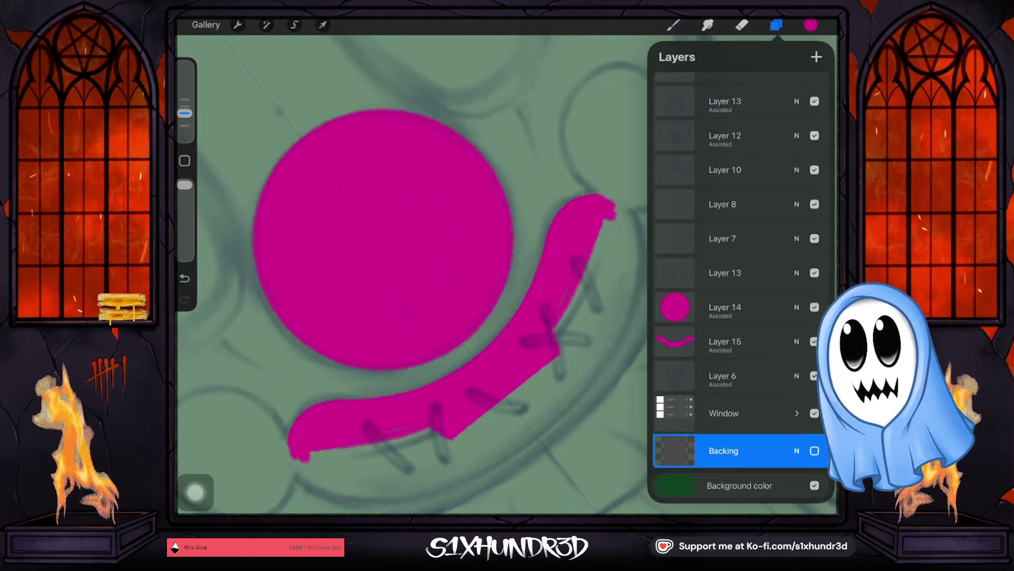
click(725, 340)
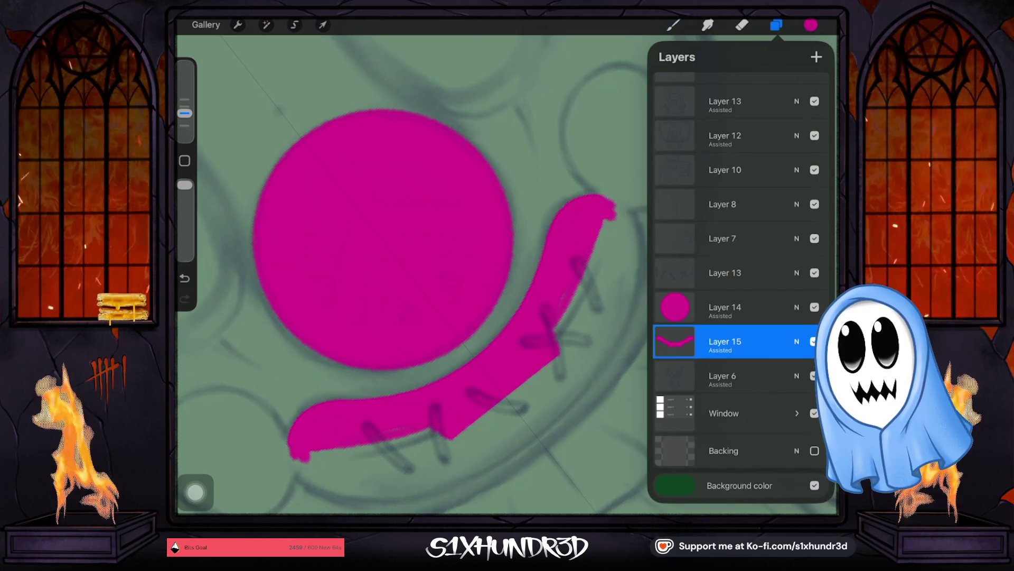
click(776, 24)
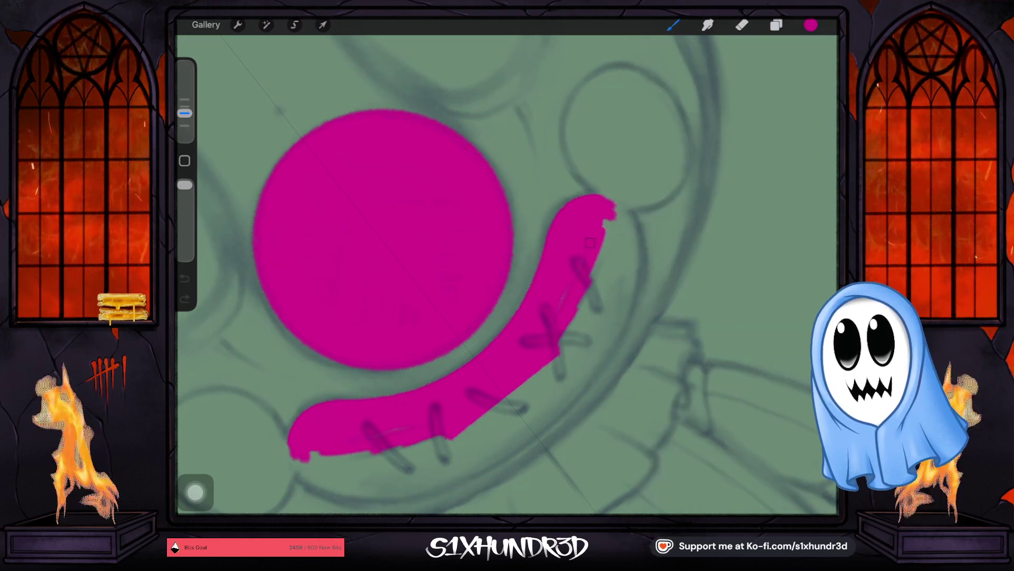
Extend the mouth band's tips and fill out its lower and right edges.
drag(611, 212, 615, 246)
drag(341, 460, 302, 466)
drag(614, 238, 579, 341)
drag(333, 464, 436, 448)
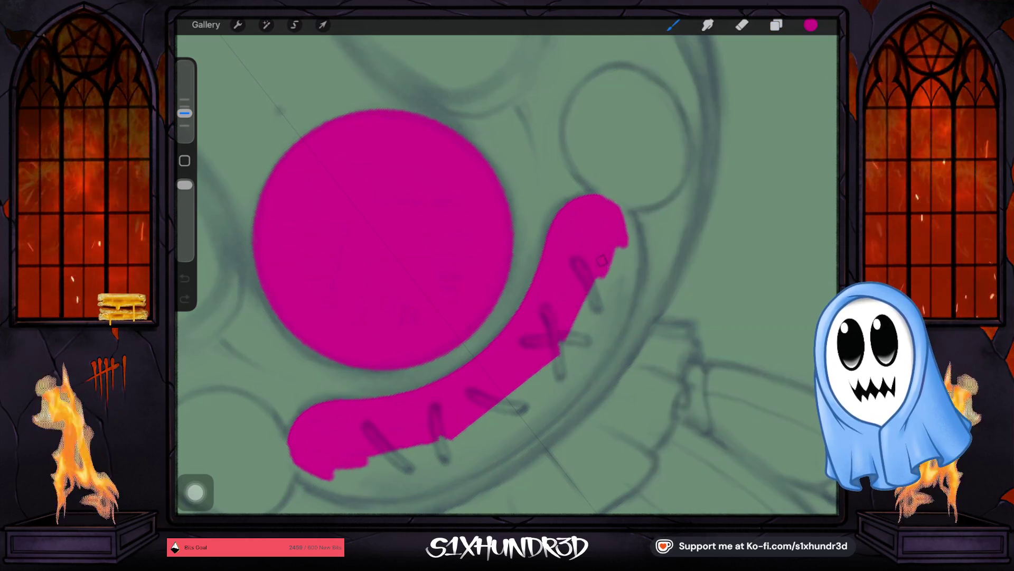
drag(595, 277, 562, 357)
drag(368, 460, 456, 444)
drag(602, 277, 579, 325)
drag(627, 225, 614, 269)
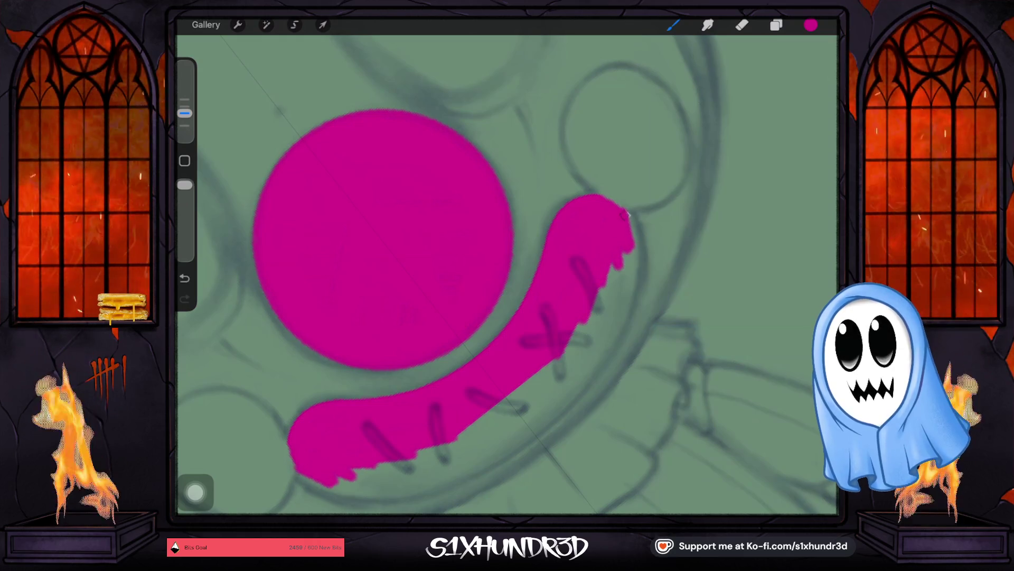
Even out and push up the mouth band's jagged upper edge.
mouse_move(625, 214)
mouse_down()
mouse_move(507, 317)
mouse_move(587, 239)
mouse_up()
drag(769, 171, 836, 162)
drag(495, 313, 567, 246)
drag(802, 163, 836, 155)
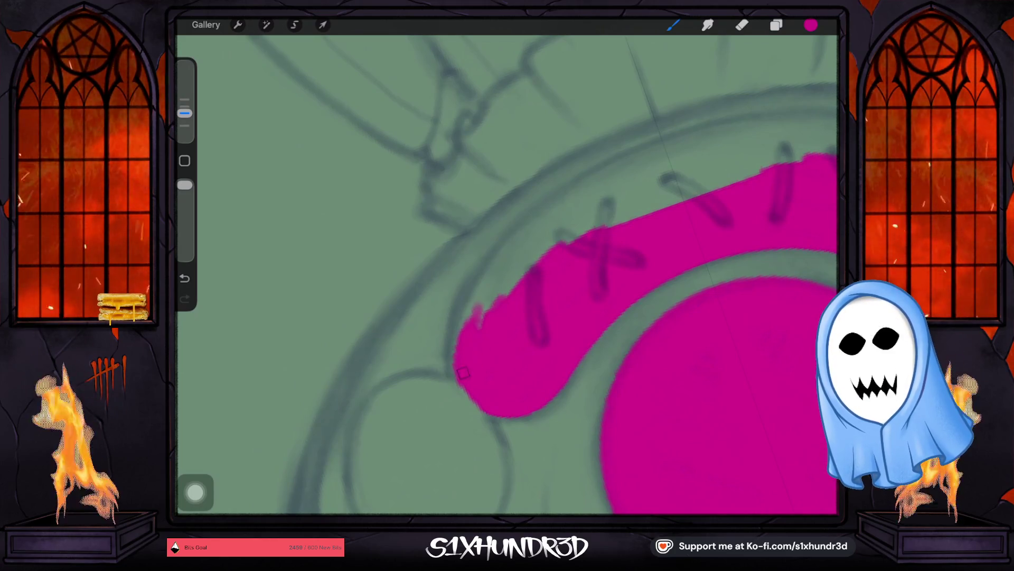
mouse_move(468, 305)
mouse_down()
mouse_move(515, 241)
mouse_move(586, 207)
mouse_up()
drag(772, 147, 836, 131)
drag(504, 297, 602, 210)
drag(754, 163, 800, 150)
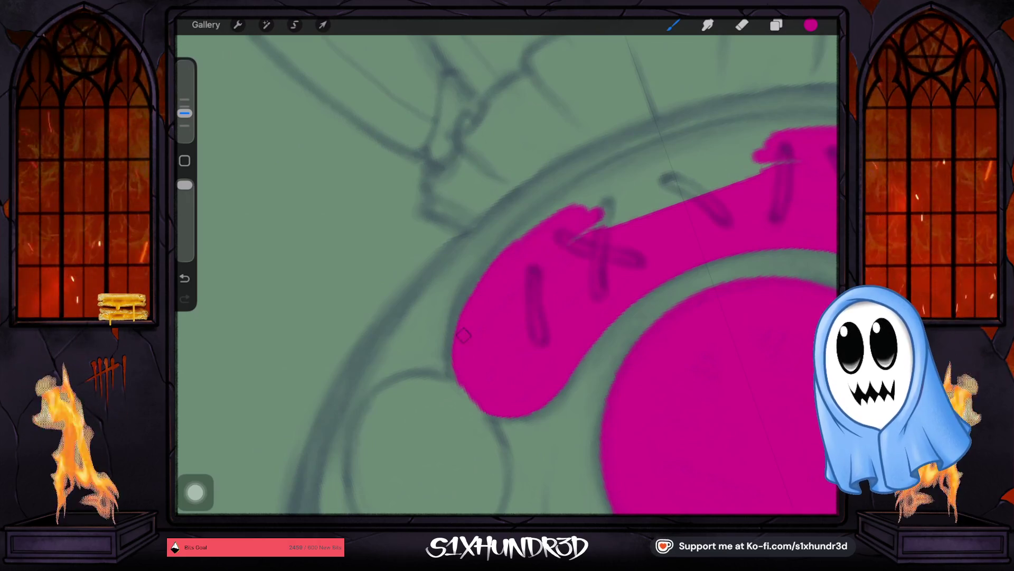
drag(523, 233, 591, 191)
drag(749, 136, 837, 123)
Paint over the light strip inside the band until no gaps remain.
mouse_move(507, 242)
mouse_down()
mouse_move(579, 190)
mouse_move(773, 127)
mouse_up()
mouse_move(579, 202)
mouse_down()
mouse_move(732, 131)
mouse_move(677, 155)
mouse_up()
mouse_move(586, 184)
mouse_down()
mouse_move(757, 126)
mouse_move(650, 149)
mouse_move(797, 118)
mouse_up()
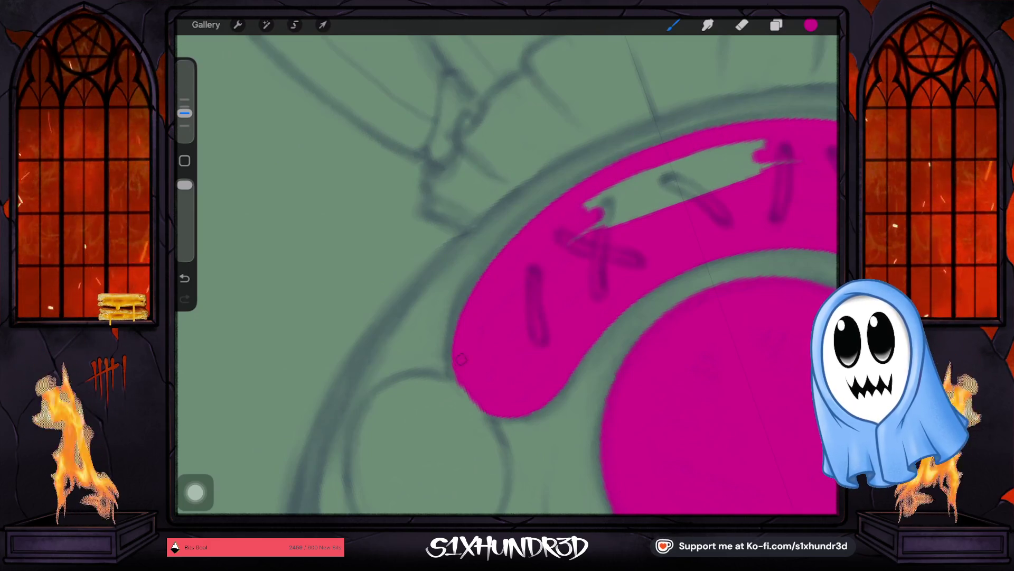
drag(475, 301, 531, 217)
drag(792, 120, 836, 115)
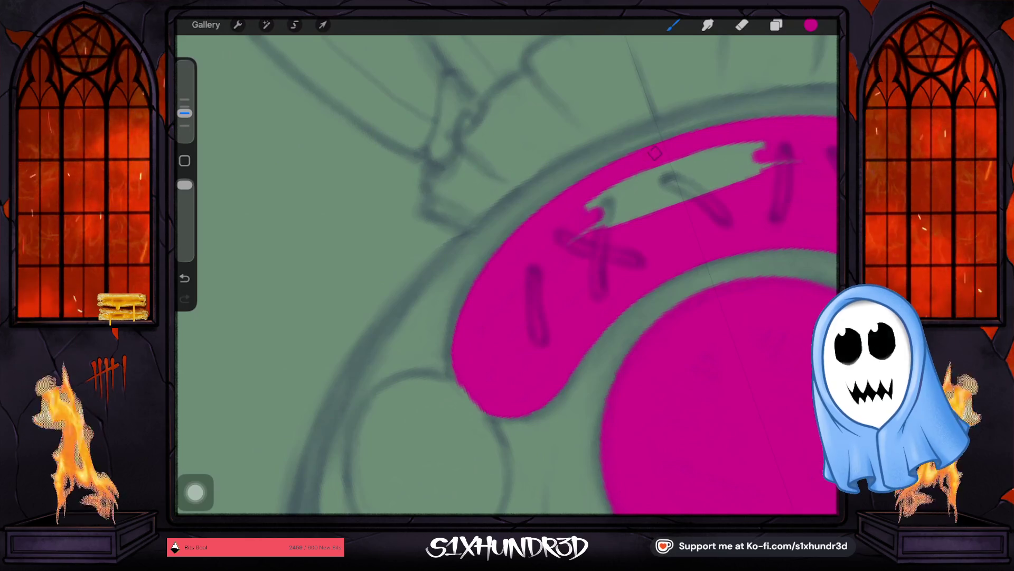
drag(591, 202, 757, 150)
mouse_move(595, 214)
mouse_down()
mouse_move(761, 159)
mouse_move(678, 188)
mouse_up()
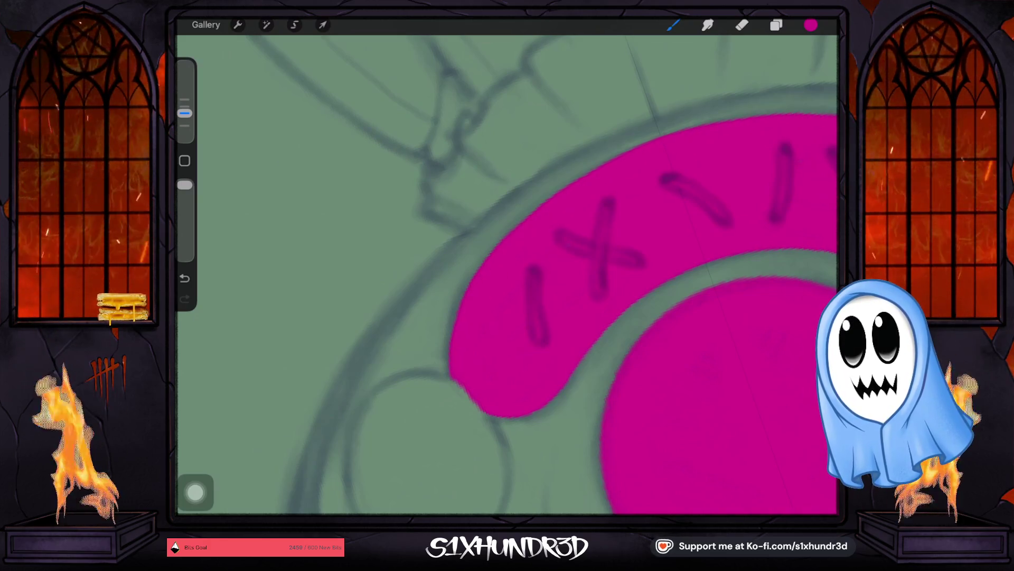
scroll(508, 277, down, 5)
scroll(507, 277, down, 5)
scroll(507, 278, down, 5)
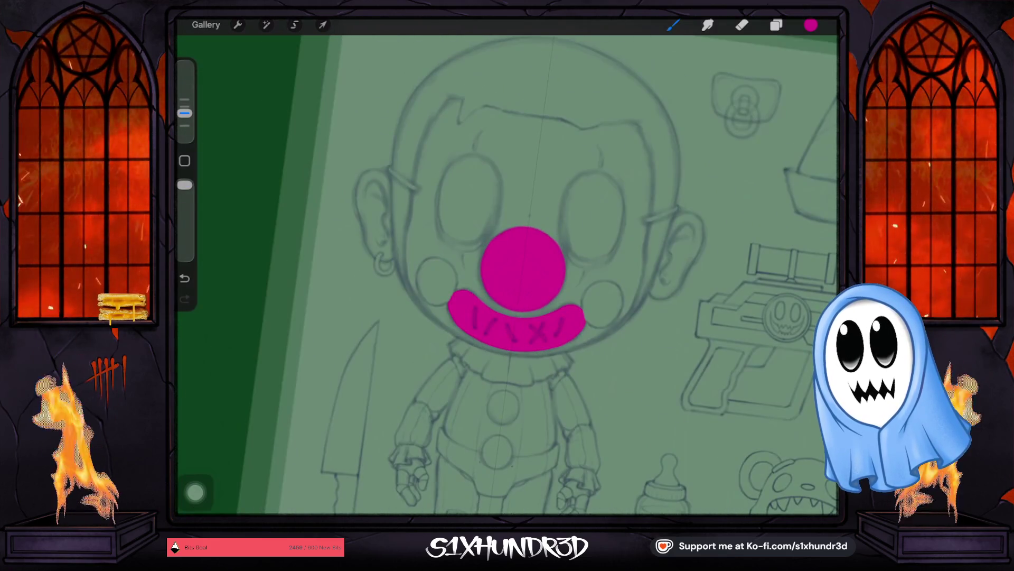
scroll(555, 302, up, 5)
scroll(555, 302, up, 5)
scroll(555, 302, up, 3)
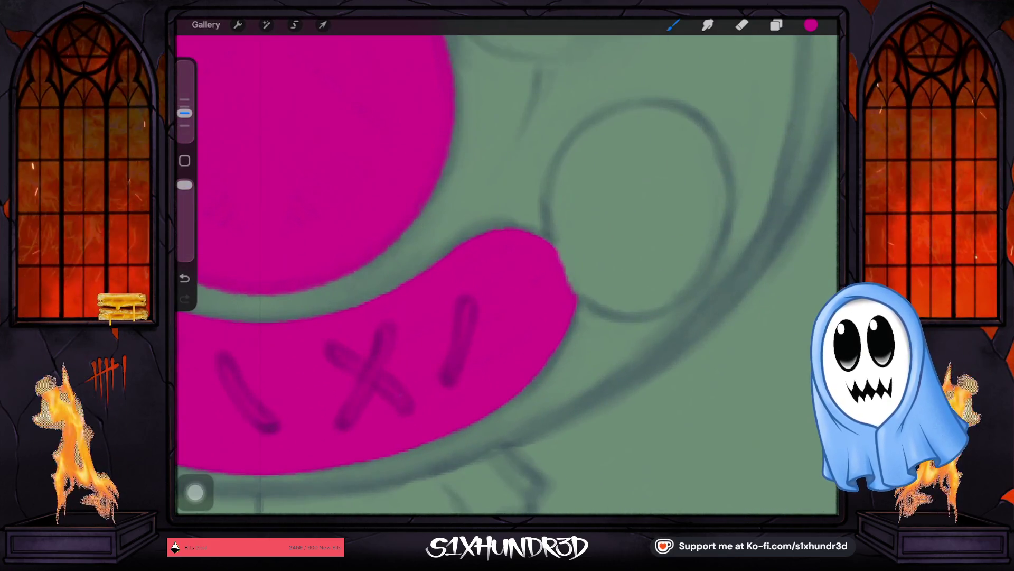
Paint a round magenta cheek blob capping the right end of the mouth band.
drag(553, 253, 579, 294)
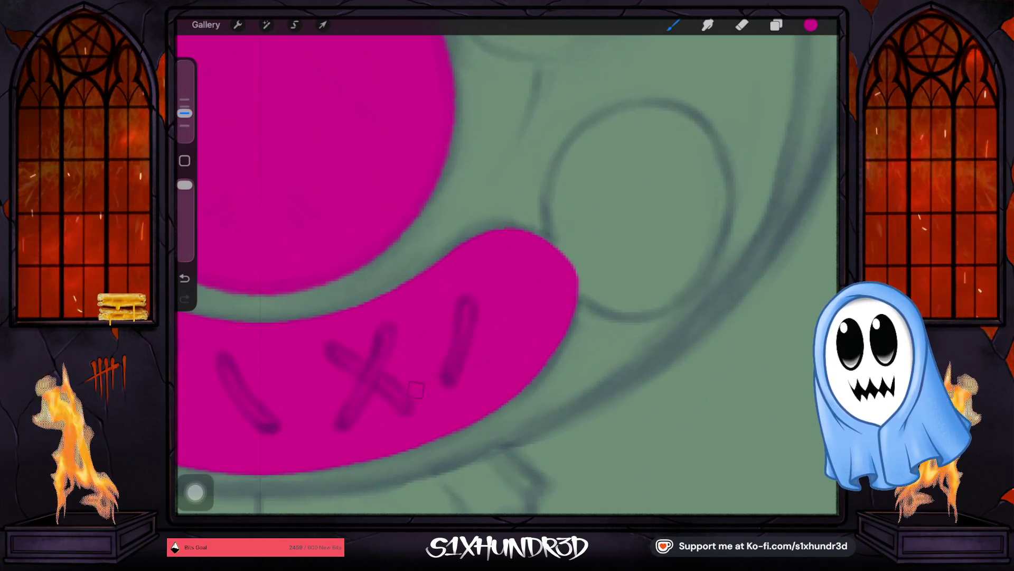
mouse_move(578, 265)
mouse_down()
mouse_move(555, 186)
mouse_move(586, 145)
mouse_move(560, 214)
mouse_up()
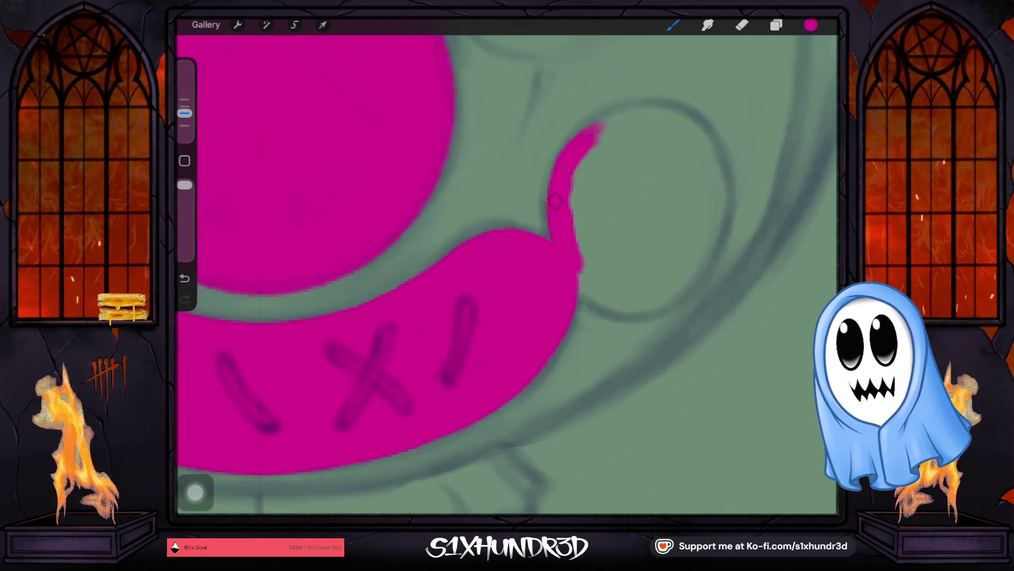
drag(571, 230, 614, 137)
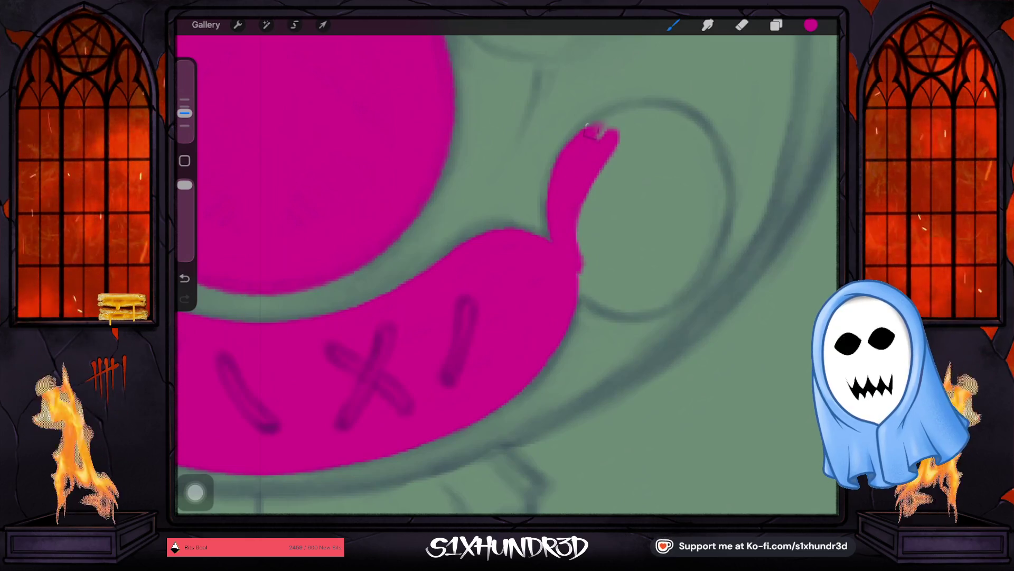
mouse_move(601, 134)
mouse_down()
mouse_move(626, 119)
mouse_move(651, 184)
mouse_move(586, 261)
mouse_move(622, 306)
mouse_move(630, 310)
mouse_move(627, 246)
mouse_move(669, 194)
mouse_move(634, 274)
mouse_move(606, 222)
mouse_move(566, 204)
mouse_move(571, 261)
mouse_up()
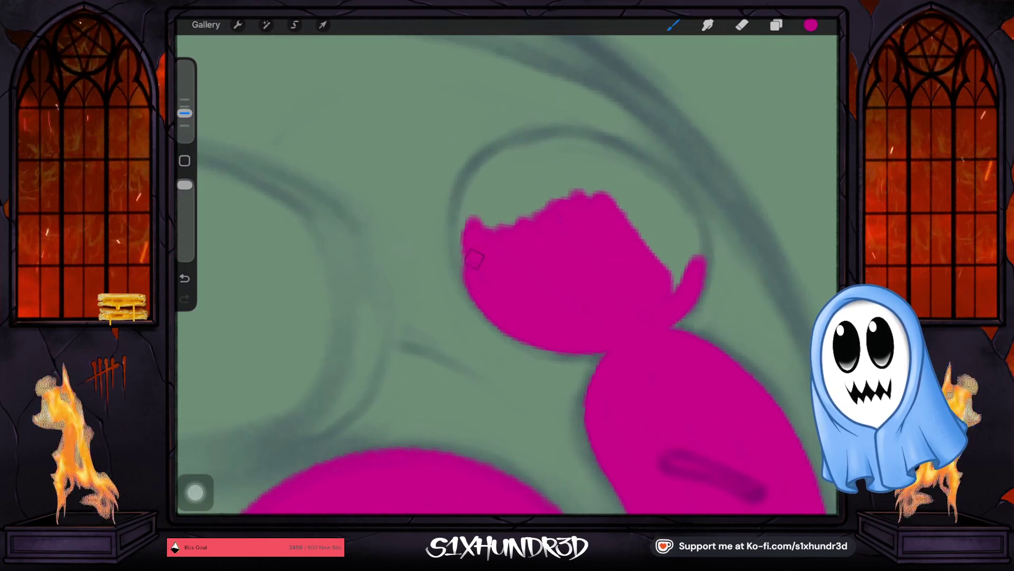
mouse_move(480, 290)
mouse_down()
mouse_move(456, 198)
mouse_move(507, 163)
mouse_up()
drag(458, 198, 472, 271)
drag(475, 175, 507, 158)
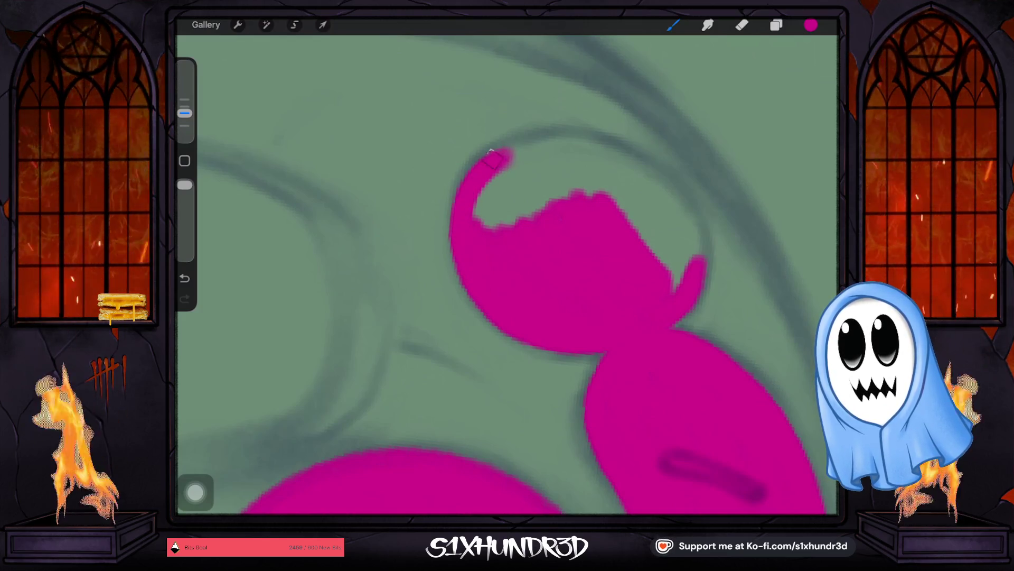
drag(495, 151, 563, 147)
mouse_move(476, 183)
mouse_down()
mouse_move(528, 171)
mouse_move(502, 196)
mouse_move(555, 184)
mouse_move(585, 198)
mouse_up()
mouse_move(515, 139)
mouse_down()
mouse_move(572, 133)
mouse_move(510, 146)
mouse_up()
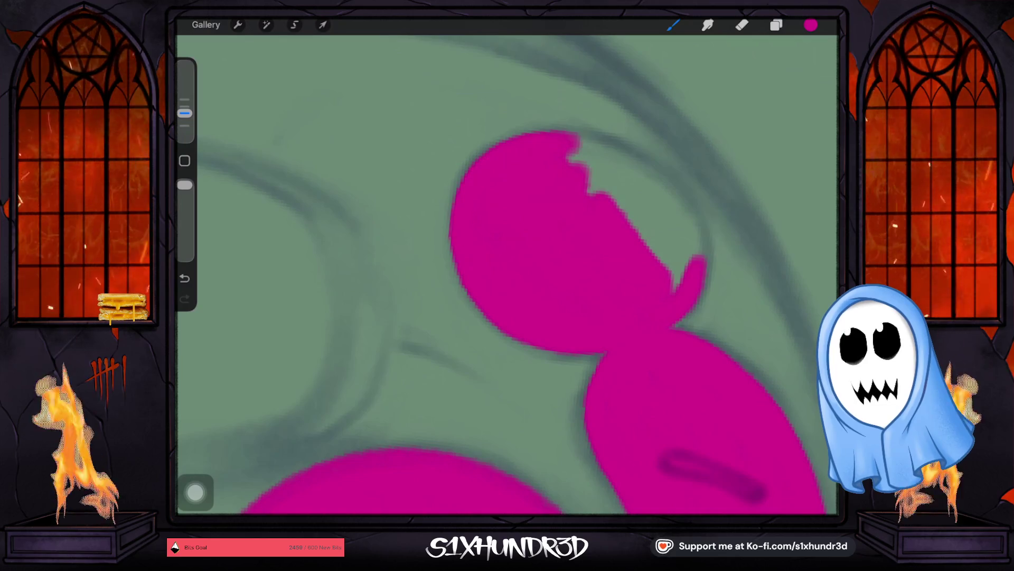
scroll(507, 277, down, 3)
Fill the left cheek solid magenta, then switch the paint colour to dark navy.
mouse_move(471, 266)
mouse_down()
mouse_move(446, 322)
mouse_move(456, 270)
mouse_up()
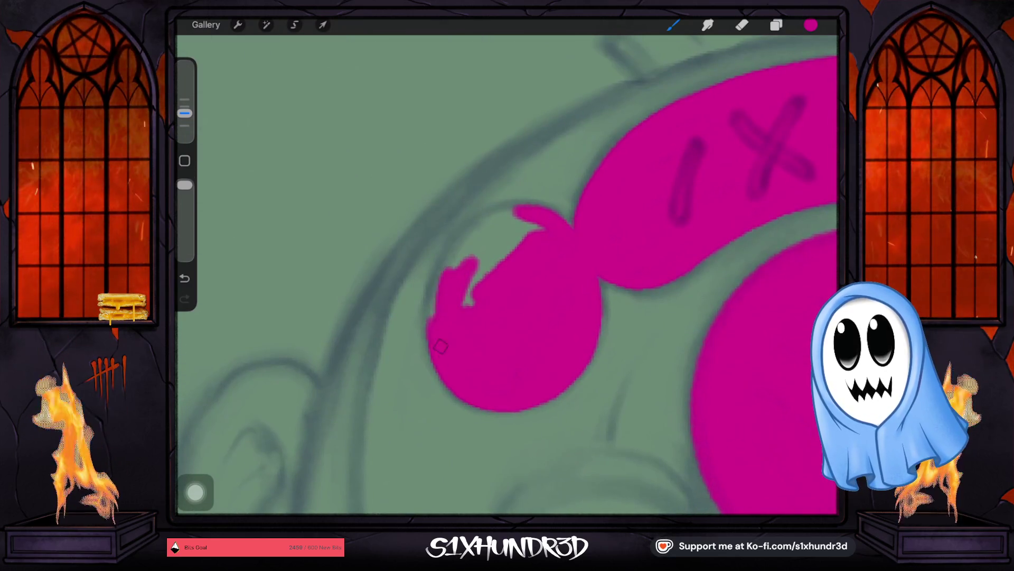
drag(437, 346, 443, 364)
mouse_move(464, 266)
mouse_down()
mouse_move(447, 245)
mouse_move(515, 221)
mouse_move(460, 277)
mouse_move(468, 313)
mouse_move(519, 240)
mouse_up()
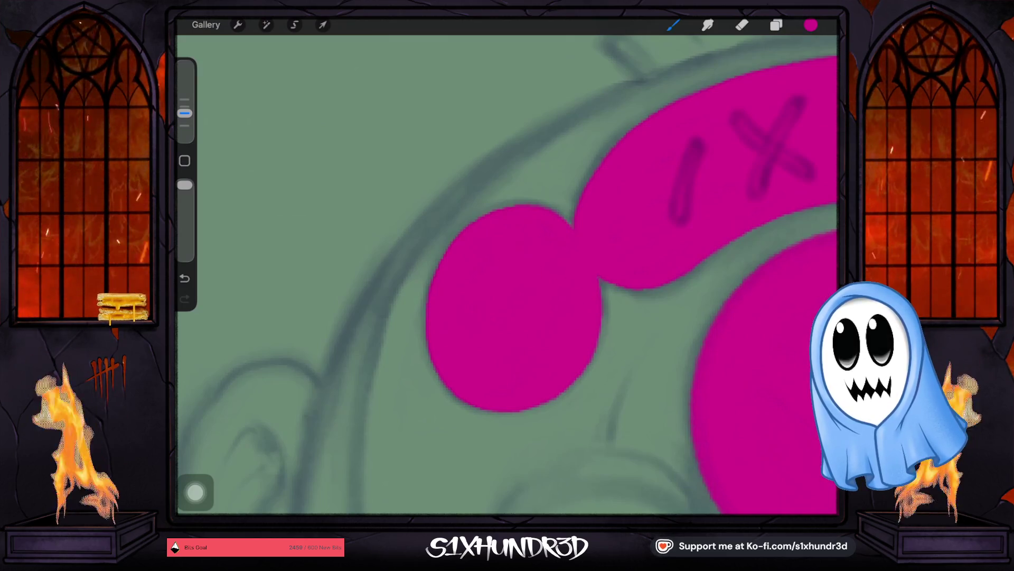
scroll(508, 278, down, 5)
scroll(508, 278, down, 5)
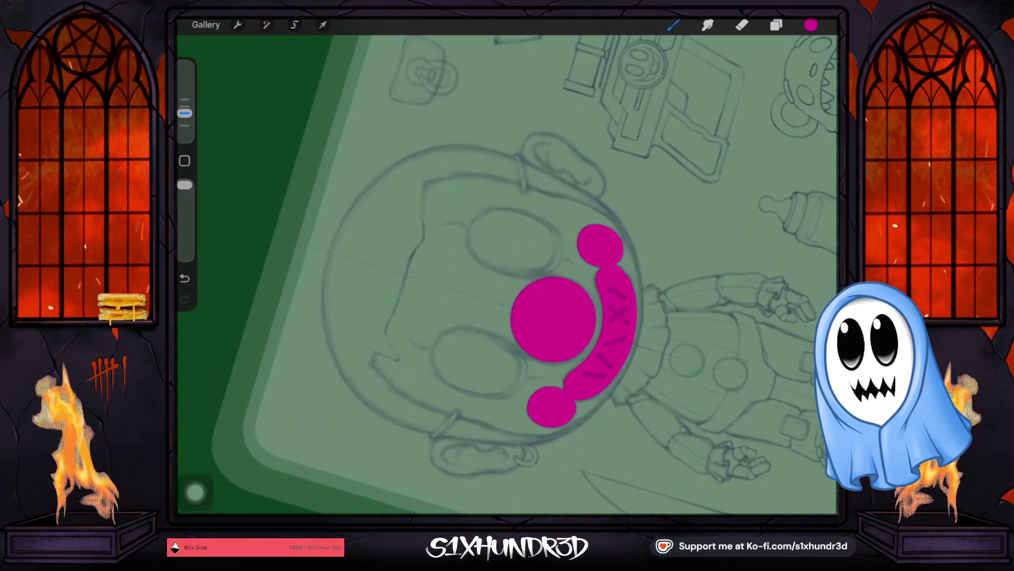
scroll(507, 278, down, 3)
scroll(508, 278, up, 2)
scroll(507, 277, up, 5)
scroll(508, 278, up, 2)
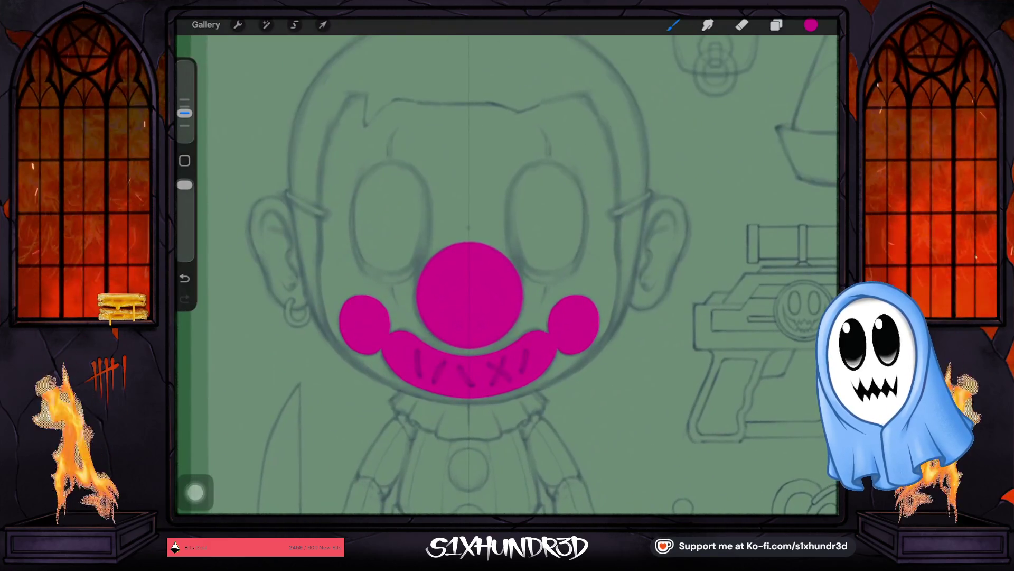
click(810, 25)
mouse_move(808, 190)
mouse_down()
mouse_move(717, 235)
mouse_move(728, 238)
mouse_up()
drag(757, 190, 759, 187)
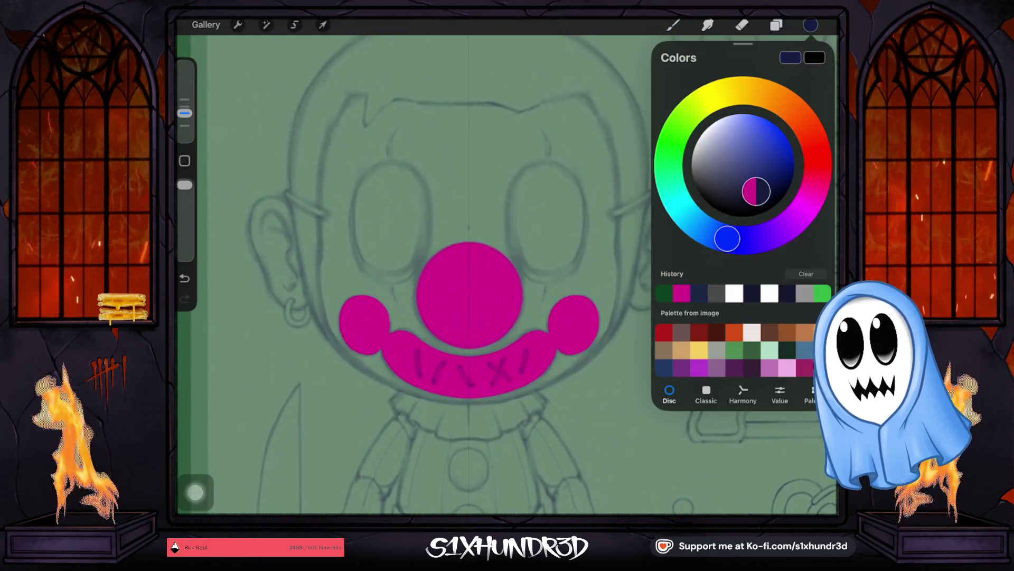
click(776, 25)
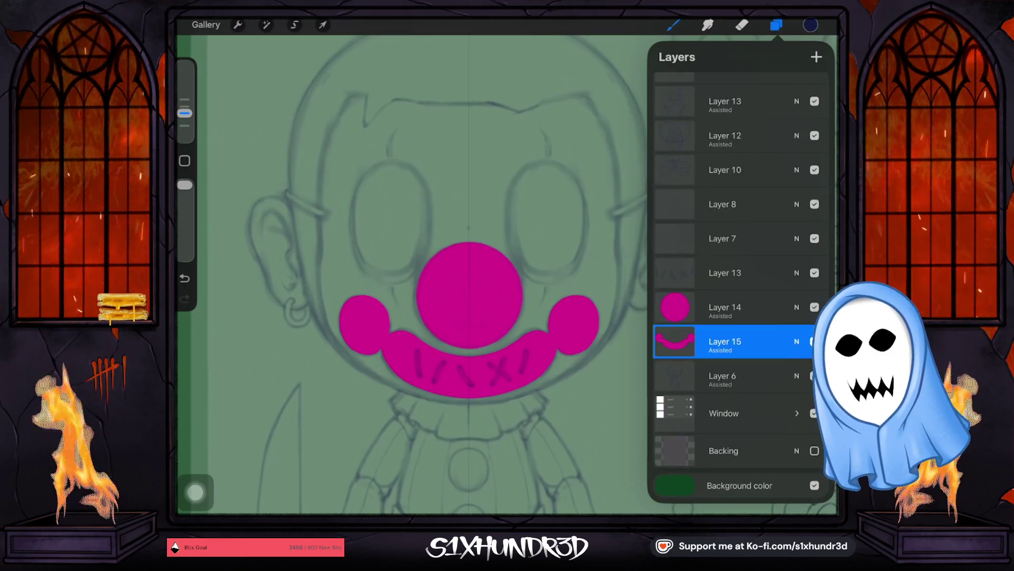
Add a new Layer 16 for the eyes with drawing assist turned on.
click(817, 56)
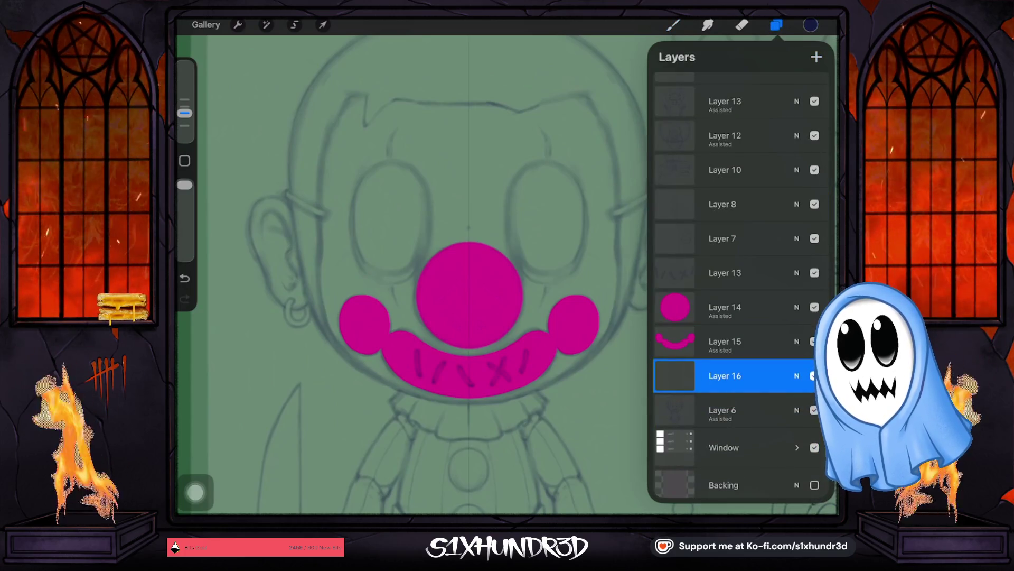
click(725, 376)
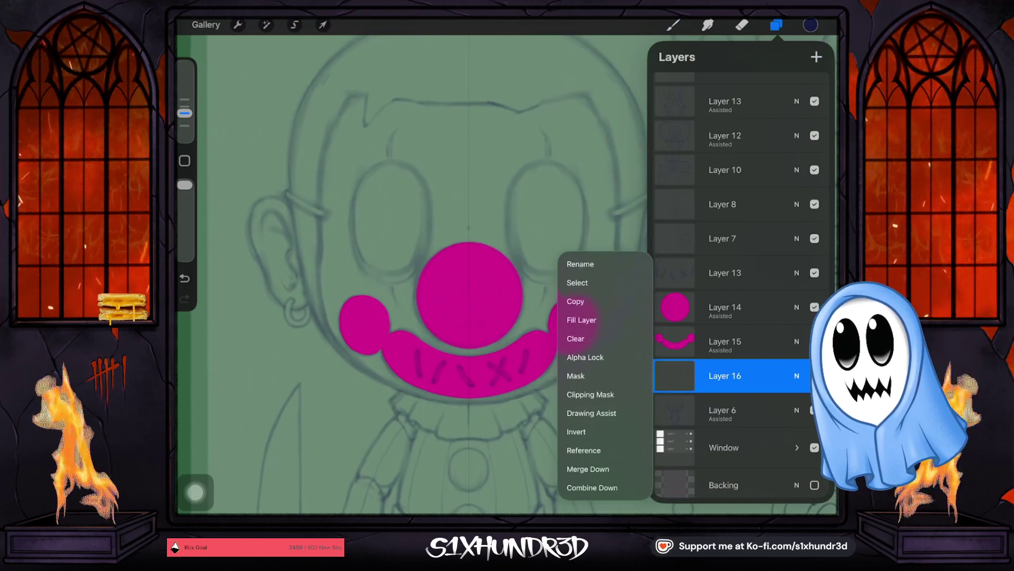
click(603, 416)
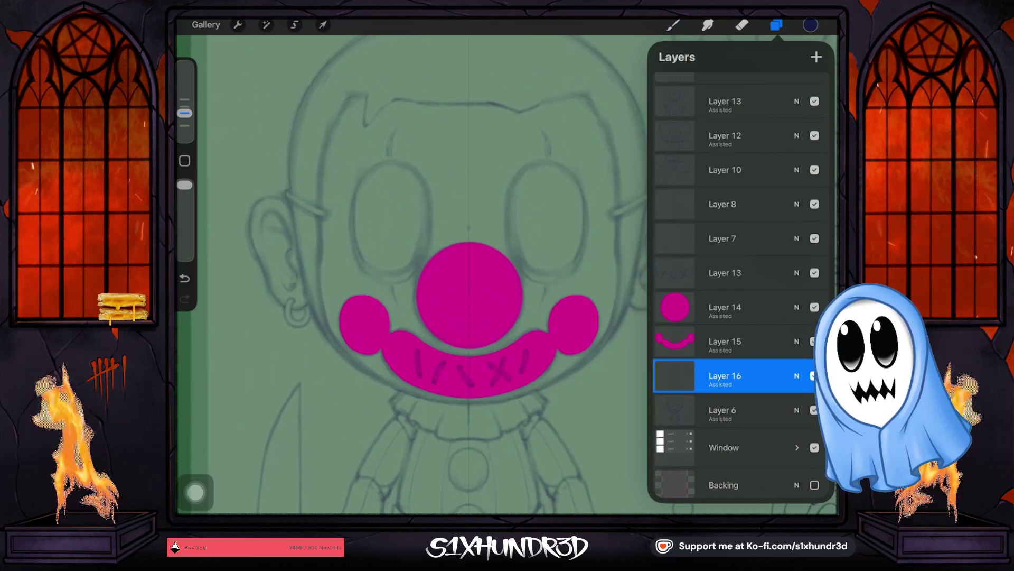
key(ctrl+v)
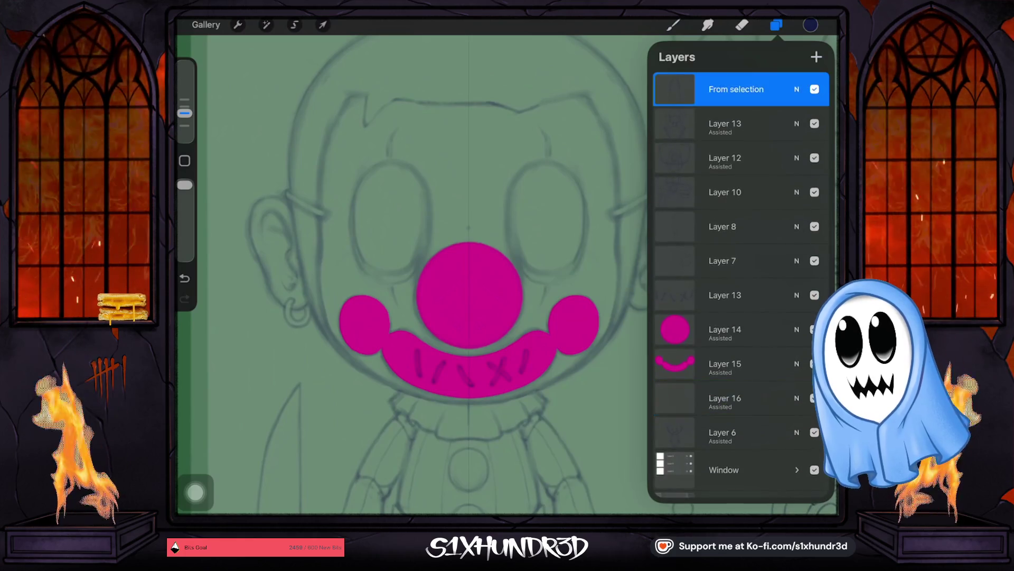
Merge the stacked sketch layers down one by one into Layer 7.
click(736, 89)
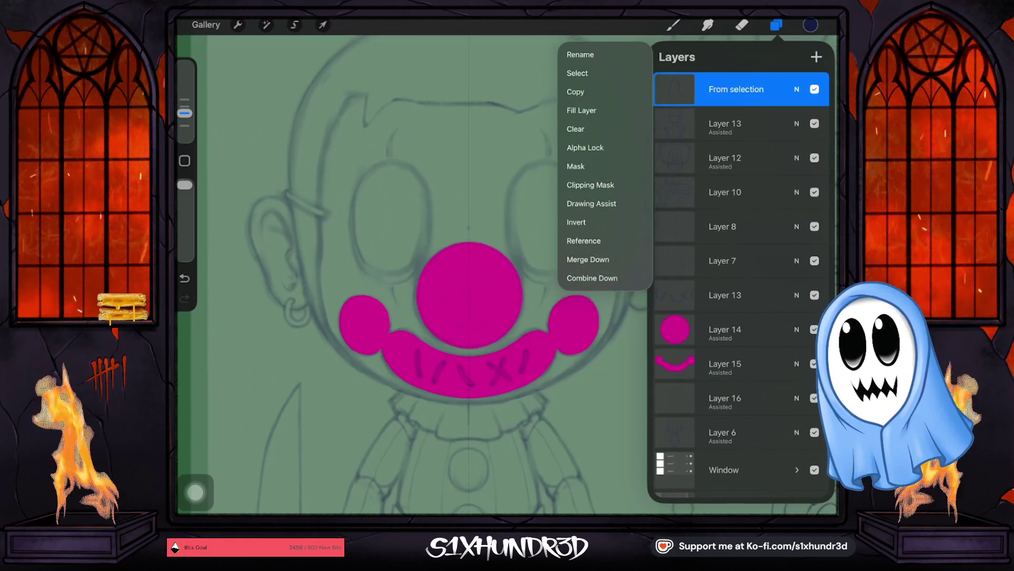
click(588, 260)
click(736, 89)
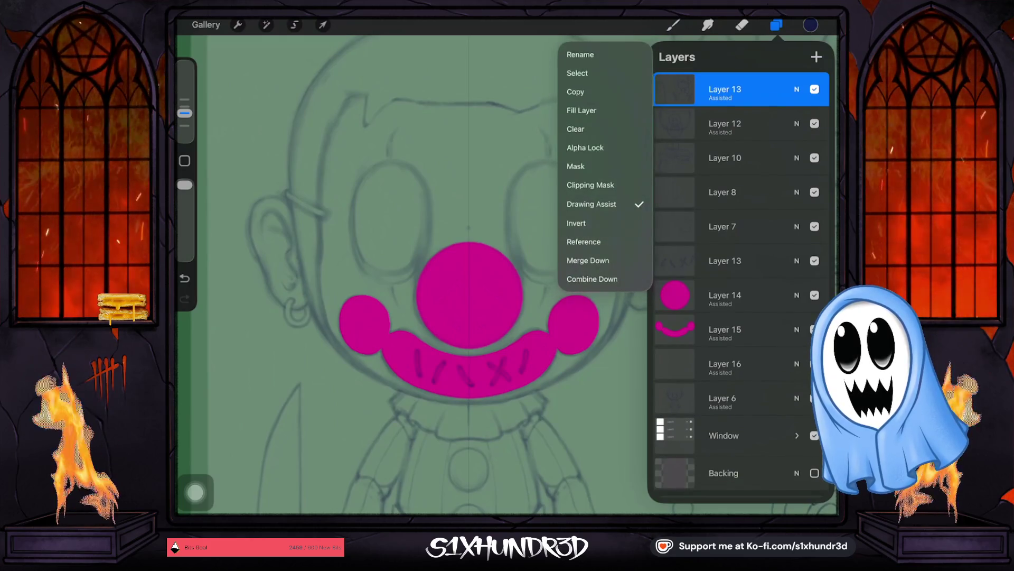
click(588, 259)
click(736, 89)
click(593, 233)
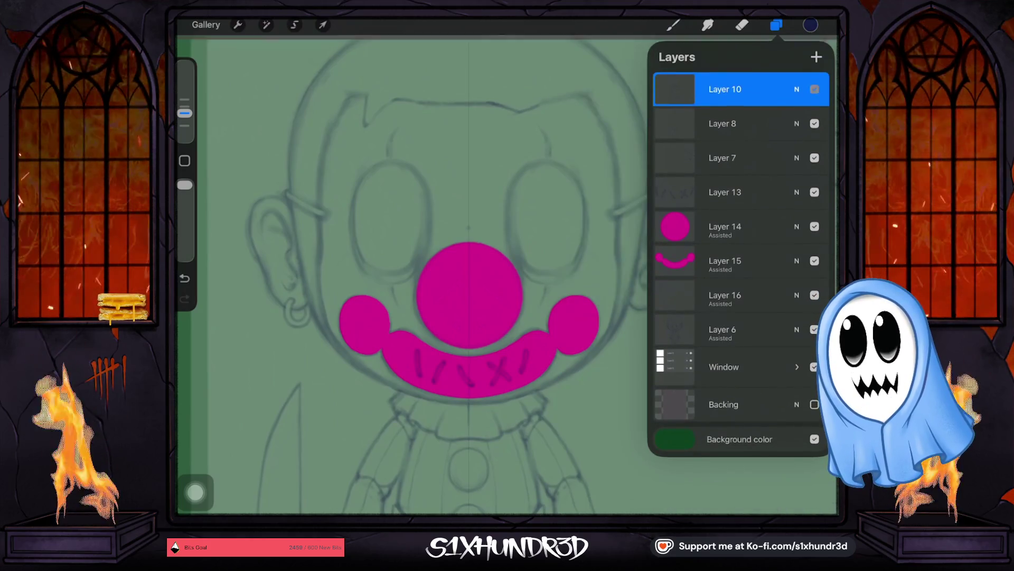
click(736, 89)
click(593, 233)
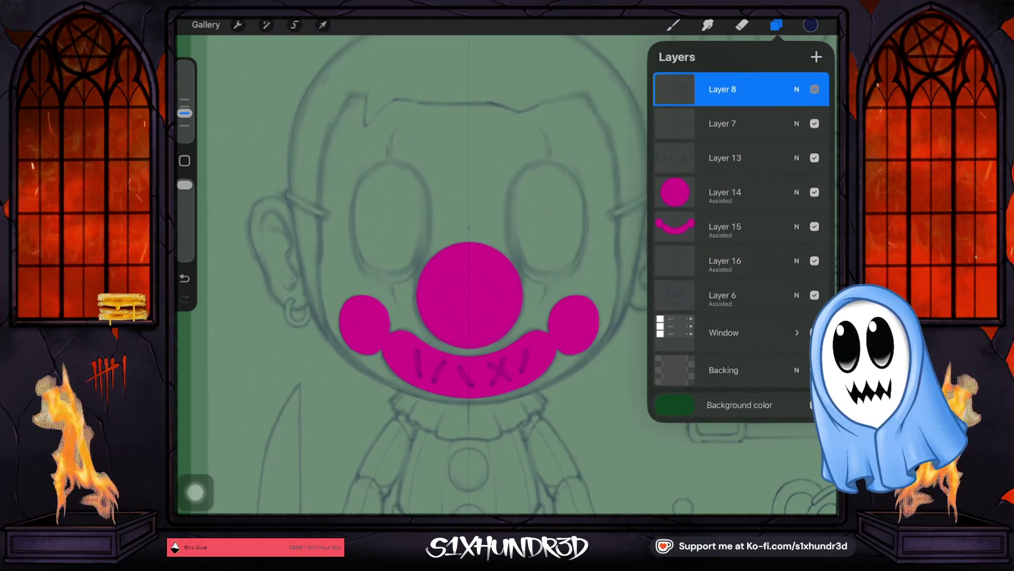
click(736, 89)
click(589, 259)
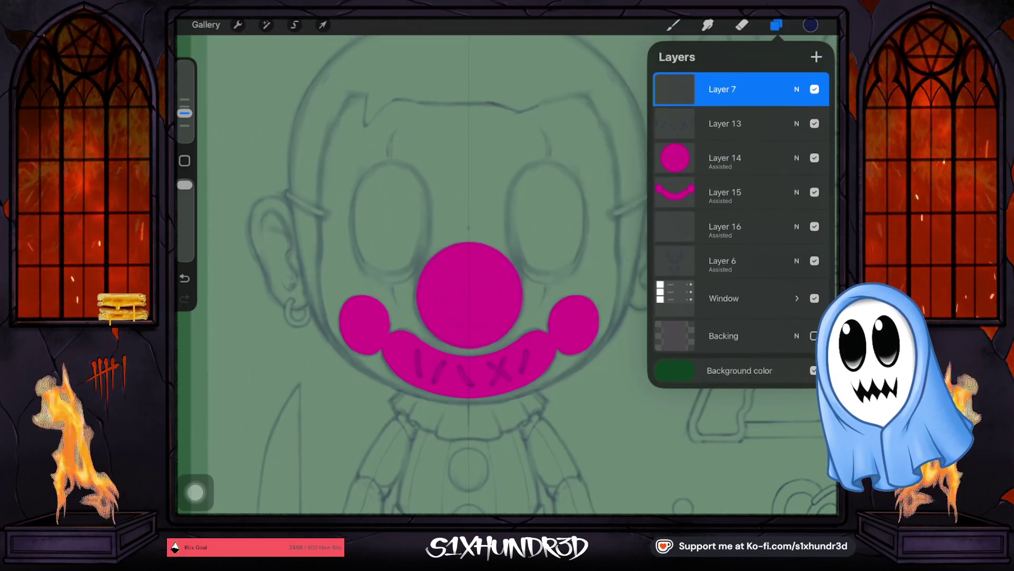
Check layer visibilities and reorder Layer 16 to sit just above Layer 6.
click(814, 122)
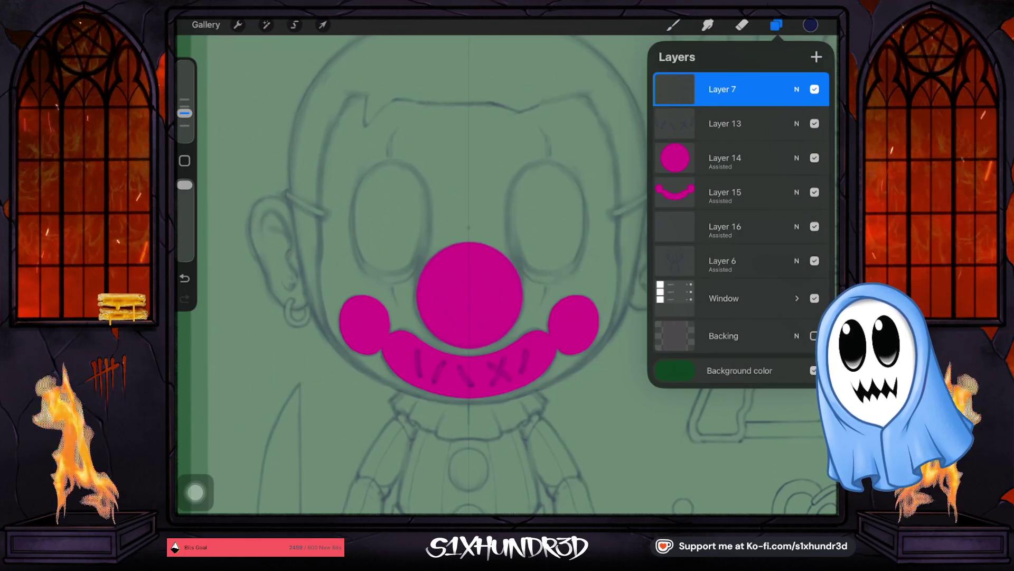
click(814, 89)
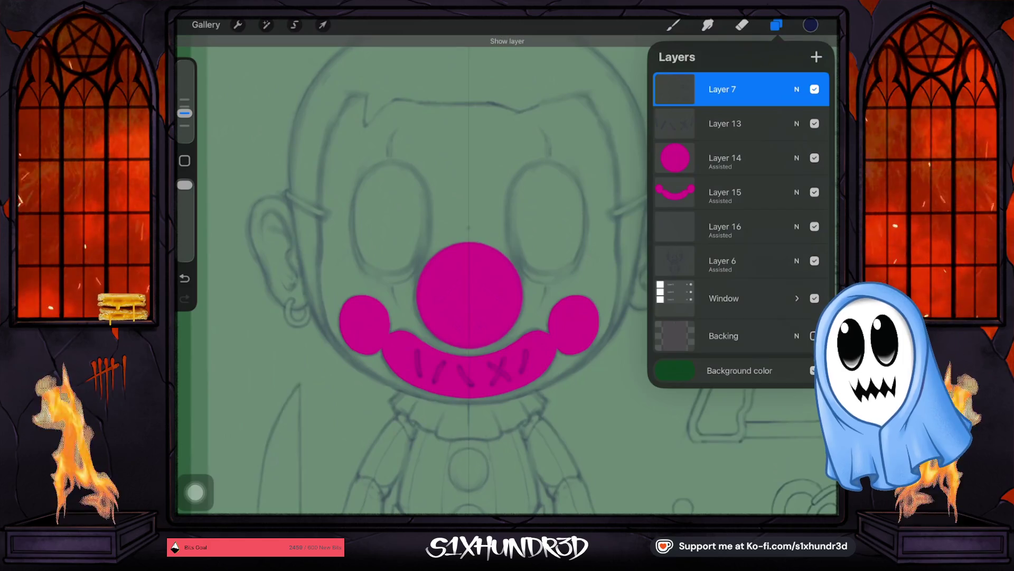
click(725, 123)
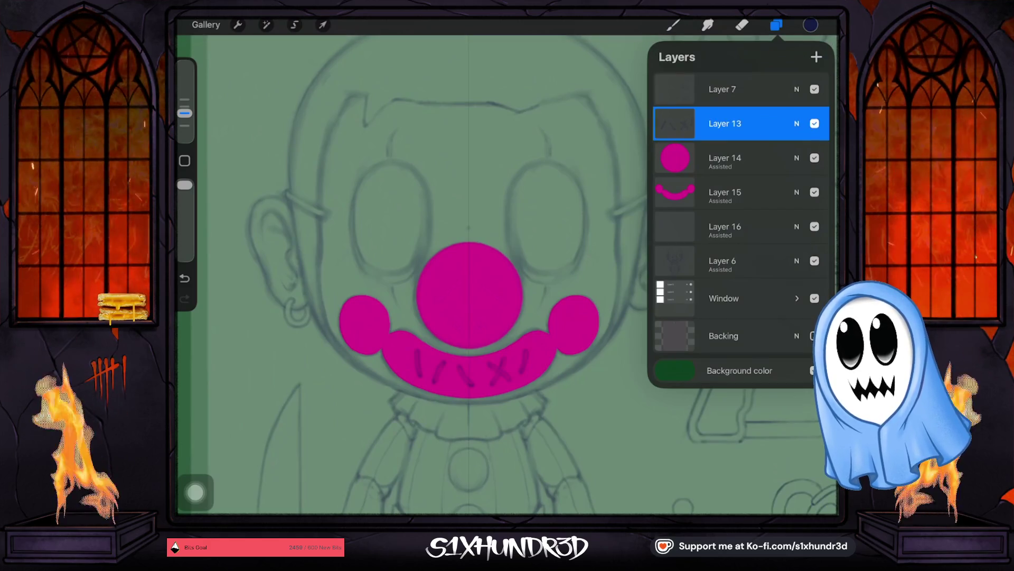
click(814, 122)
click(725, 225)
mouse_move(725, 226)
mouse_down()
mouse_move(761, 193)
mouse_move(749, 144)
mouse_move(741, 158)
mouse_up()
click(814, 157)
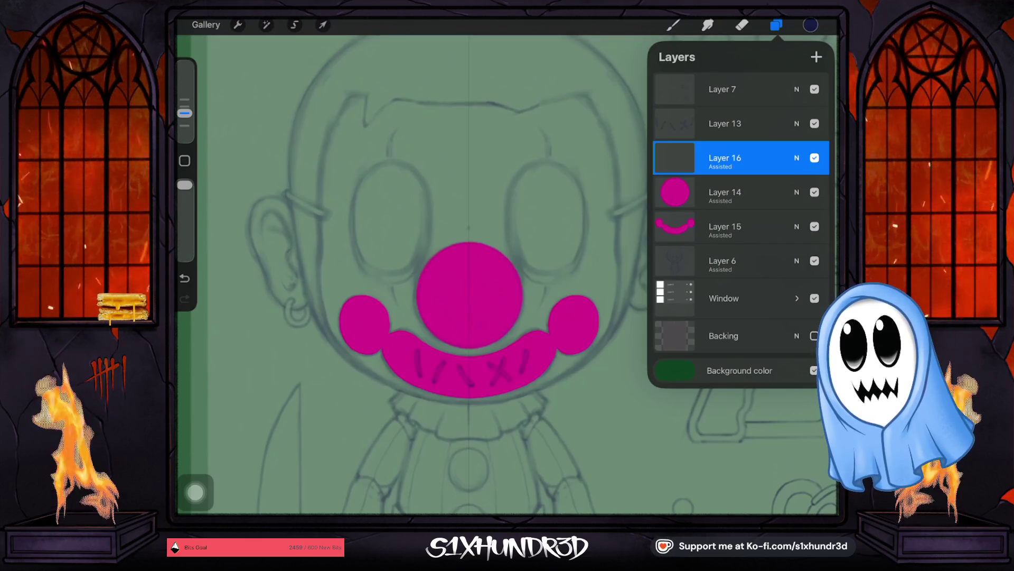
click(737, 261)
click(737, 157)
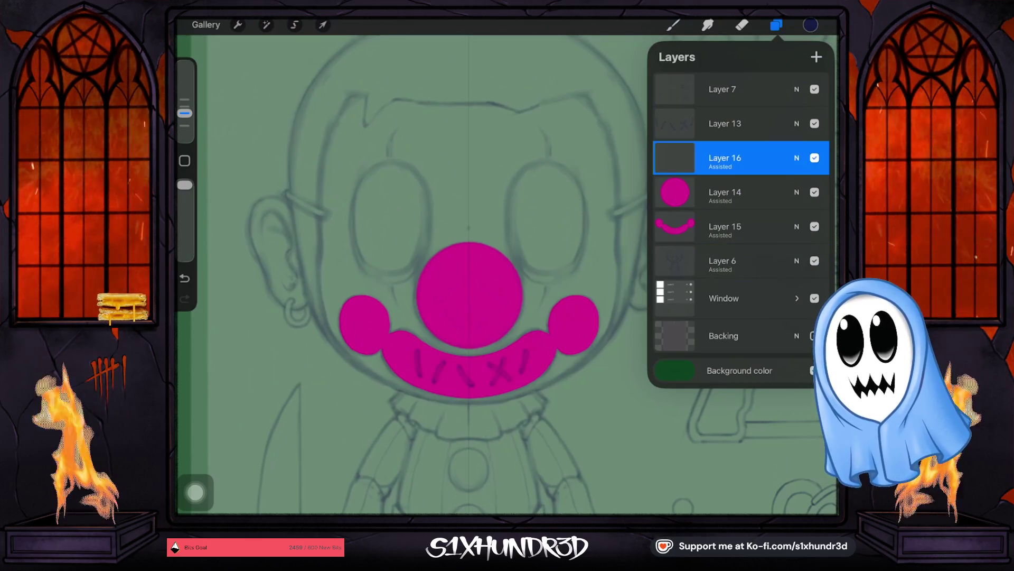
drag(726, 158, 725, 226)
mouse_move(697, 261)
mouse_down()
mouse_move(761, 261)
mouse_move(737, 257)
mouse_move(737, 148)
mouse_move(737, 158)
mouse_up()
click(737, 261)
Merge Layer 13 into Layer 6, set Layer 6 to 70% opacity, and select Layer 16 to paint.
click(725, 123)
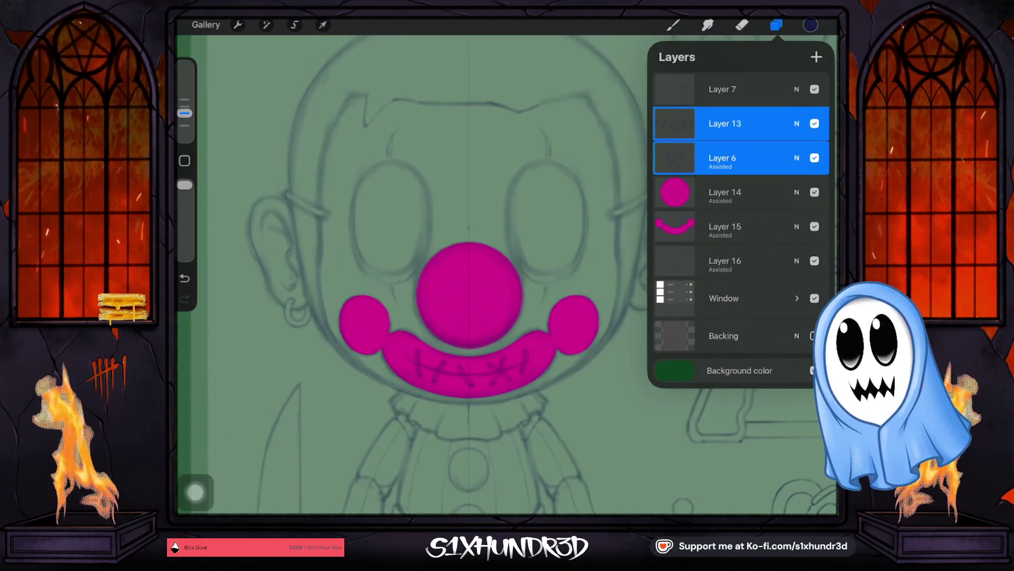
click(595, 243)
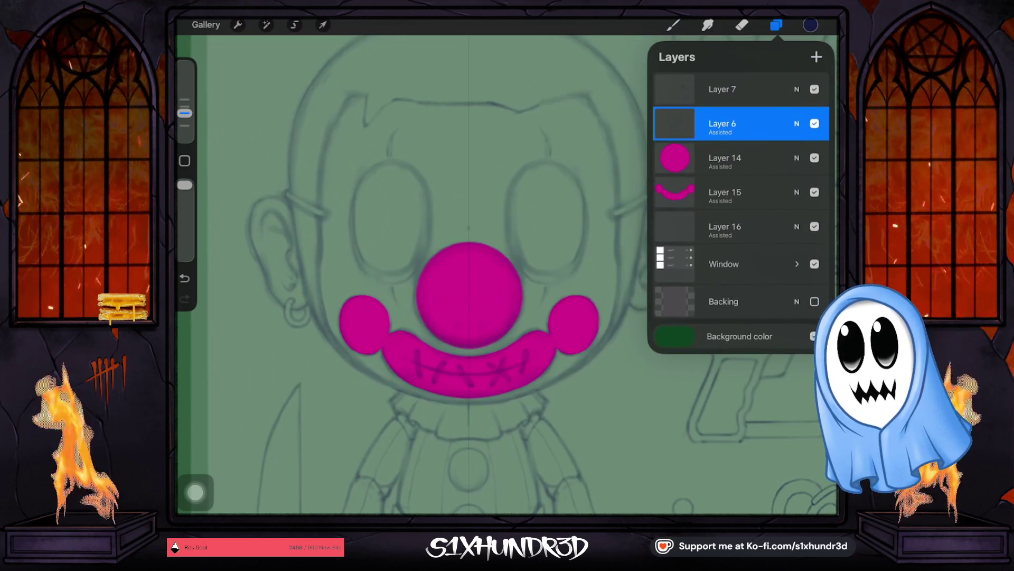
click(797, 130)
drag(818, 164, 758, 164)
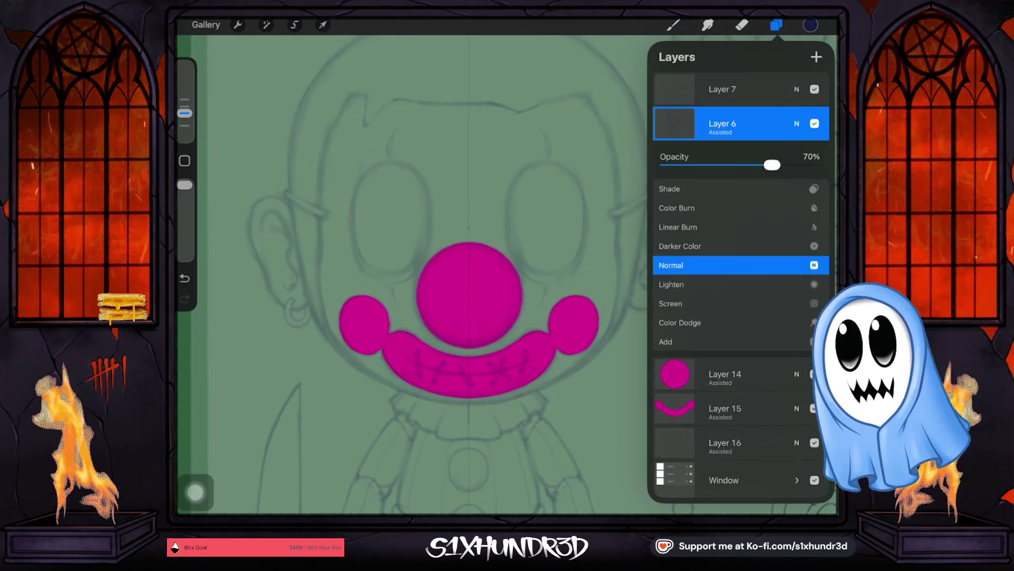
click(796, 122)
click(726, 226)
click(673, 24)
scroll(507, 278, up, 3)
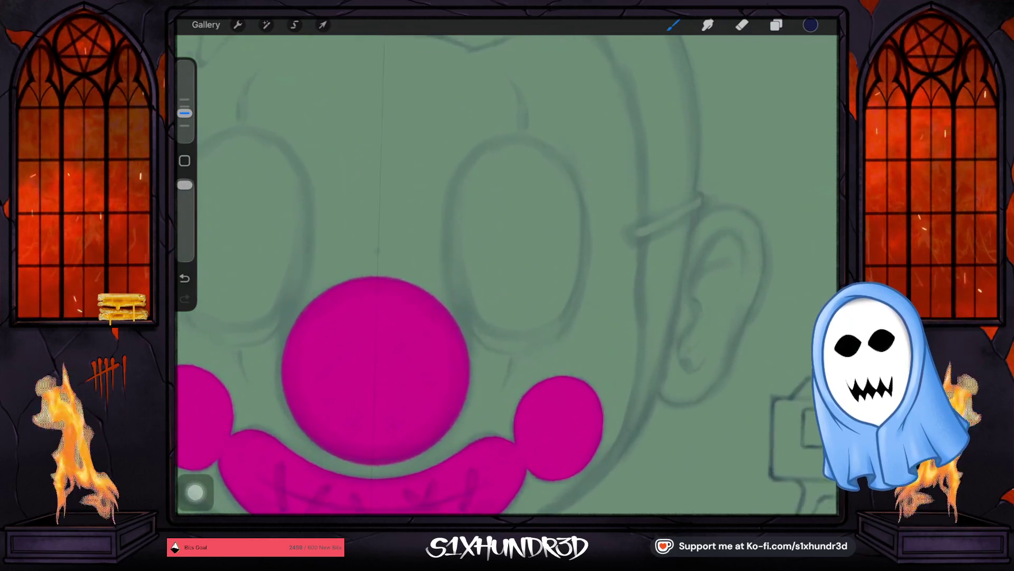
Block in mirrored dark navy strokes beneath both eye outlines and thicken them.
drag(274, 282, 264, 315)
mouse_move(471, 281)
mouse_down()
mouse_move(485, 325)
mouse_move(509, 338)
mouse_up()
mouse_move(466, 300)
mouse_down()
mouse_move(495, 333)
mouse_move(482, 328)
mouse_up()
drag(453, 264, 468, 313)
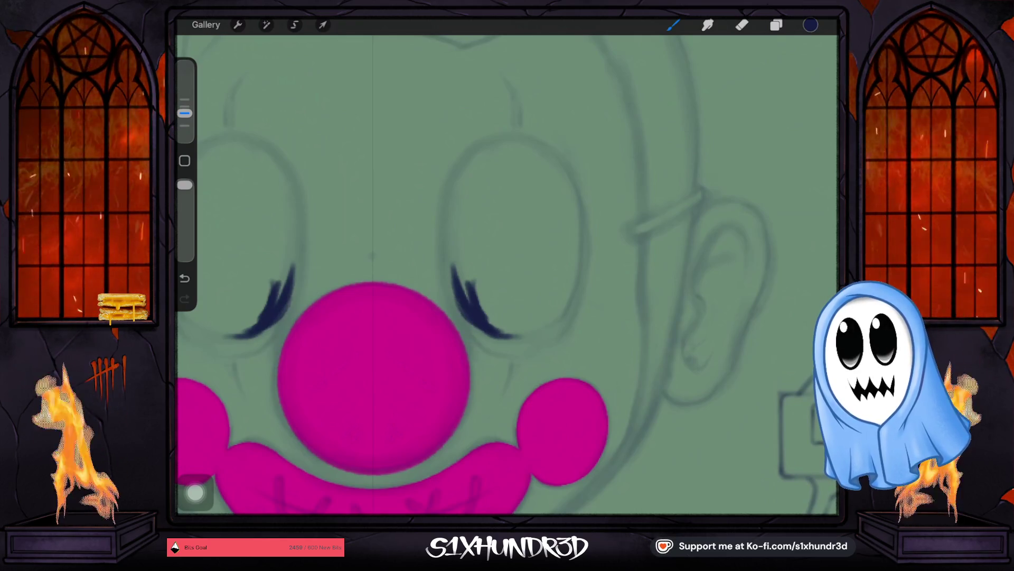
scroll(468, 305, up, 5)
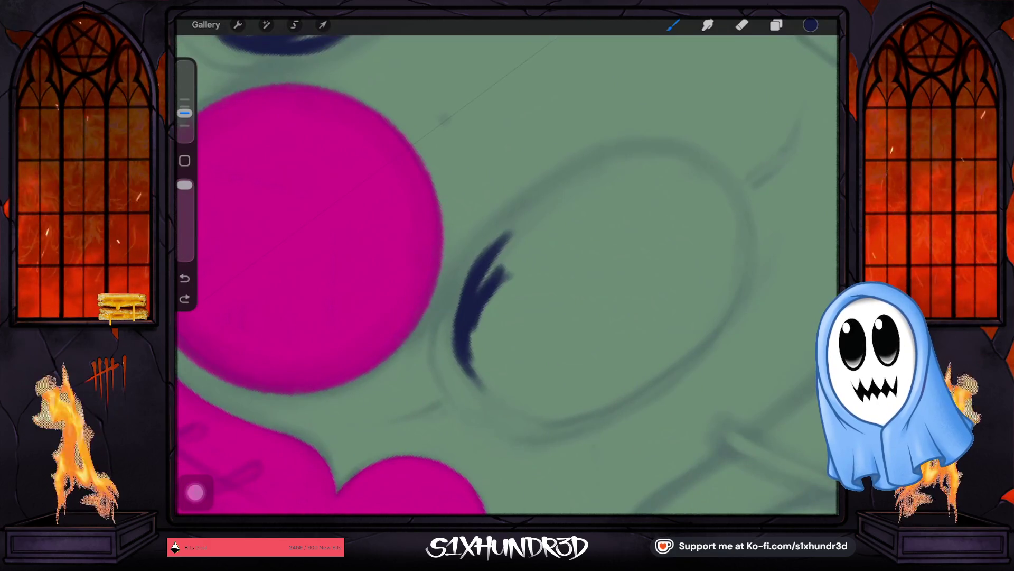
drag(466, 359, 476, 381)
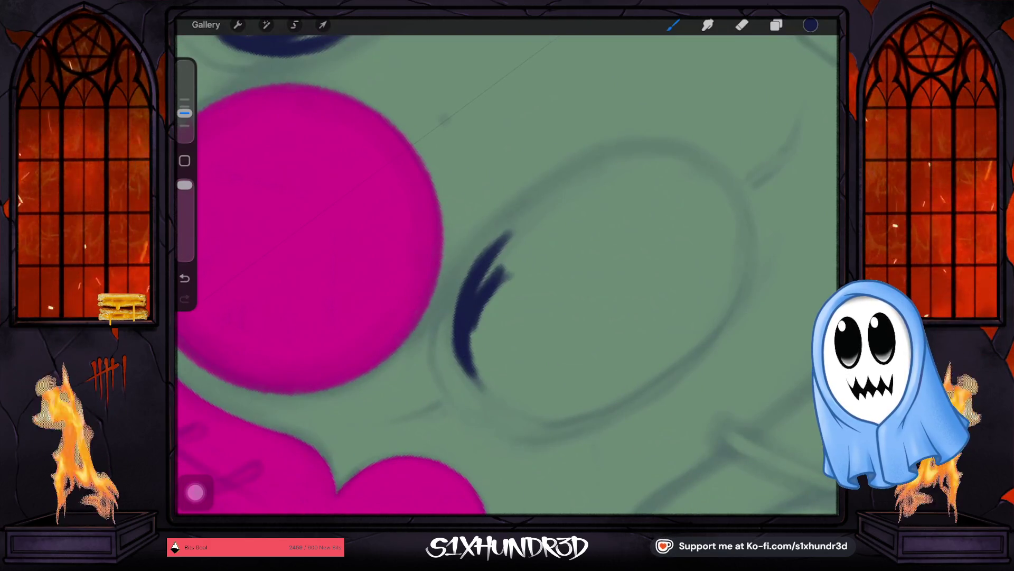
drag(497, 238, 462, 316)
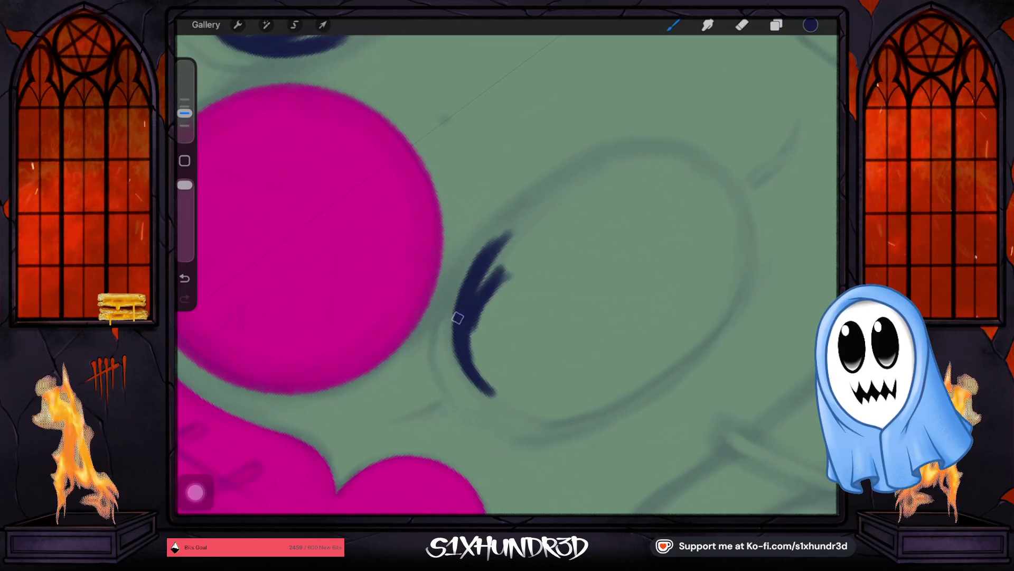
drag(519, 212, 468, 290)
mouse_move(547, 196)
mouse_down()
mouse_move(480, 278)
mouse_move(476, 316)
mouse_up()
mouse_move(529, 245)
mouse_down()
mouse_move(471, 337)
mouse_move(467, 364)
mouse_move(493, 388)
mouse_up()
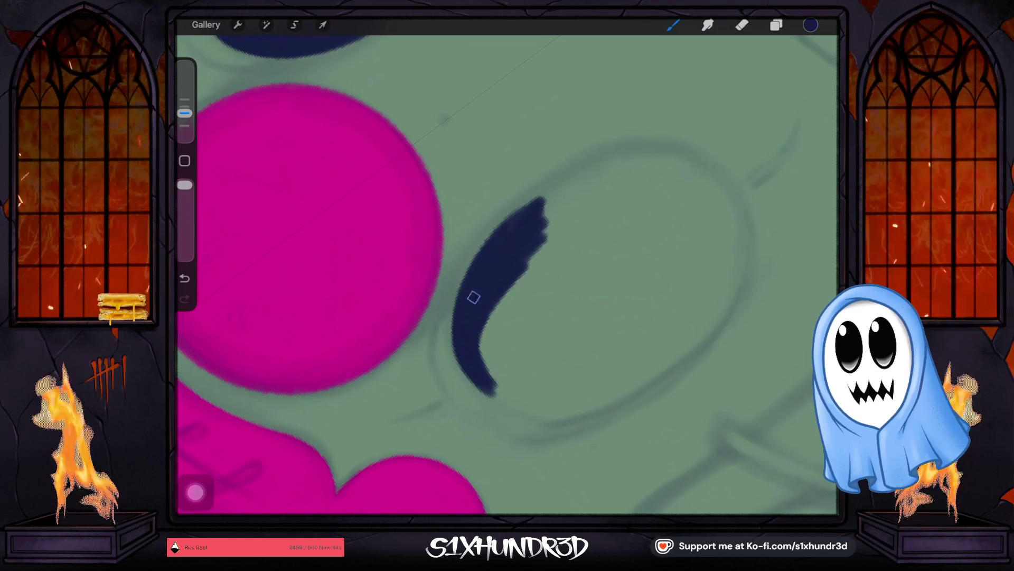
Extend the navy eye shape upward into a spiked tip and build up its right edge.
drag(555, 187, 511, 219)
mouse_move(576, 170)
mouse_down()
mouse_move(501, 227)
mouse_move(584, 177)
mouse_move(566, 220)
mouse_move(481, 306)
mouse_move(628, 213)
mouse_move(487, 324)
mouse_move(479, 363)
mouse_up()
drag(485, 257, 459, 343)
mouse_move(501, 220)
mouse_down()
mouse_move(460, 330)
mouse_move(475, 283)
mouse_move(510, 254)
mouse_move(510, 305)
mouse_up()
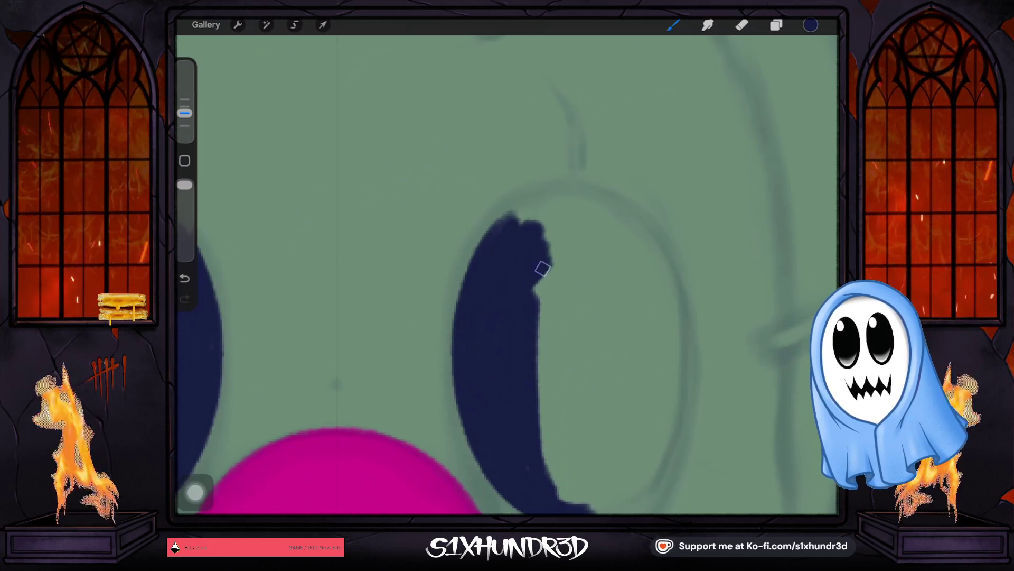
drag(542, 268, 545, 291)
drag(518, 224, 482, 253)
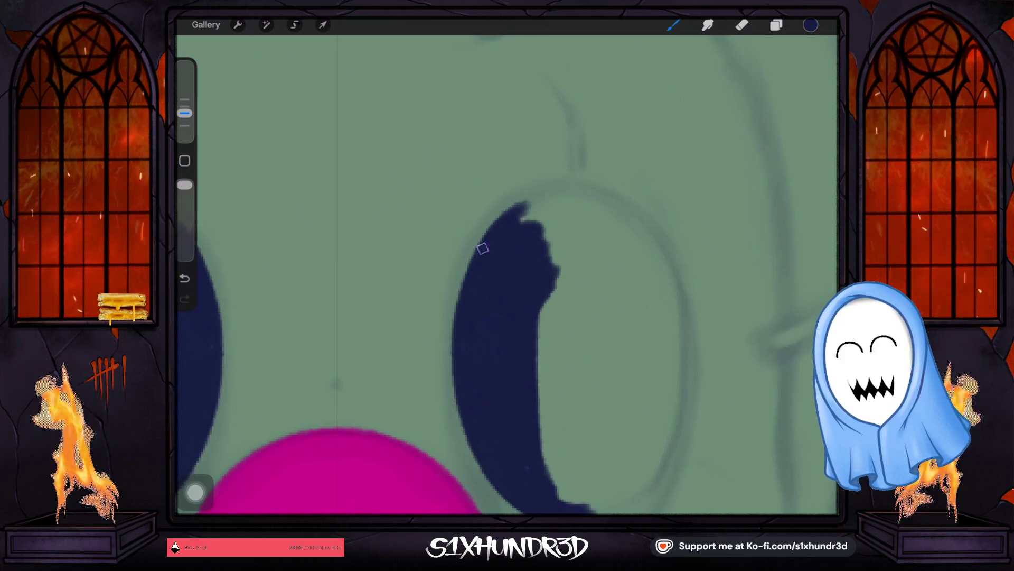
mouse_move(514, 212)
mouse_down()
mouse_move(556, 193)
mouse_move(530, 227)
mouse_move(560, 236)
mouse_move(534, 343)
mouse_up()
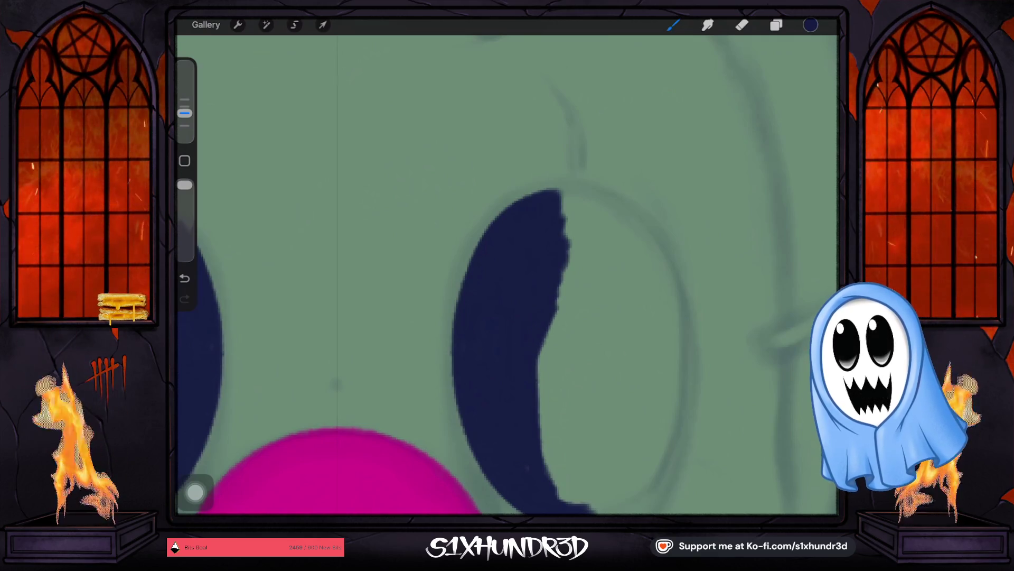
drag(507, 277, 602, 356)
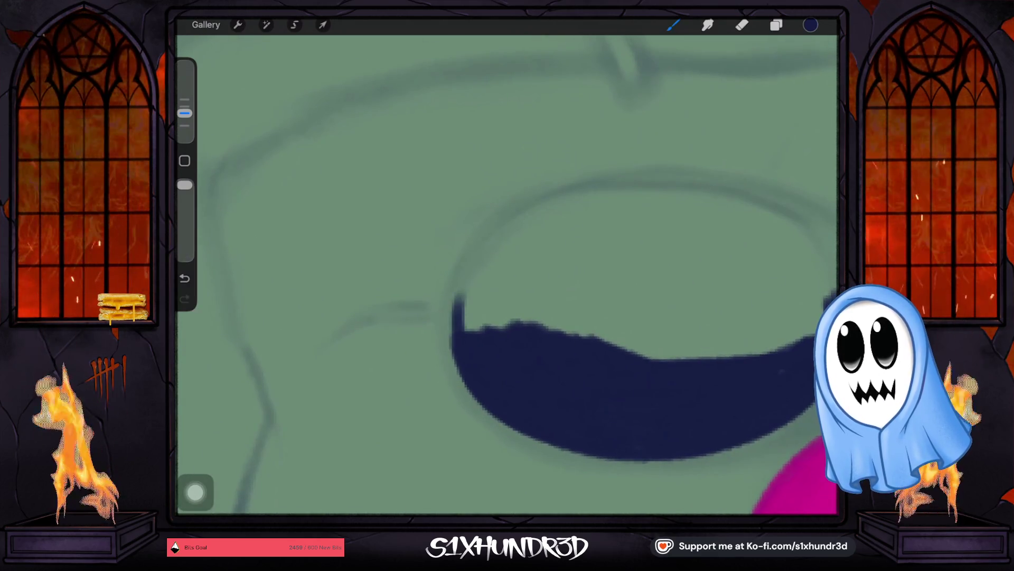
Fill along the eye's left edge and tapered top until only a light notch remains.
drag(460, 331, 462, 286)
drag(454, 349, 492, 237)
mouse_move(452, 318)
mouse_down()
mouse_move(483, 244)
mouse_move(508, 226)
mouse_up()
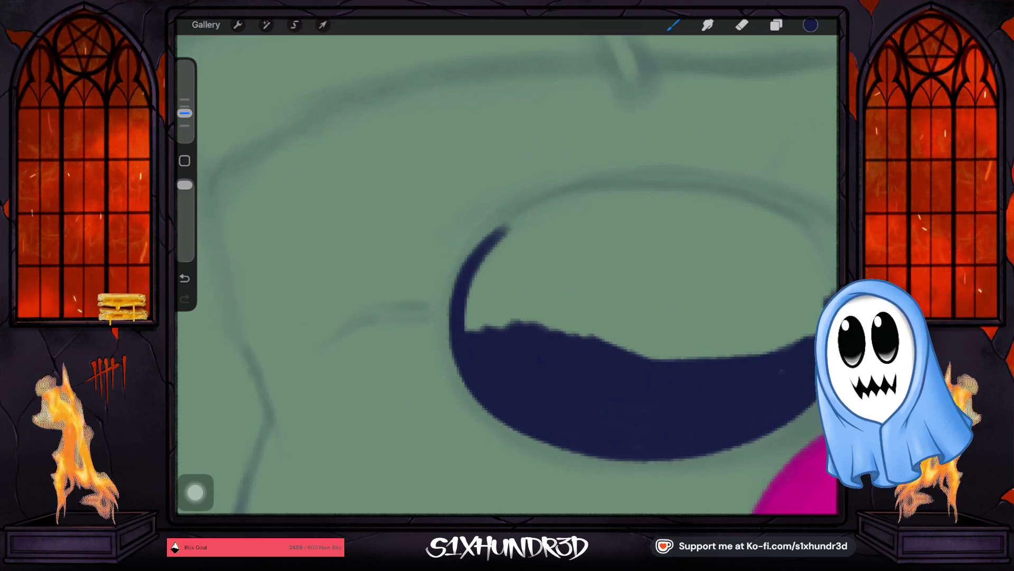
mouse_move(459, 344)
mouse_down()
mouse_move(491, 251)
mouse_move(503, 265)
mouse_move(532, 253)
mouse_move(546, 262)
mouse_move(517, 297)
mouse_up()
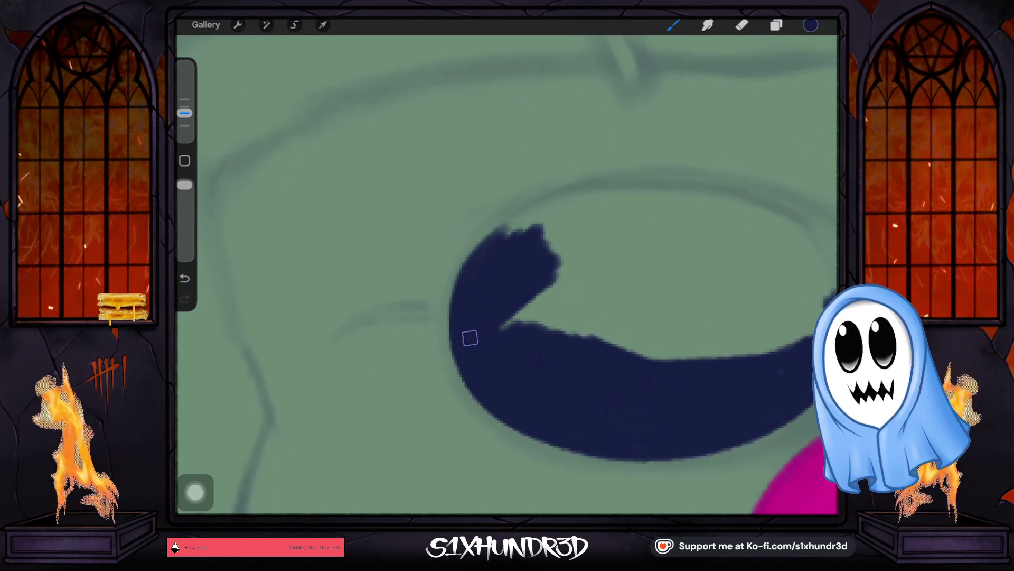
mouse_move(460, 335)
mouse_down()
mouse_move(489, 245)
mouse_move(483, 256)
mouse_move(502, 231)
mouse_up()
mouse_move(572, 201)
mouse_down()
mouse_move(534, 226)
mouse_move(539, 245)
mouse_move(484, 333)
mouse_move(642, 279)
mouse_move(716, 277)
mouse_move(711, 291)
mouse_up()
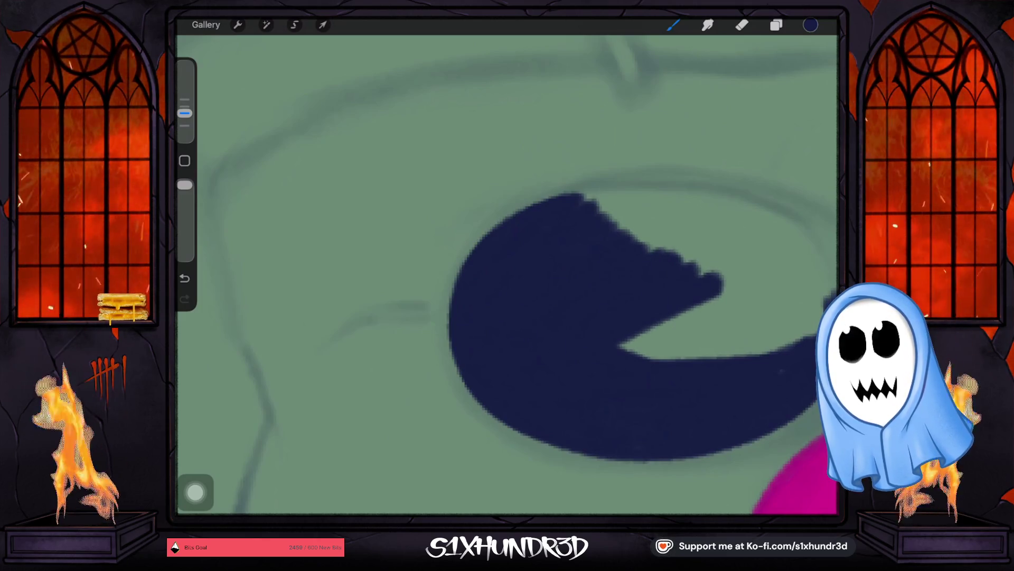
scroll(634, 317, down, 5)
mouse_move(473, 370)
mouse_down()
mouse_move(519, 257)
mouse_move(481, 285)
mouse_move(493, 261)
mouse_move(485, 288)
mouse_move(502, 308)
mouse_up()
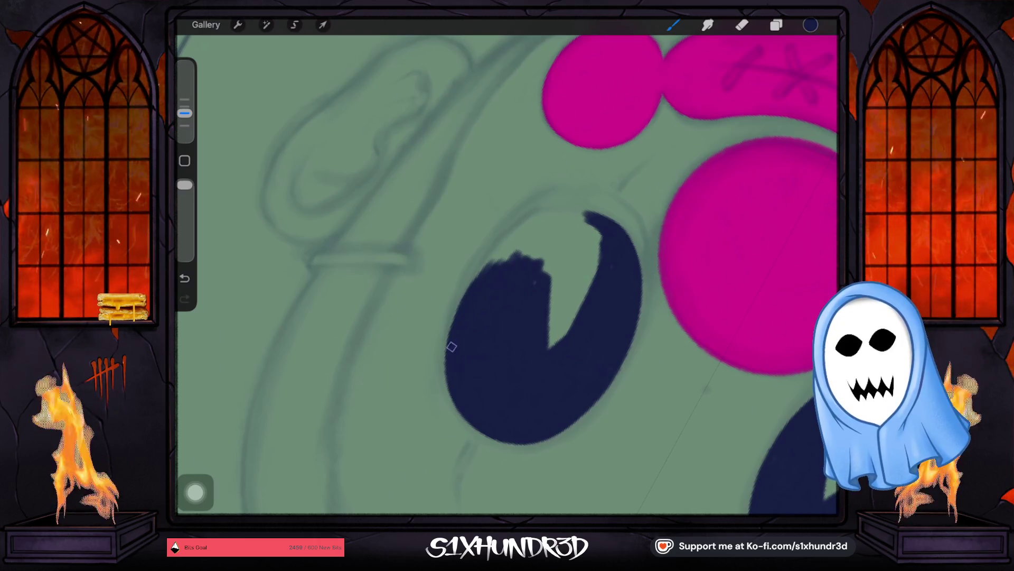
Fill the notch and smooth the rim so the eye is a solid dark navy oval.
drag(449, 362, 501, 245)
mouse_move(475, 285)
mouse_down()
mouse_move(507, 242)
mouse_move(543, 227)
mouse_move(497, 267)
mouse_move(520, 260)
mouse_up()
mouse_move(525, 297)
mouse_down()
mouse_move(566, 280)
mouse_move(536, 338)
mouse_move(574, 312)
mouse_move(569, 340)
mouse_move(585, 283)
mouse_up()
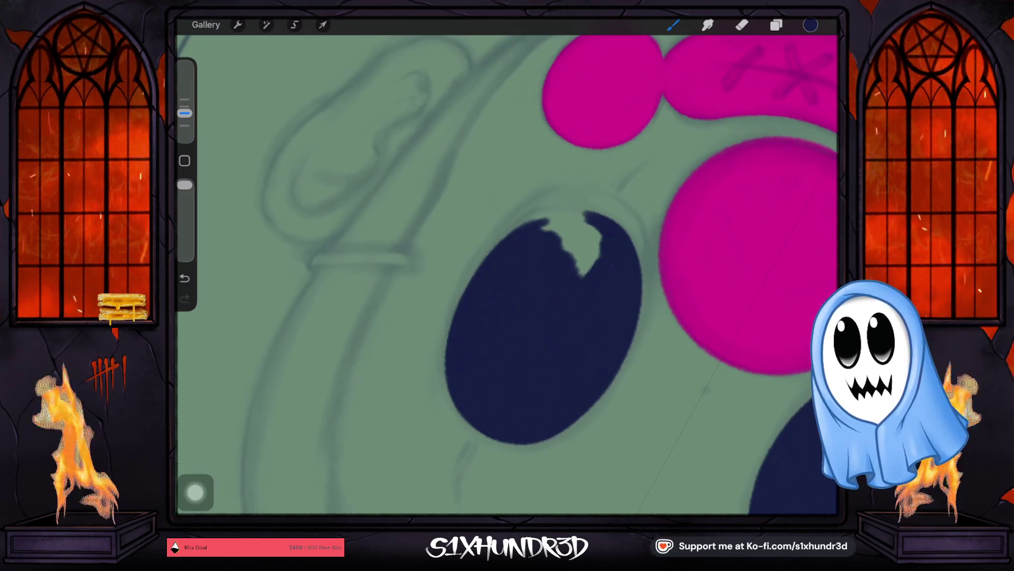
mouse_move(535, 216)
mouse_down()
mouse_move(579, 227)
mouse_move(555, 240)
mouse_move(588, 231)
mouse_move(594, 257)
mouse_move(634, 301)
mouse_up()
drag(502, 260, 513, 225)
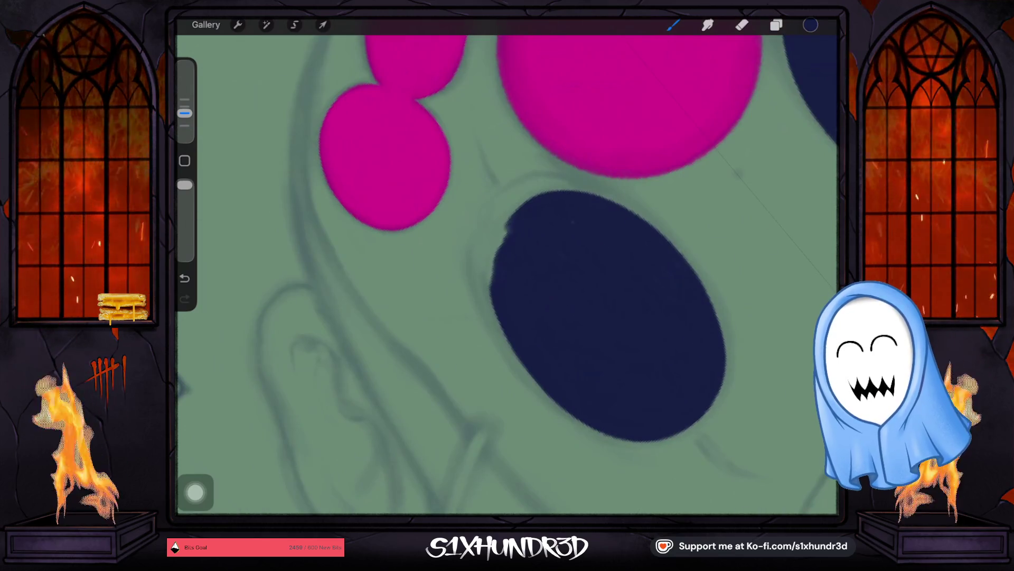
drag(494, 265, 499, 245)
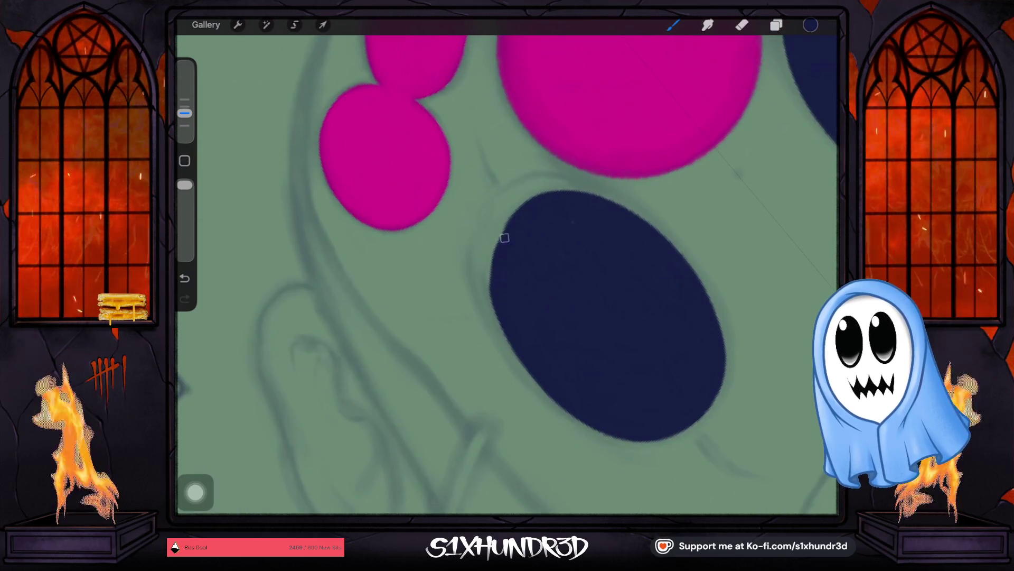
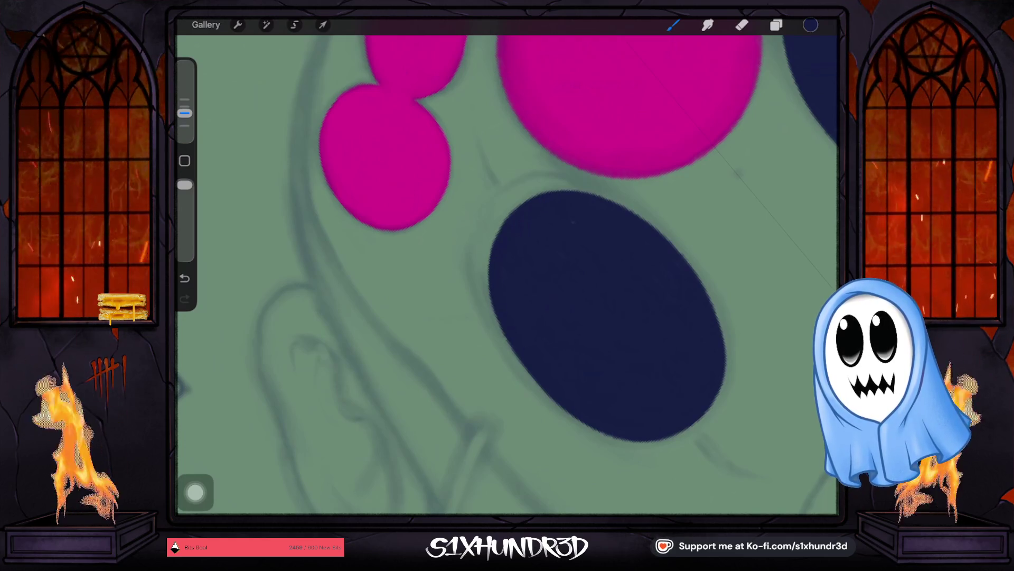
scroll(508, 274, down, 5)
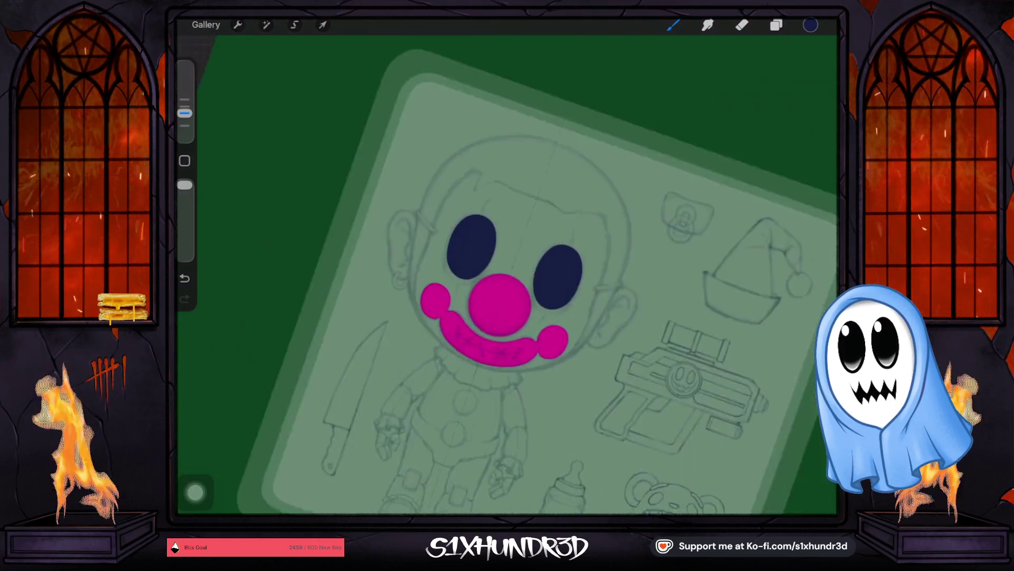
scroll(507, 274, up, 2)
scroll(508, 273, up, 1)
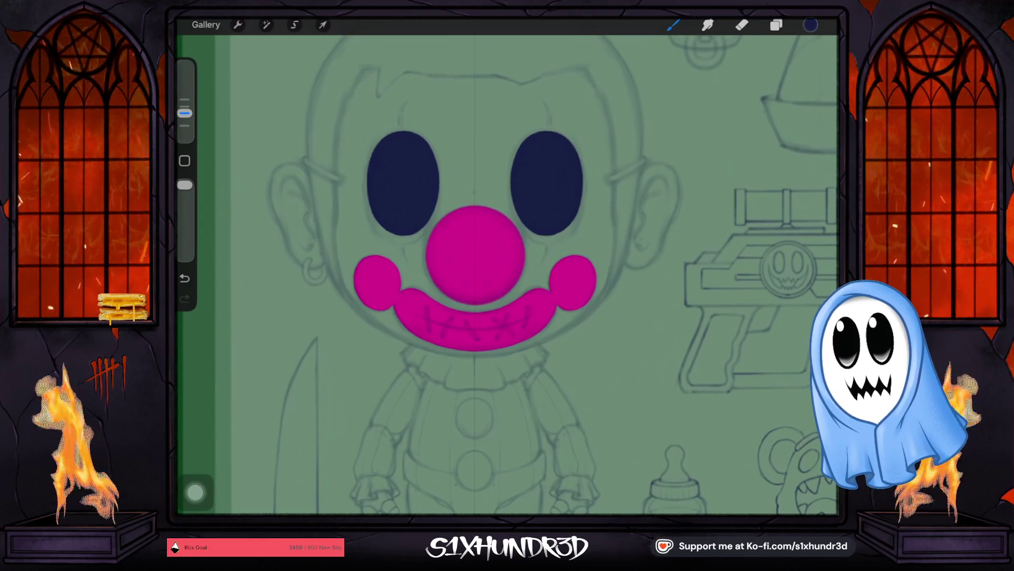
Set the paint colour to a pale cream for the clown's face.
click(811, 25)
click(743, 90)
drag(717, 139, 719, 125)
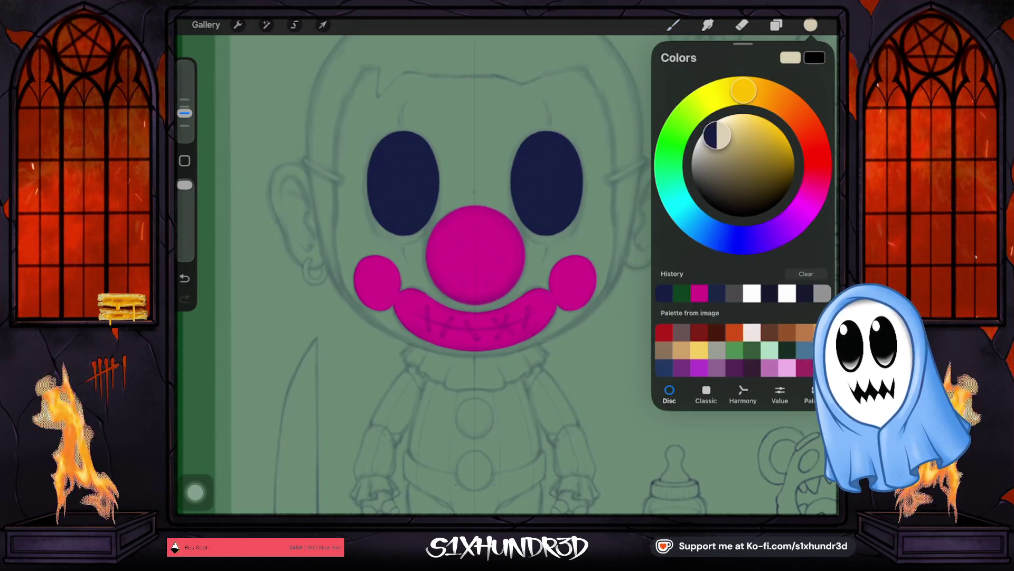
mouse_move(744, 89)
mouse_down()
mouse_move(725, 94)
mouse_move(713, 130)
mouse_move(719, 119)
mouse_up()
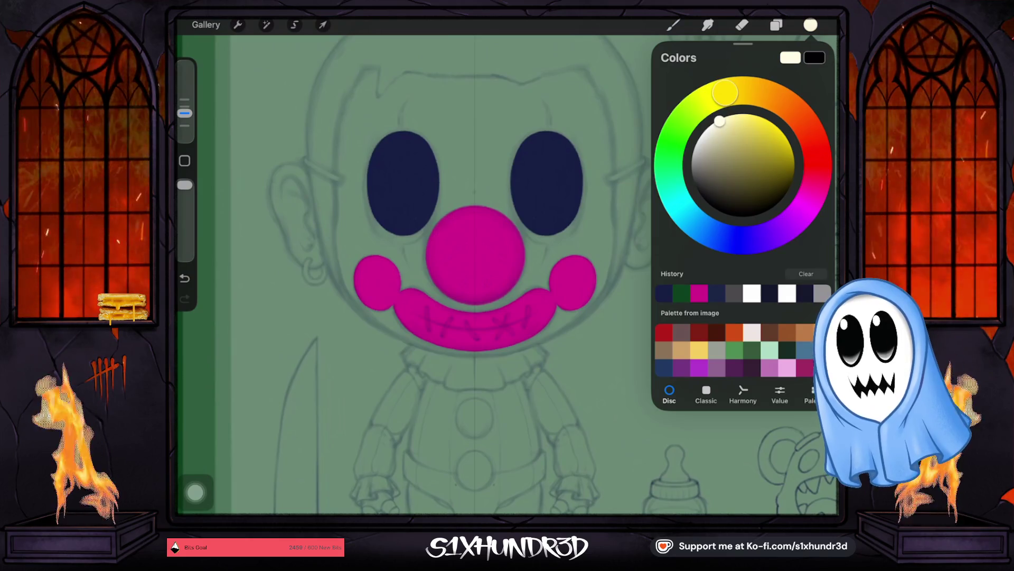
click(776, 25)
Add a new empty Layer 11 above the Window group.
click(723, 264)
click(816, 57)
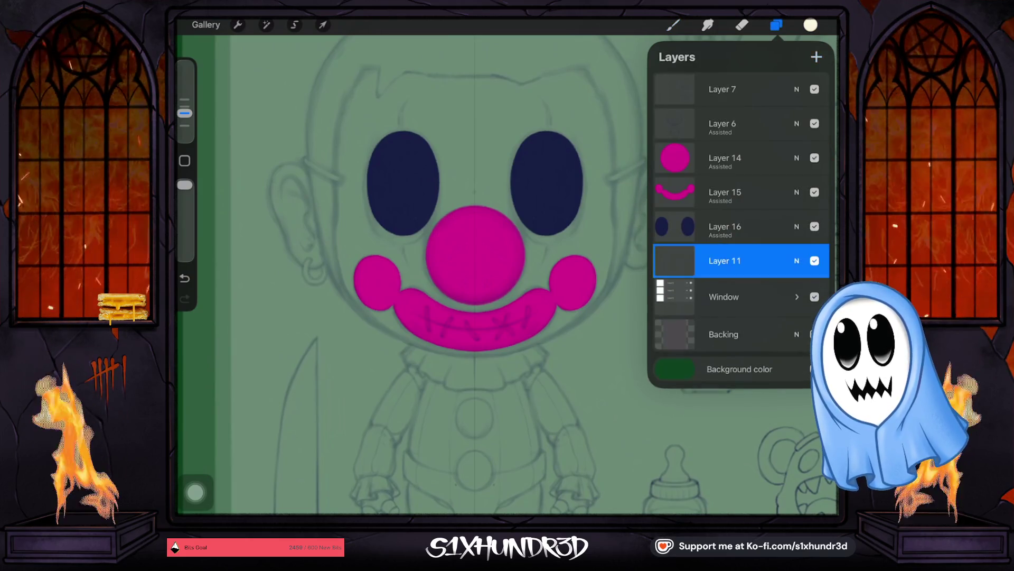
Turn on Drawing Assist for Layer 11 and brush mirrored cream strokes between the eyes and nose.
click(674, 261)
click(591, 361)
click(673, 25)
drag(541, 236, 525, 262)
drag(407, 236, 425, 262)
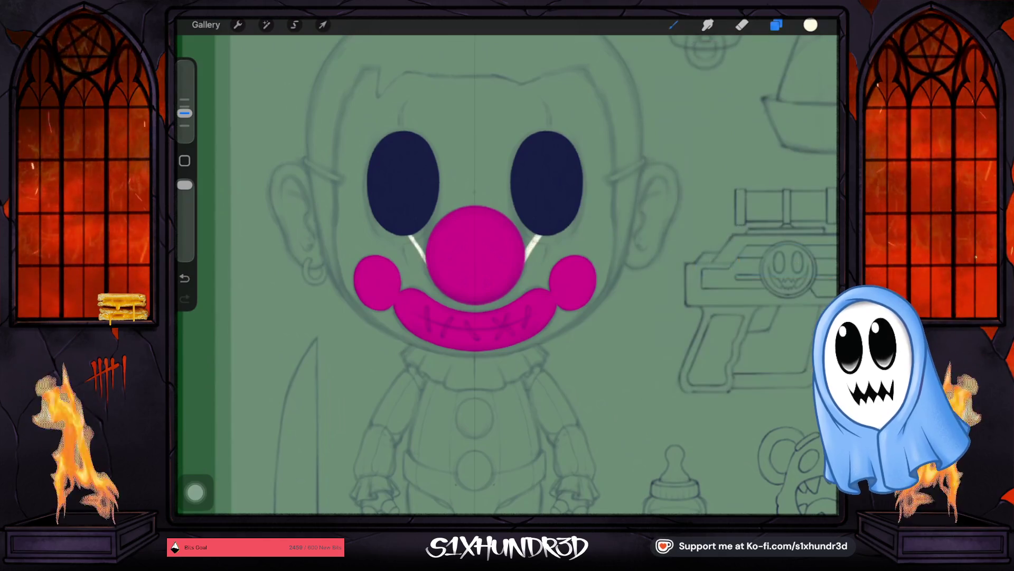
drag(523, 219, 517, 236)
drag(432, 218, 421, 241)
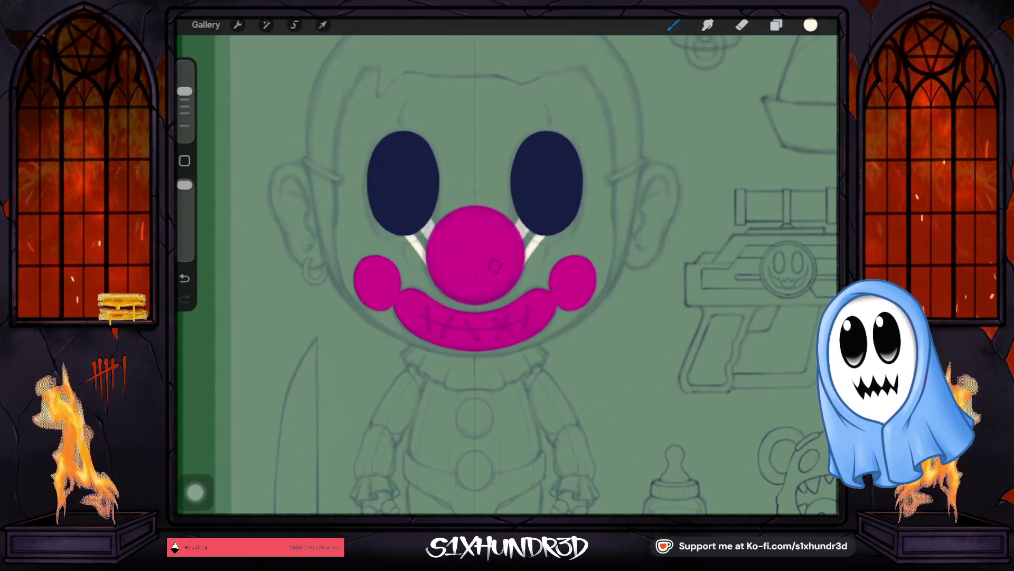
drag(535, 232, 523, 250)
drag(414, 233, 428, 252)
With a larger brush, fill cream between the eyes and widen it out to both cheeks.
drag(184, 91, 183, 76)
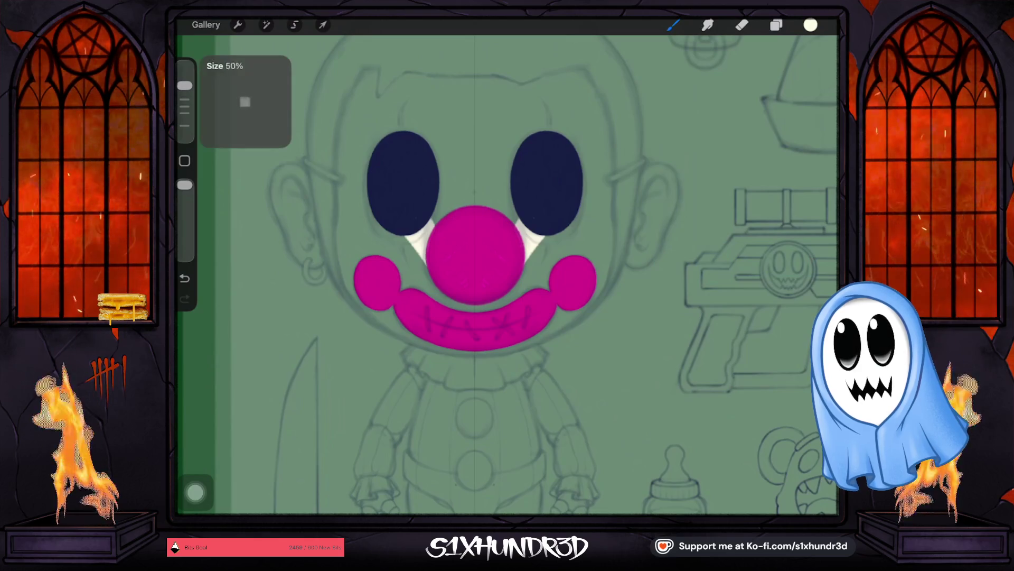
drag(438, 158, 511, 158)
mouse_move(444, 208)
mouse_down()
mouse_move(521, 193)
mouse_move(537, 148)
mouse_move(429, 131)
mouse_move(554, 115)
mouse_move(376, 125)
mouse_move(389, 219)
mouse_move(484, 301)
mouse_move(456, 294)
mouse_up()
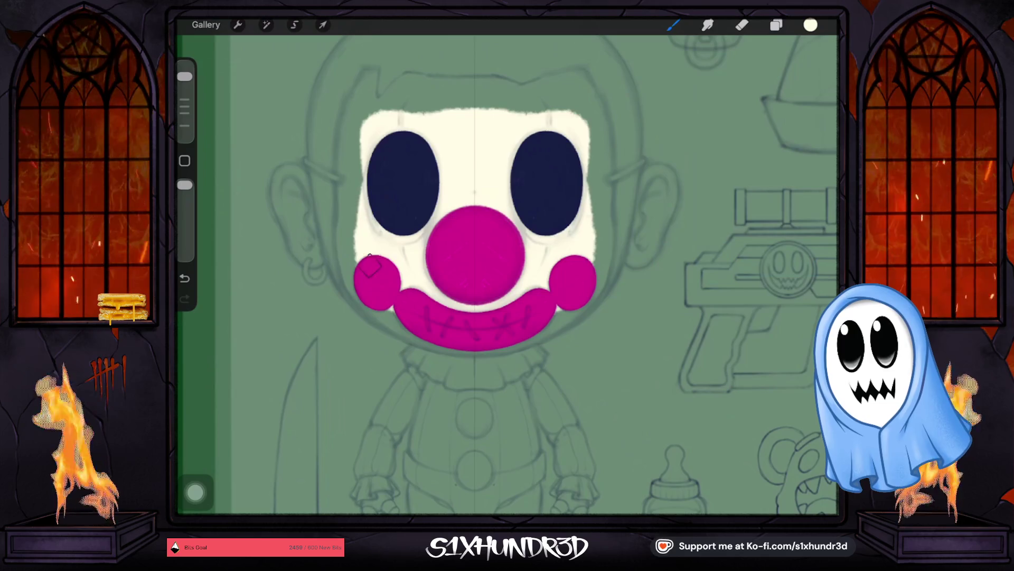
drag(376, 181, 376, 279)
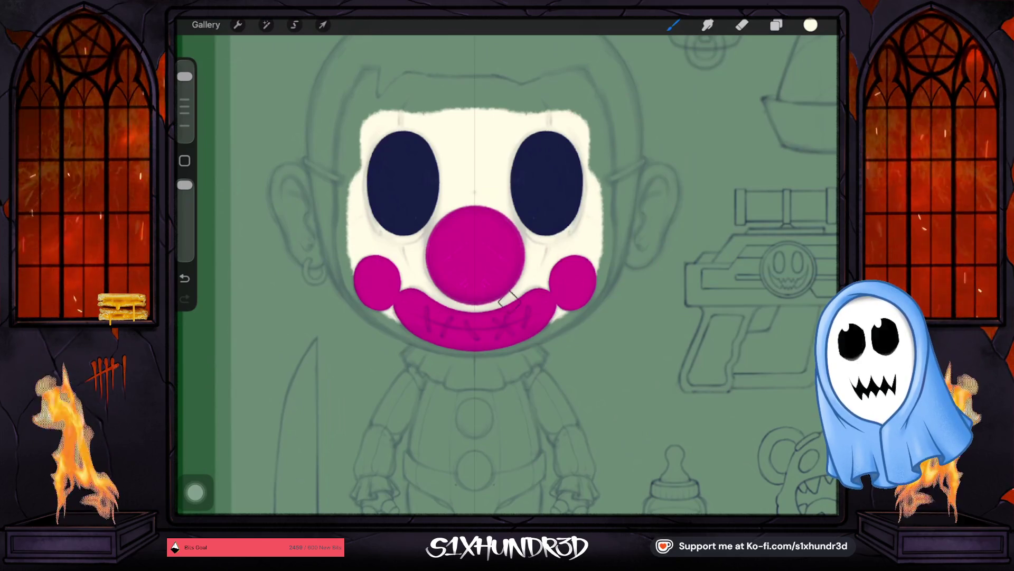
drag(185, 76, 185, 100)
drag(348, 224, 349, 270)
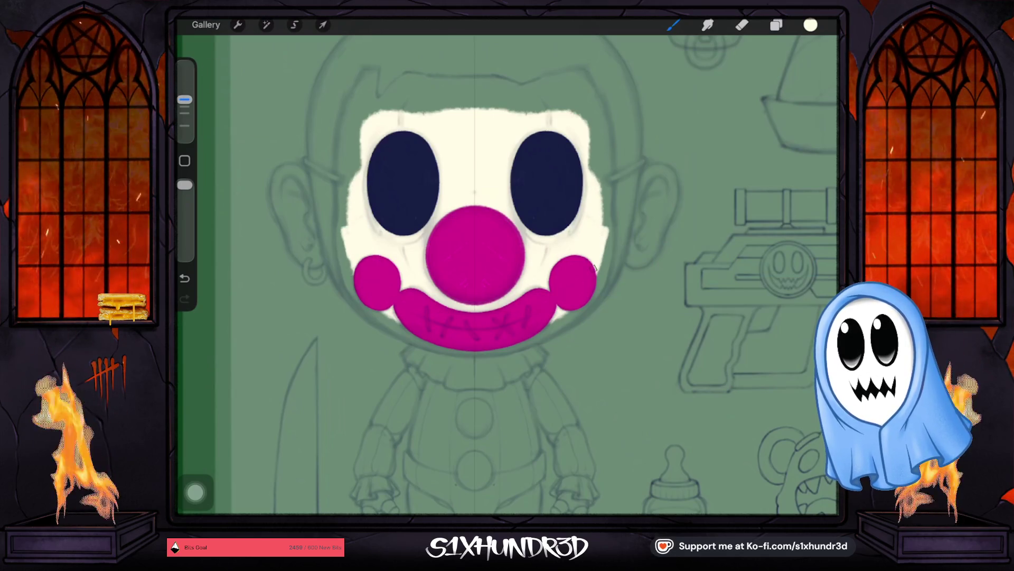
drag(184, 100, 185, 105)
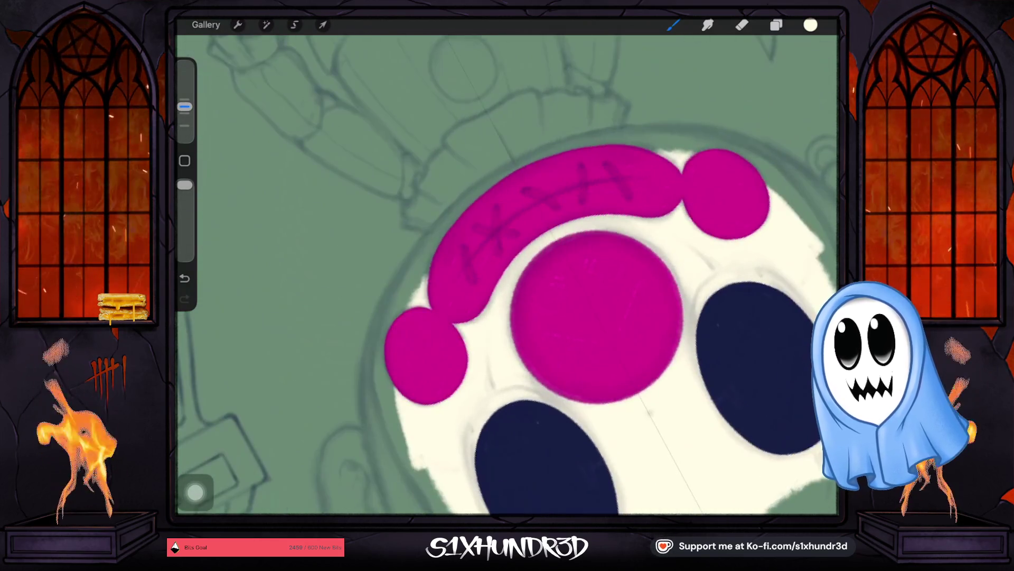
scroll(508, 277, up, 2)
Spread cream around the magenta mouth and fill the gap beside the cheek circle.
drag(420, 270, 507, 191)
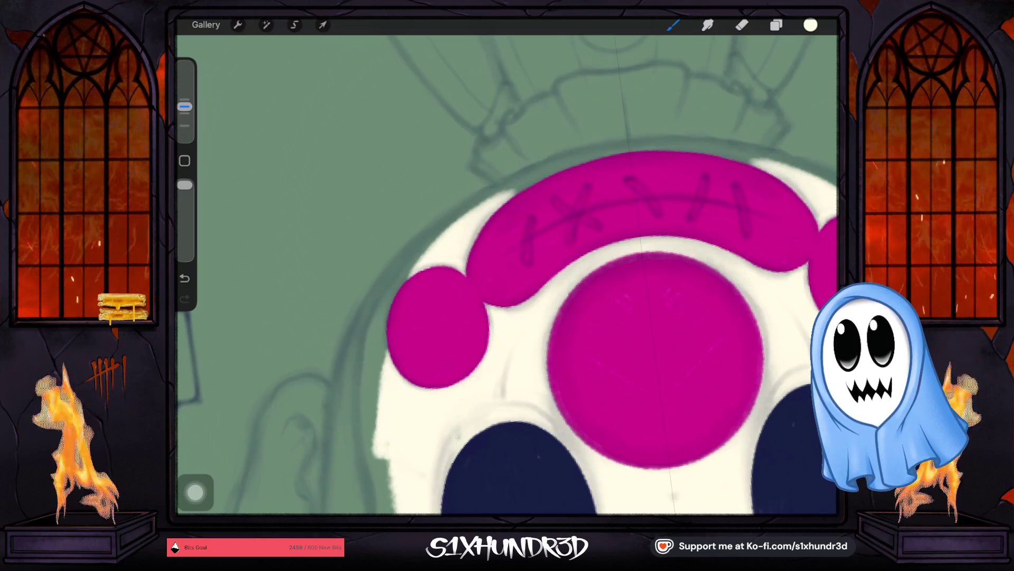
drag(185, 106, 185, 113)
scroll(507, 317, down, 2)
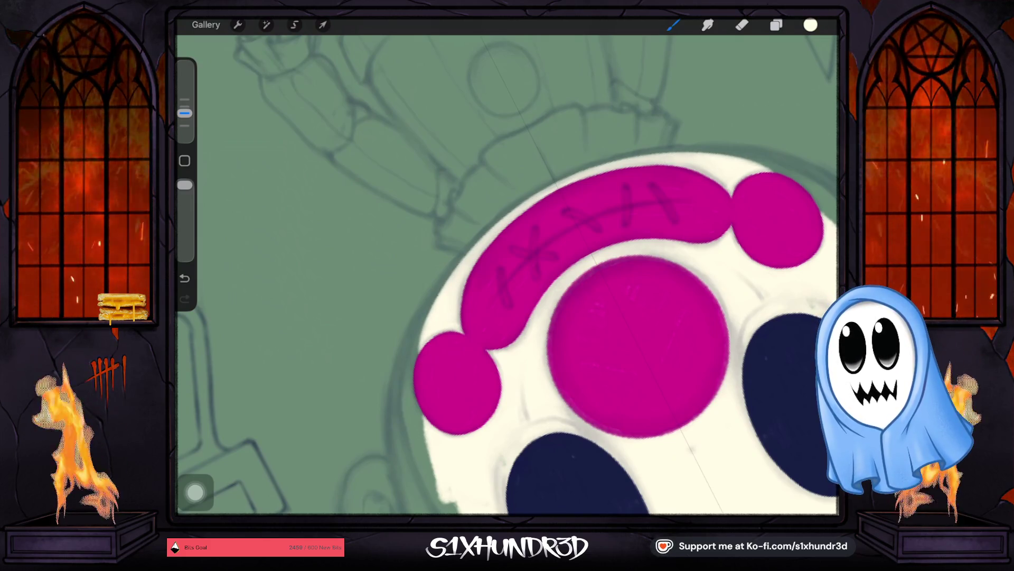
scroll(507, 278, up, 3)
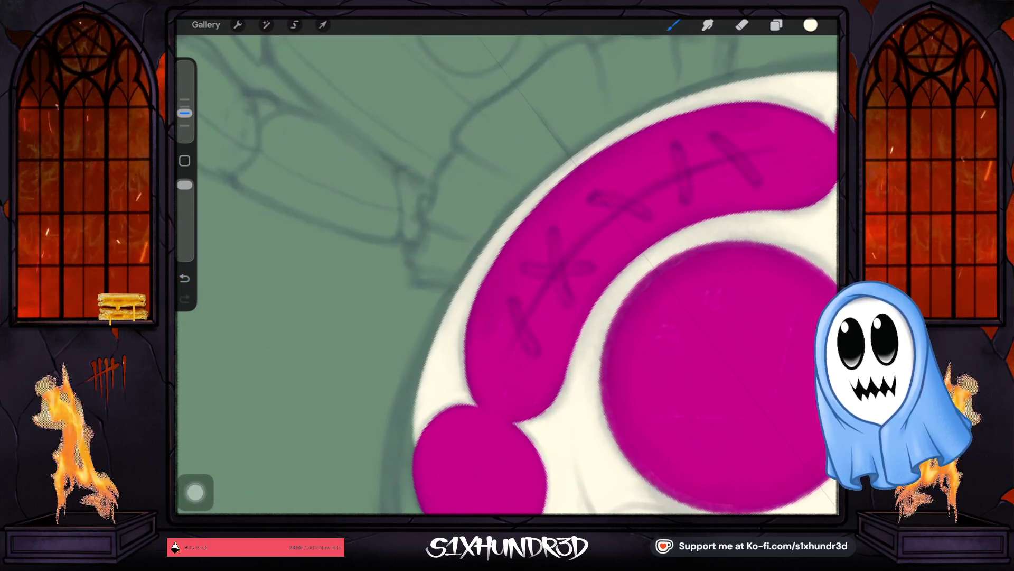
scroll(508, 278, down, 5)
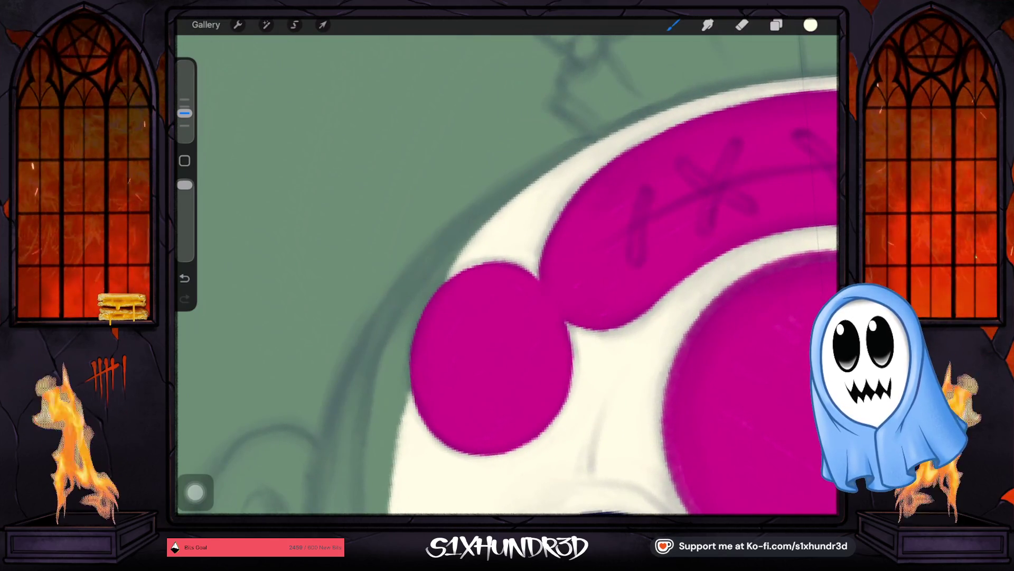
mouse_move(402, 412)
mouse_down()
mouse_move(400, 333)
mouse_move(421, 289)
mouse_move(444, 272)
mouse_move(406, 340)
mouse_up()
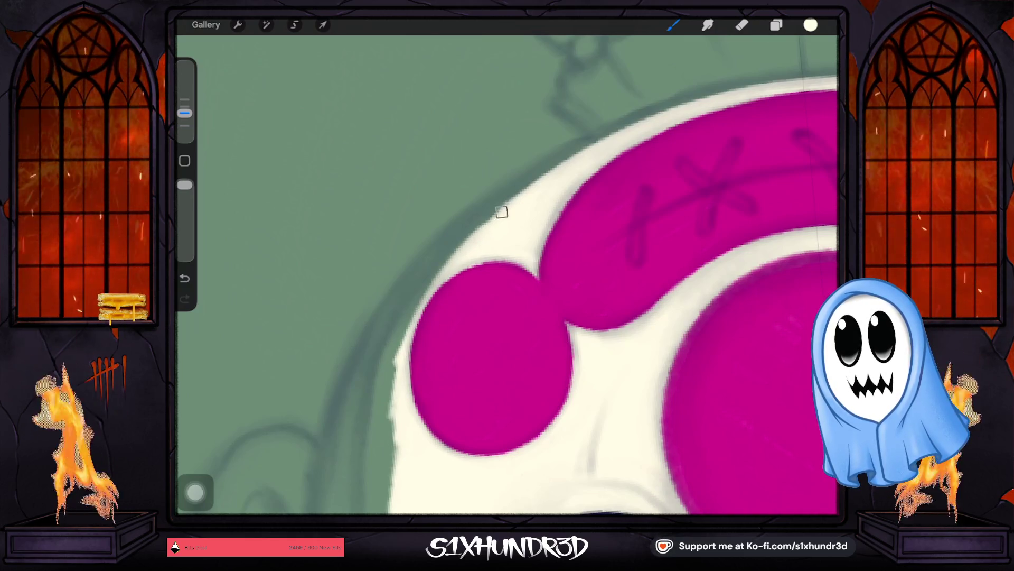
mouse_move(539, 185)
mouse_down()
mouse_move(441, 269)
mouse_move(394, 376)
mouse_move(394, 429)
mouse_move(403, 333)
mouse_move(384, 412)
mouse_move(396, 313)
mouse_up()
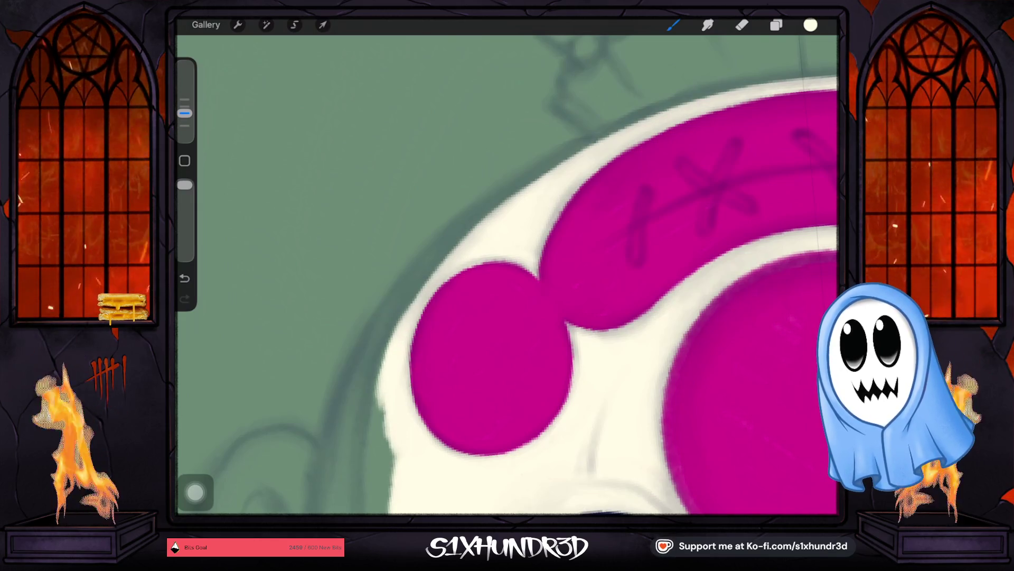
drag(452, 249, 393, 337)
drag(498, 206, 429, 277)
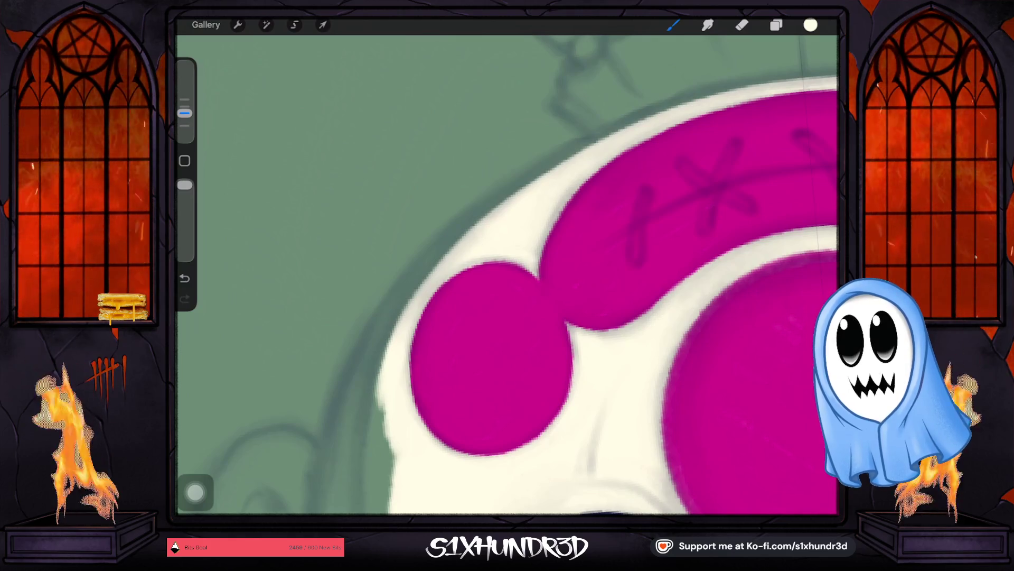
scroll(508, 277, down, 3)
Paint cream along the face's edge and down to its lower outline.
mouse_move(475, 305)
mouse_down()
mouse_move(492, 199)
mouse_move(474, 253)
mouse_move(474, 206)
mouse_up()
mouse_move(468, 262)
mouse_down()
mouse_move(499, 156)
mouse_move(459, 264)
mouse_up()
drag(493, 167, 453, 318)
mouse_move(458, 262)
mouse_down()
mouse_move(454, 361)
mouse_move(461, 230)
mouse_up()
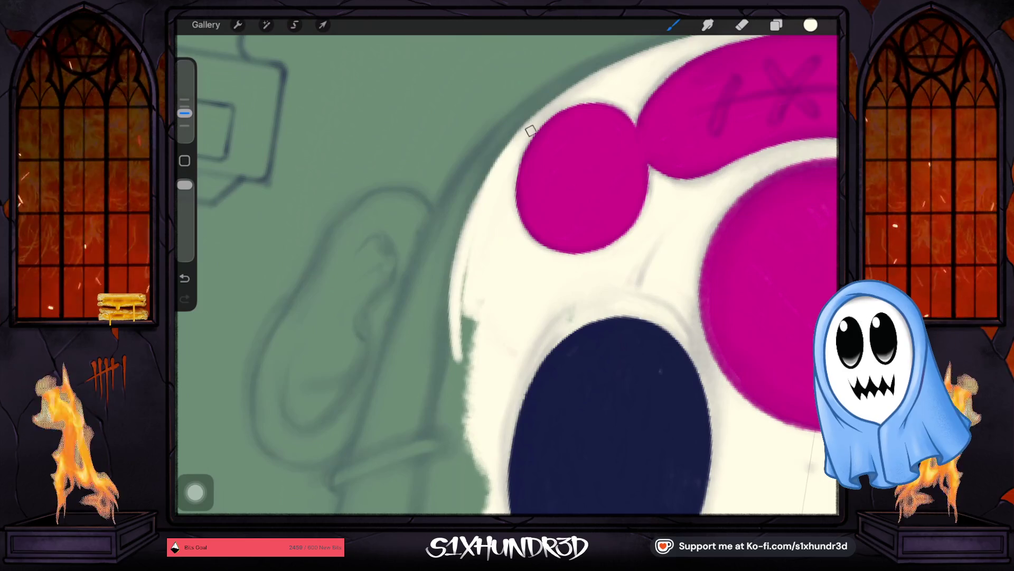
drag(459, 266, 471, 277)
mouse_move(462, 356)
mouse_down()
mouse_move(464, 306)
mouse_move(469, 396)
mouse_up()
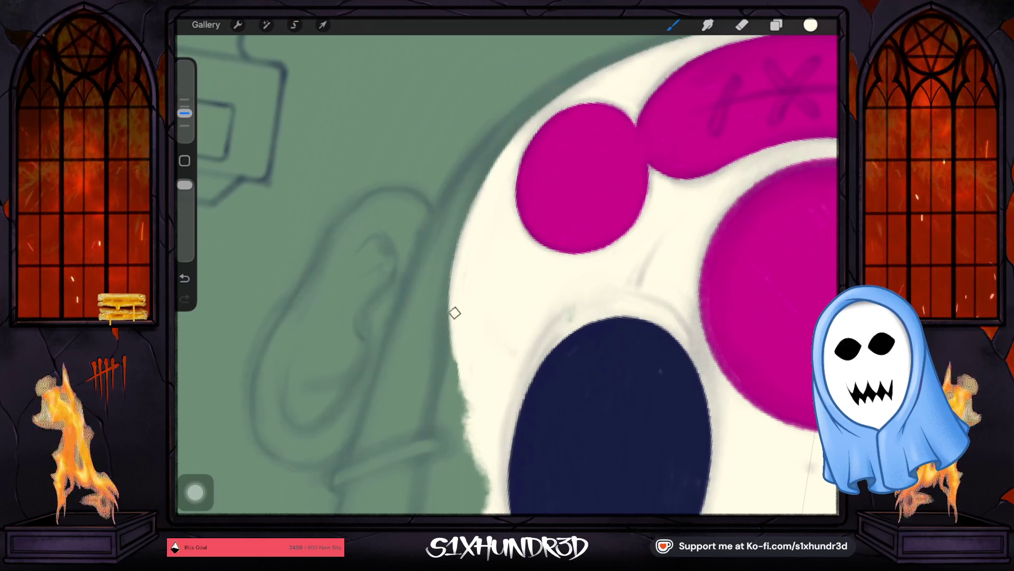
drag(454, 306, 447, 400)
drag(450, 333, 417, 492)
drag(440, 385, 418, 501)
mouse_move(443, 412)
mouse_down()
mouse_move(422, 475)
mouse_move(449, 357)
mouse_up()
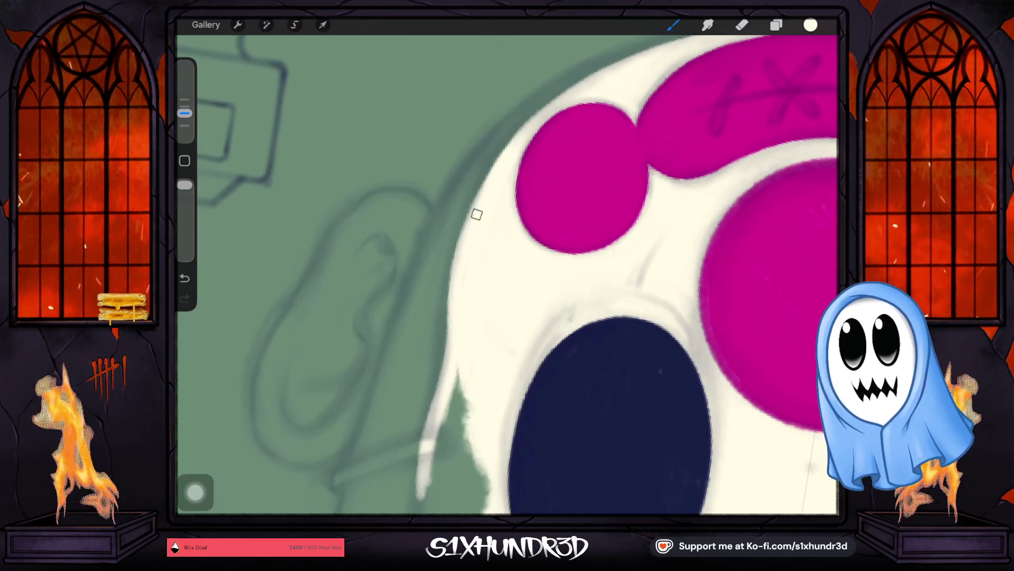
Fill the remaining cream along the face's other edge.
drag(467, 231, 555, 285)
drag(603, 210, 453, 277)
mouse_move(559, 294)
mouse_down()
mouse_move(519, 325)
mouse_move(493, 364)
mouse_move(526, 321)
mouse_move(496, 373)
mouse_up()
mouse_move(551, 334)
mouse_down()
mouse_move(493, 382)
mouse_move(553, 339)
mouse_move(575, 270)
mouse_up()
scroll(507, 275, down, 3)
scroll(507, 275, down, 2)
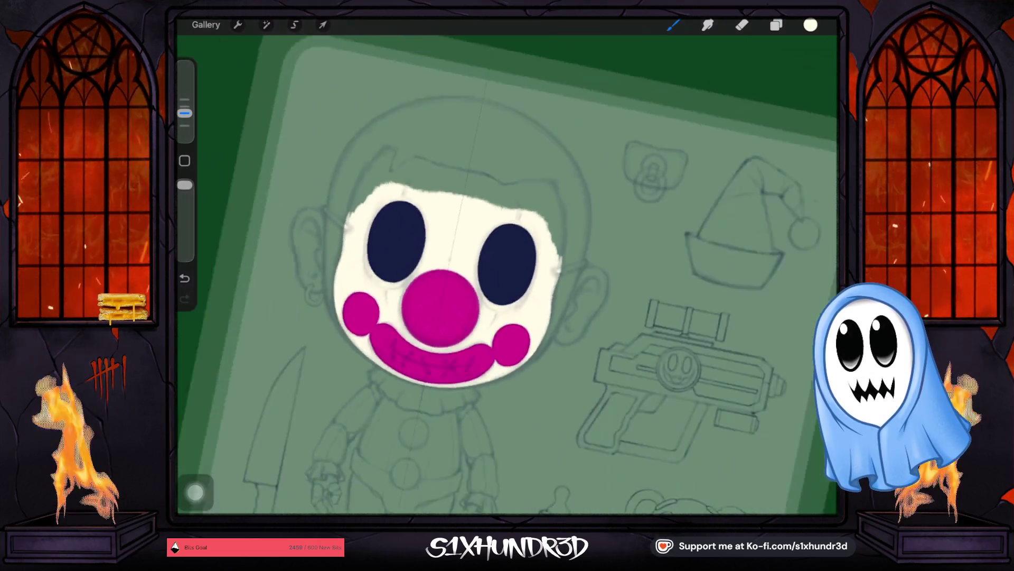
scroll(507, 275, up, 3)
scroll(508, 275, up, 3)
scroll(507, 275, up, 2)
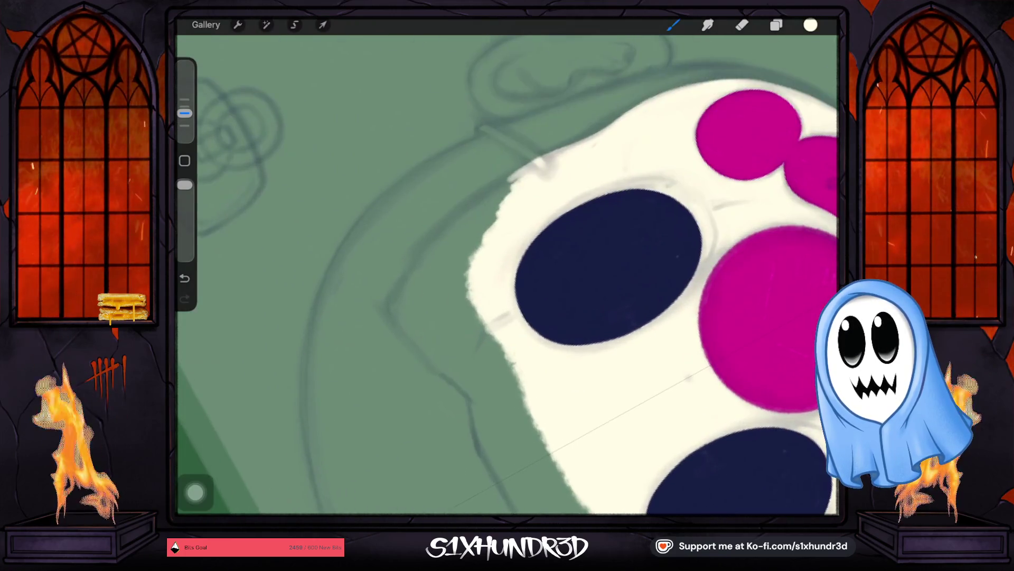
Paint thin cream tufts along the face's upper edge so it ends jagged.
drag(472, 257, 498, 202)
mouse_move(444, 250)
mouse_down()
mouse_move(508, 186)
mouse_move(452, 243)
mouse_move(444, 273)
mouse_move(453, 261)
mouse_up()
drag(511, 178, 396, 303)
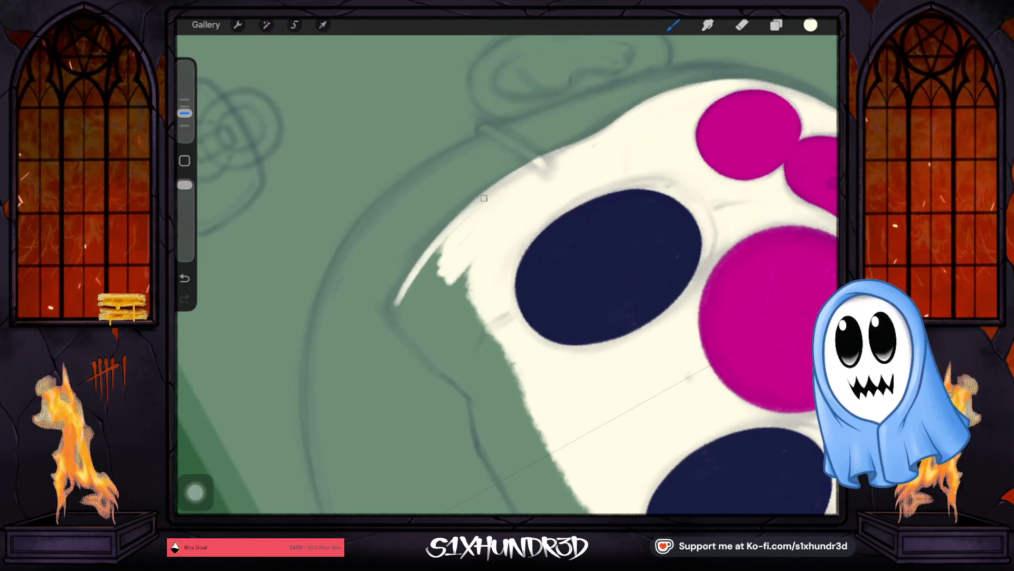
drag(496, 184, 406, 269)
mouse_move(446, 237)
mouse_down()
mouse_move(390, 306)
mouse_move(433, 247)
mouse_up()
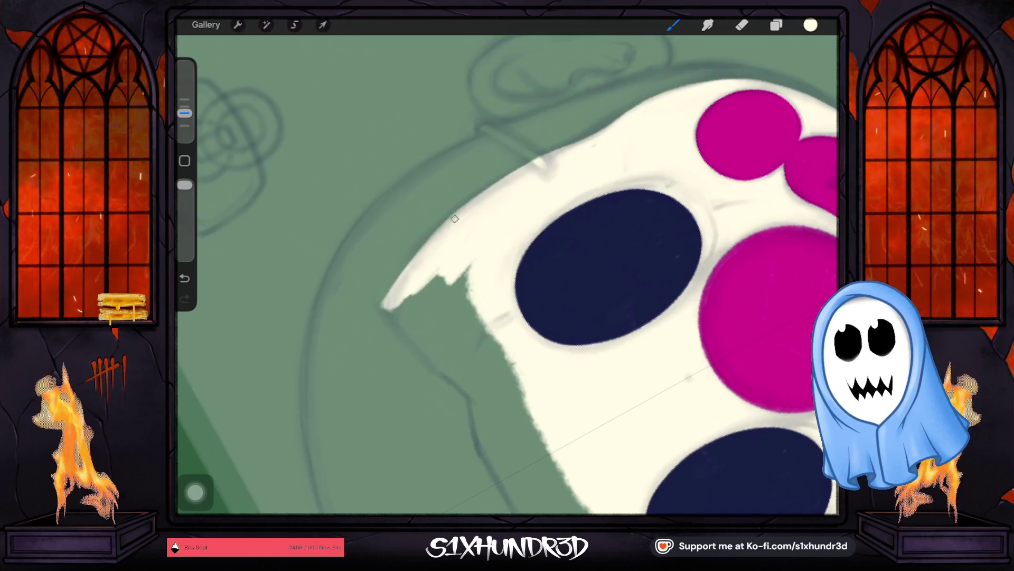
Turn the face upright to check the jagged edge and bring up Layer 11's options.
drag(442, 232, 746, 136)
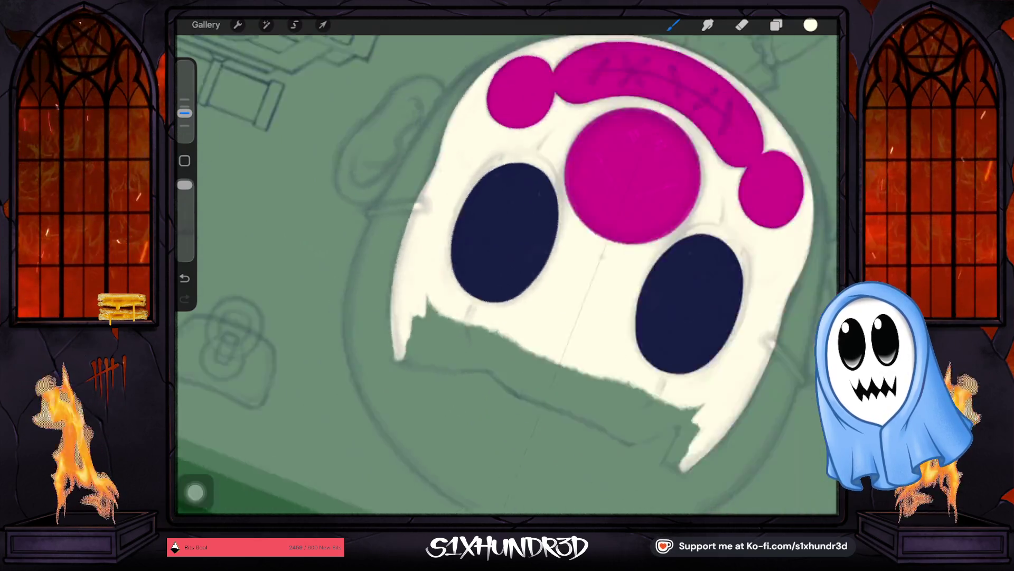
drag(476, 238, 440, 230)
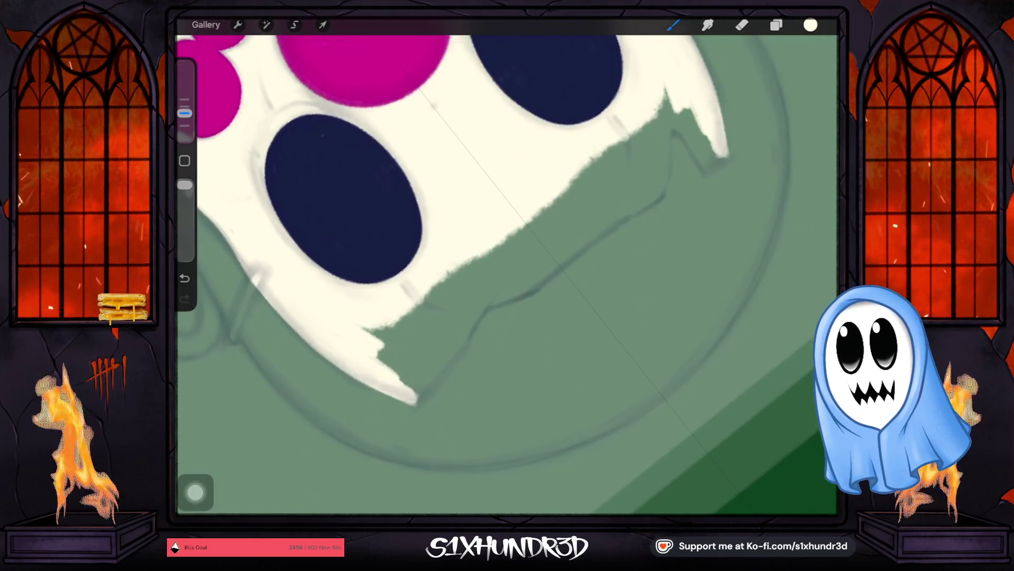
click(776, 25)
click(725, 260)
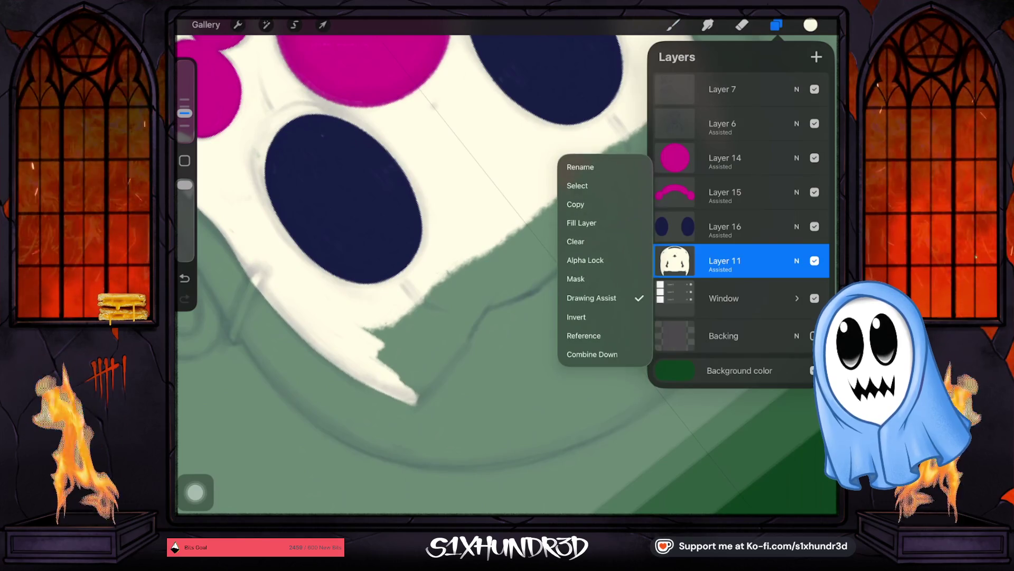
Fill the green wedge at the face edge and thicken the white stroke along it.
click(724, 260)
click(672, 24)
drag(443, 340, 413, 386)
mouse_move(454, 354)
mouse_down()
mouse_move(417, 398)
mouse_move(487, 303)
mouse_move(434, 368)
mouse_up()
drag(466, 330, 409, 398)
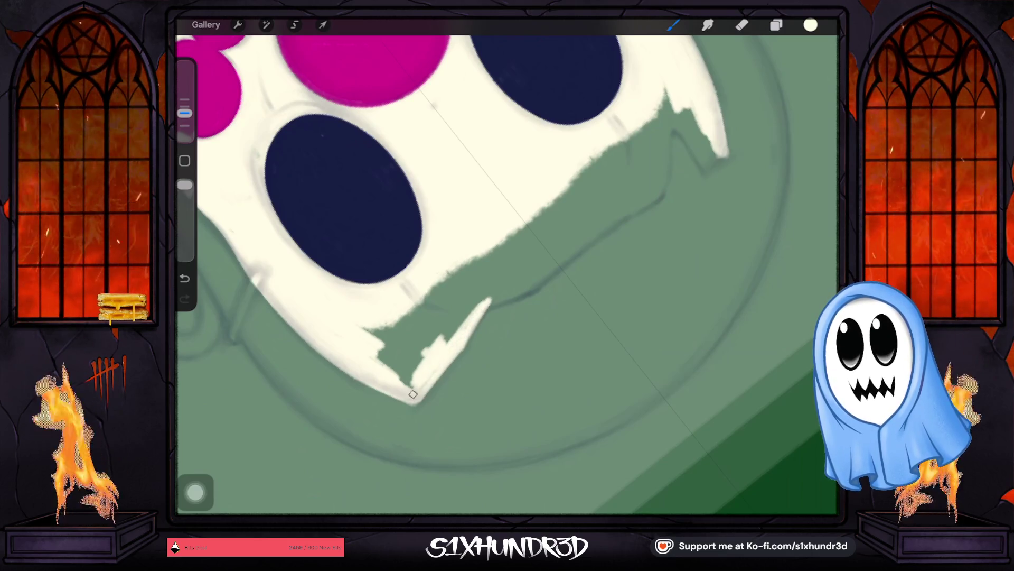
drag(490, 293, 464, 320)
mouse_move(538, 285)
mouse_down()
mouse_move(489, 303)
mouse_move(532, 287)
mouse_move(618, 226)
mouse_up()
drag(557, 267, 565, 254)
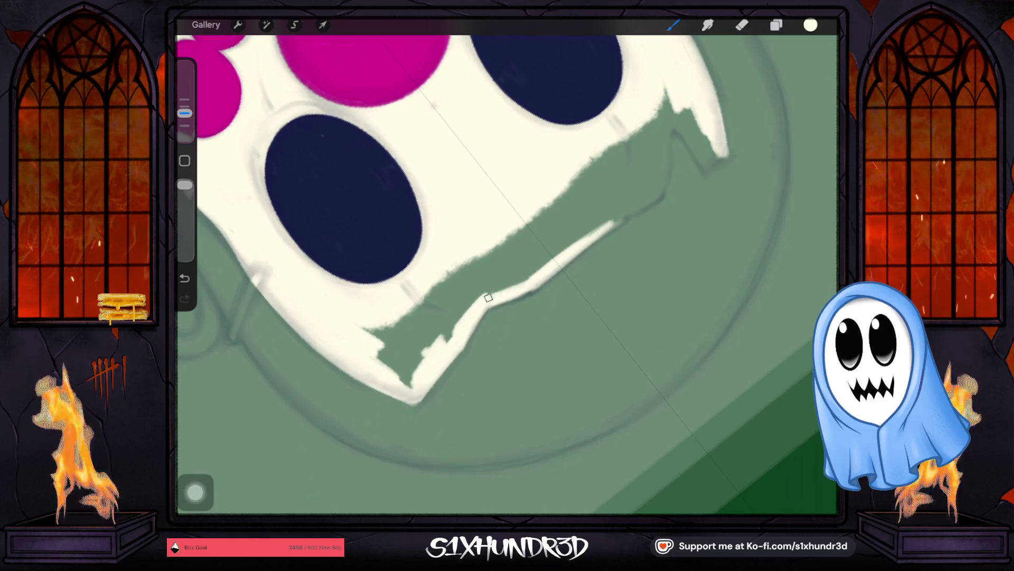
drag(495, 296, 517, 284)
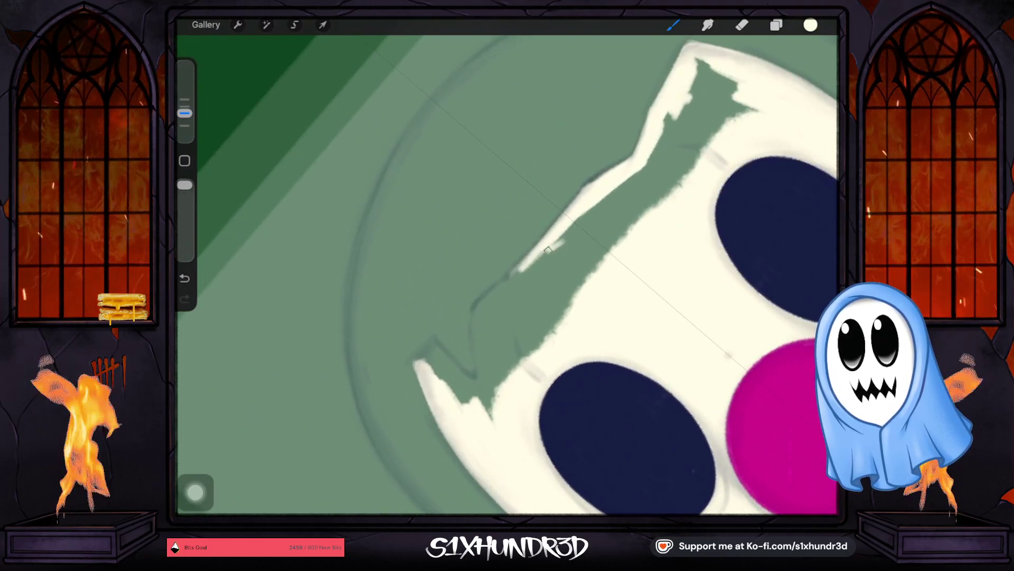
Cover the remaining green gaps along the face's top edge and spike with white.
mouse_move(559, 241)
mouse_down()
mouse_move(507, 298)
mouse_move(537, 256)
mouse_up()
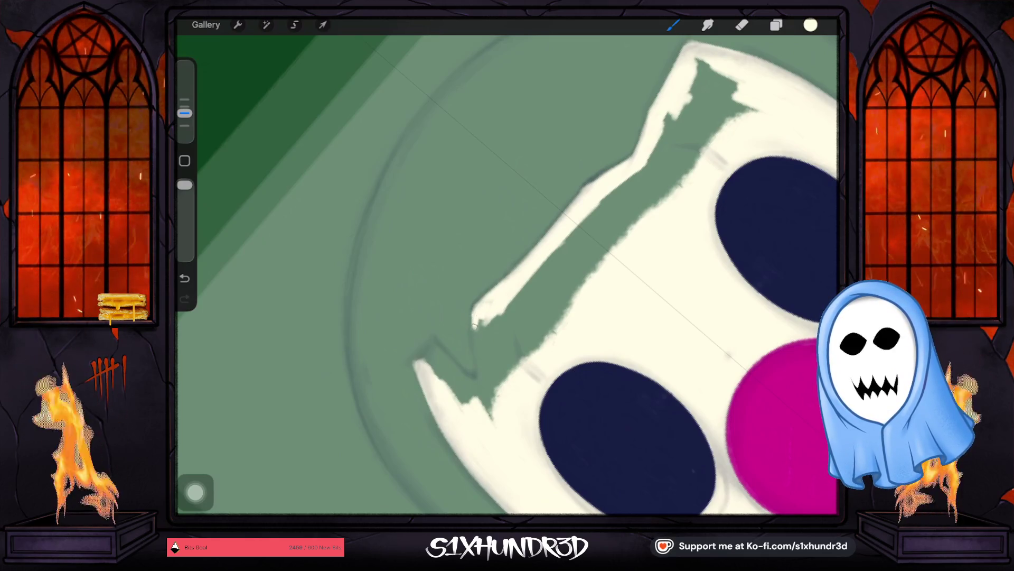
mouse_move(476, 326)
mouse_down()
mouse_move(479, 401)
mouse_move(478, 323)
mouse_move(492, 400)
mouse_up()
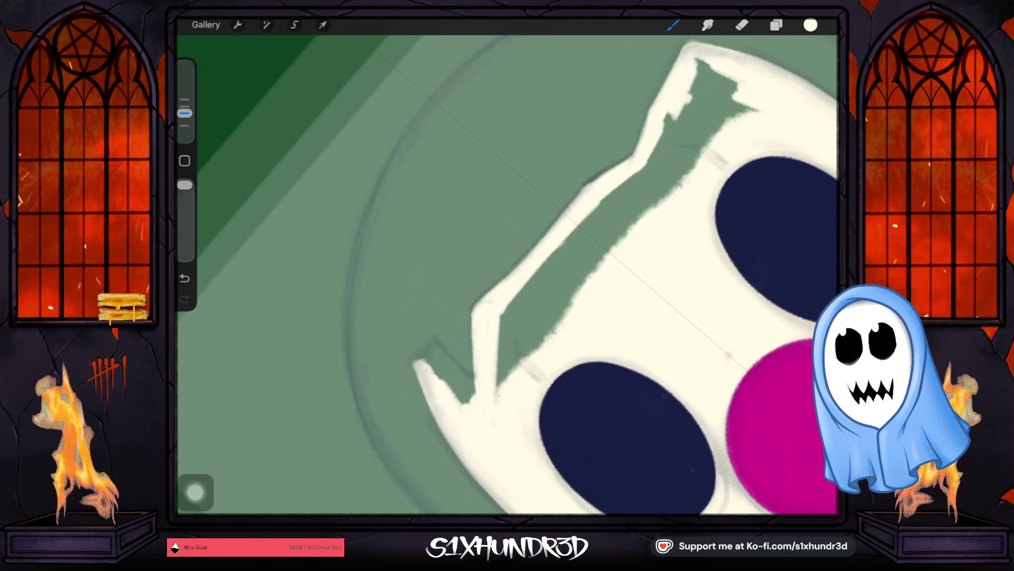
drag(507, 278, 524, 262)
drag(491, 314, 501, 244)
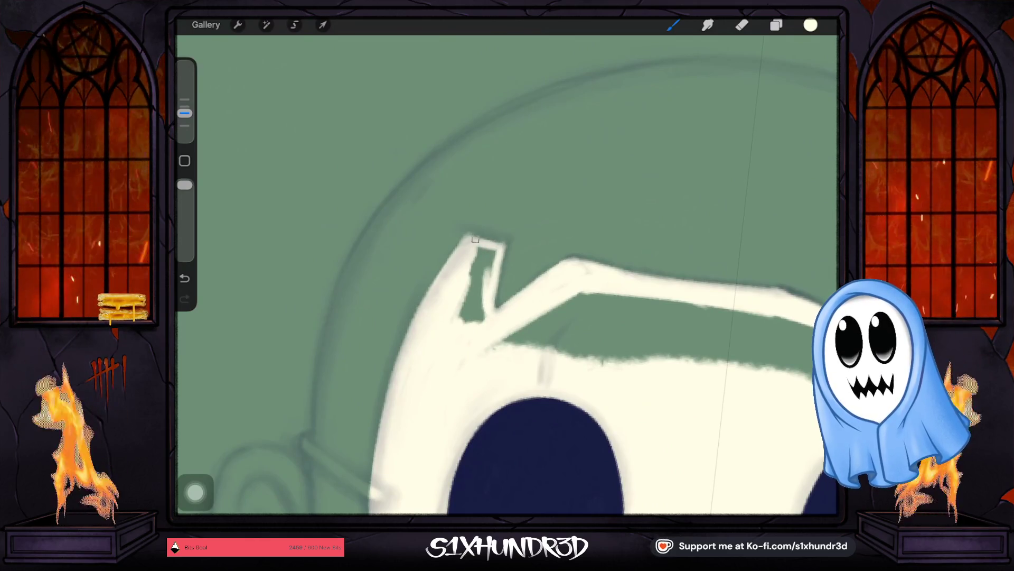
mouse_move(495, 267)
mouse_down()
mouse_move(476, 278)
mouse_move(458, 325)
mouse_up()
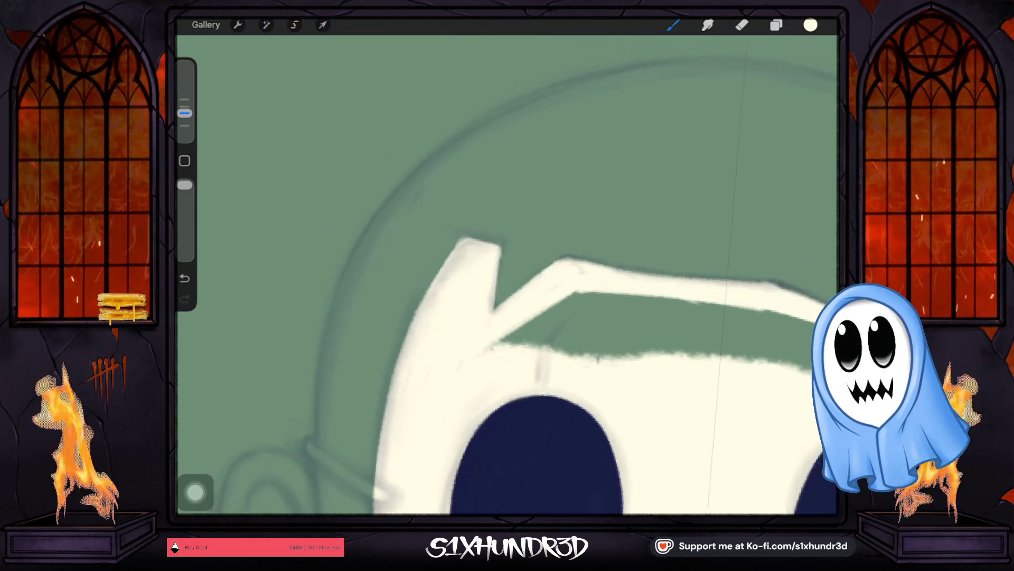
scroll(493, 297, down, 3)
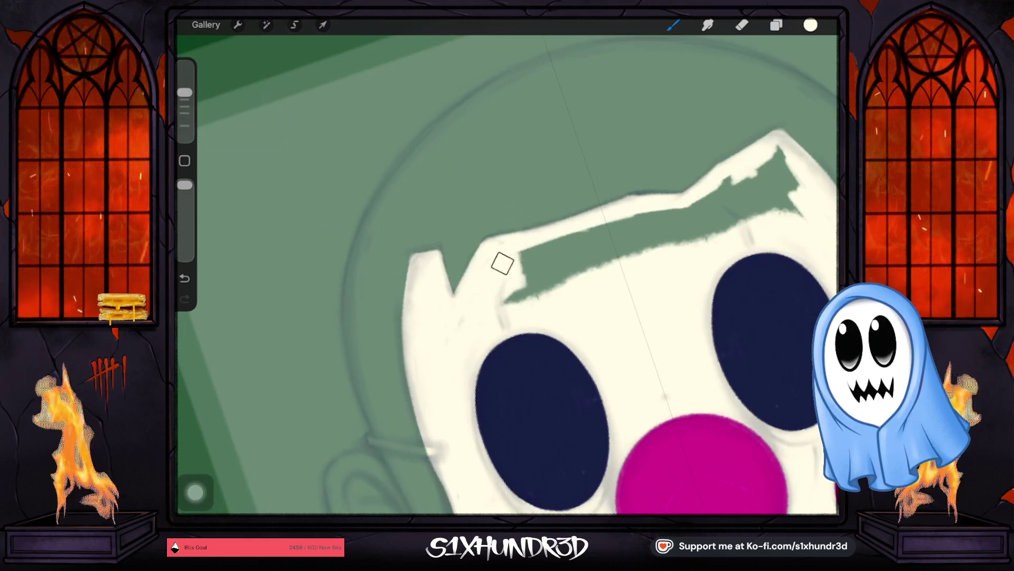
mouse_move(512, 271)
mouse_down()
mouse_move(537, 250)
mouse_move(525, 281)
mouse_move(659, 240)
mouse_move(674, 215)
mouse_move(664, 226)
mouse_up()
scroll(664, 226, down, 3)
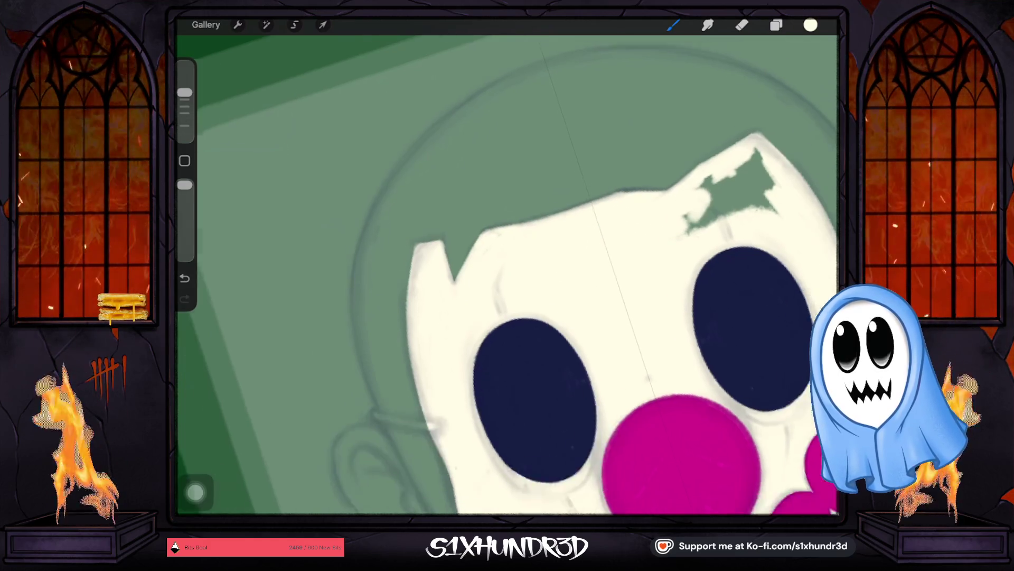
drag(579, 194, 633, 192)
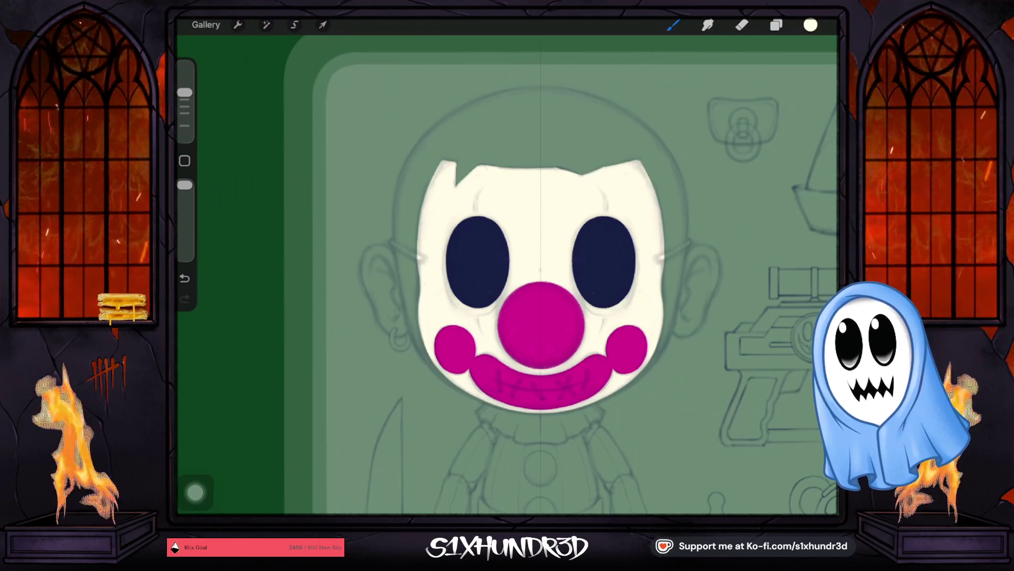
scroll(507, 278, down, 3)
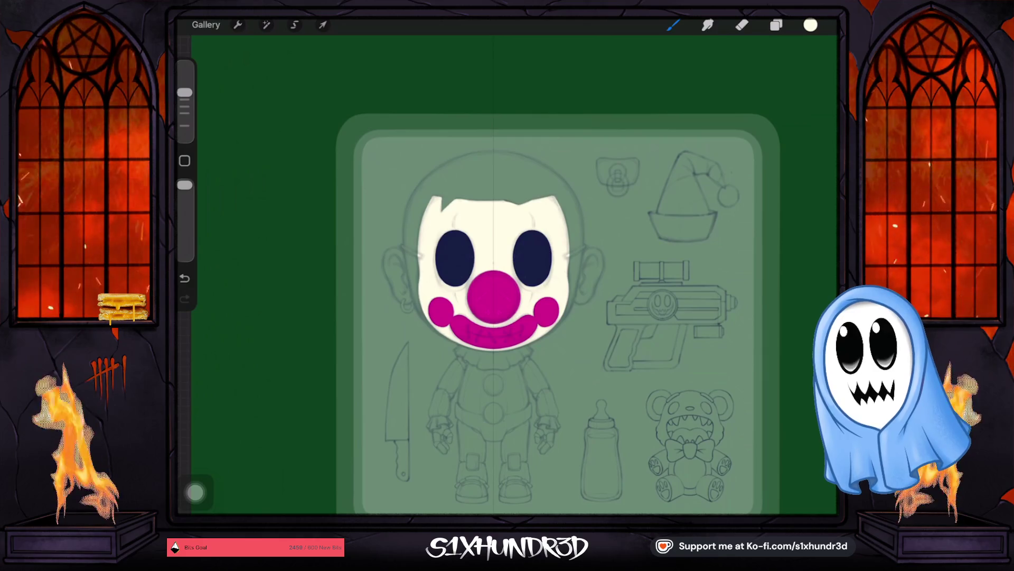
Add a new Layer 12 below the face, above the Window group.
click(776, 25)
click(724, 298)
click(816, 56)
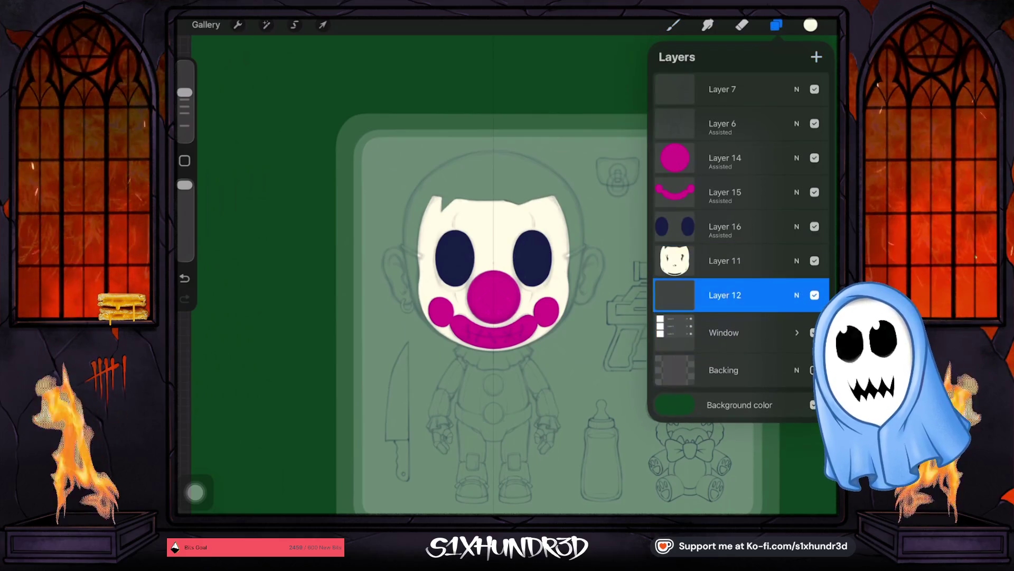
click(725, 295)
click(725, 295)
click(811, 25)
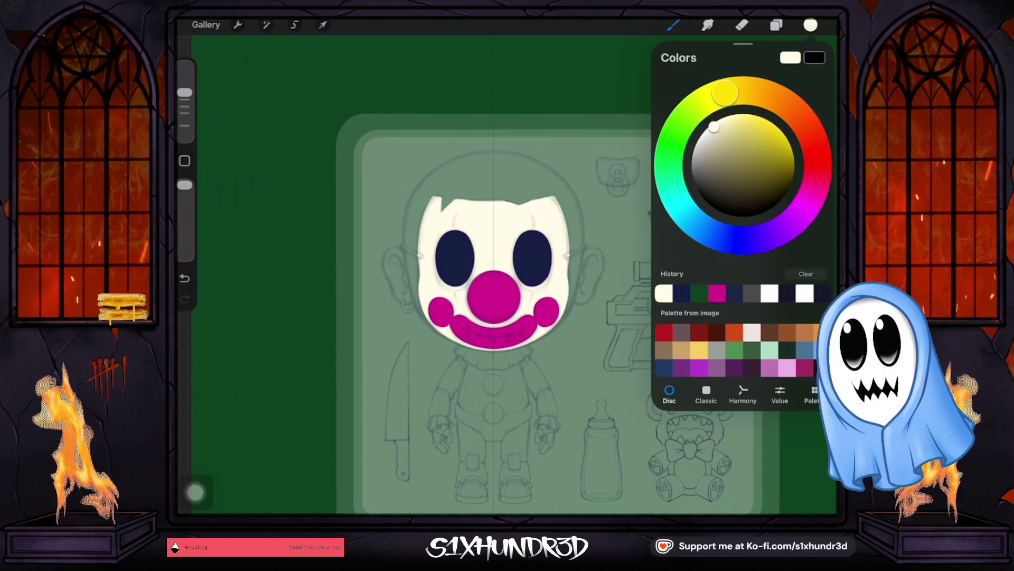
Set the paint colour to light blue and confirm Layer 12 is active.
drag(690, 222, 697, 226)
drag(715, 127, 743, 142)
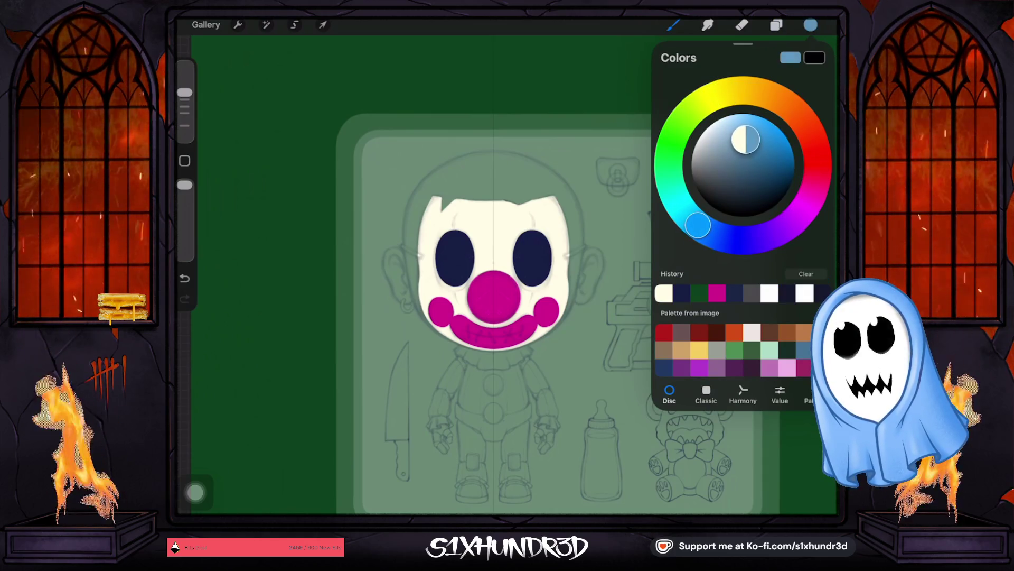
click(776, 25)
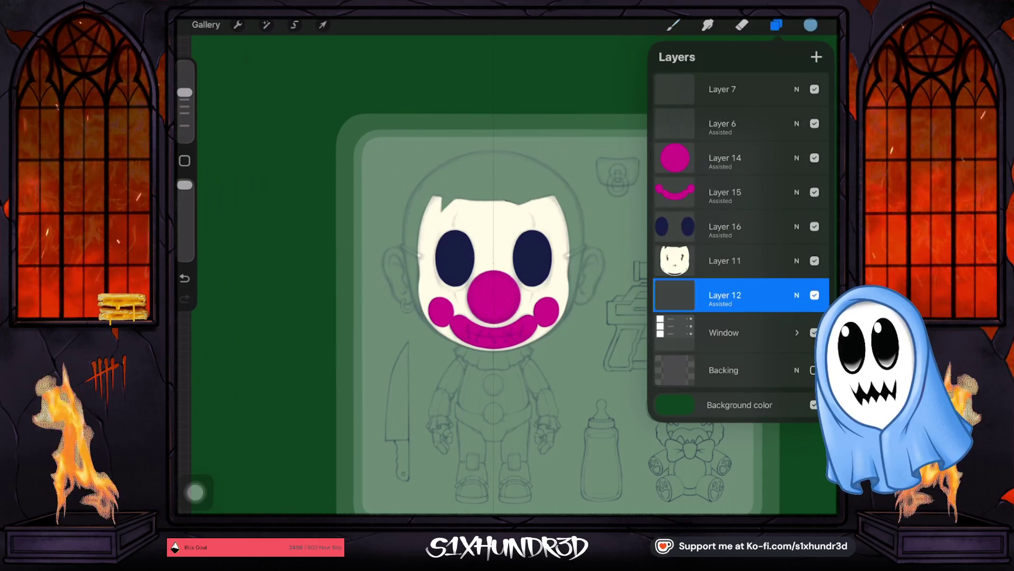
click(504, 202)
Paint a solid light blue hair shape across the top of the clown's head.
drag(511, 187, 517, 198)
click(811, 25)
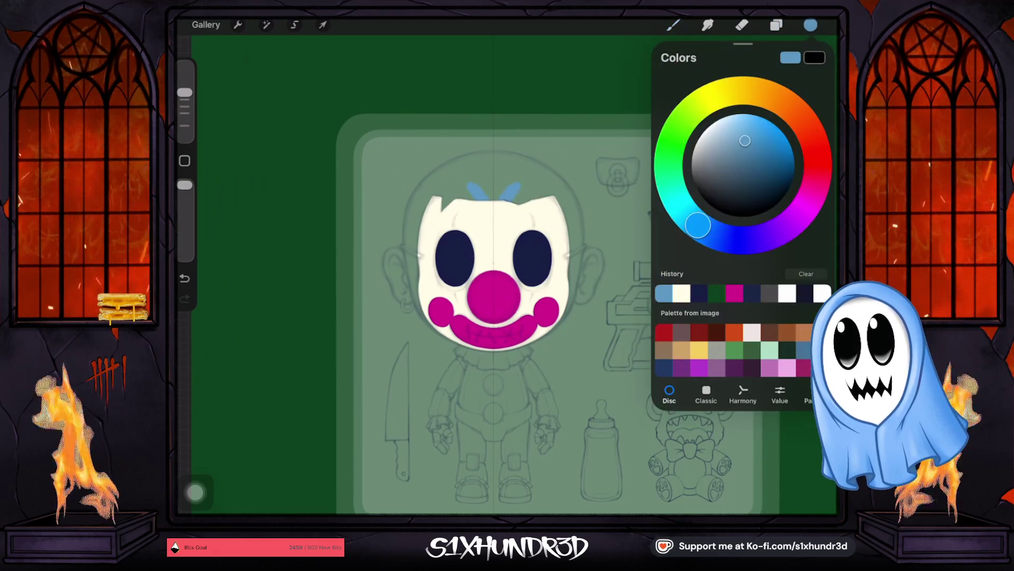
mouse_move(472, 187)
mouse_down()
mouse_move(517, 191)
mouse_move(429, 212)
mouse_move(478, 172)
mouse_move(422, 222)
mouse_move(416, 268)
mouse_up()
drag(185, 76, 184, 113)
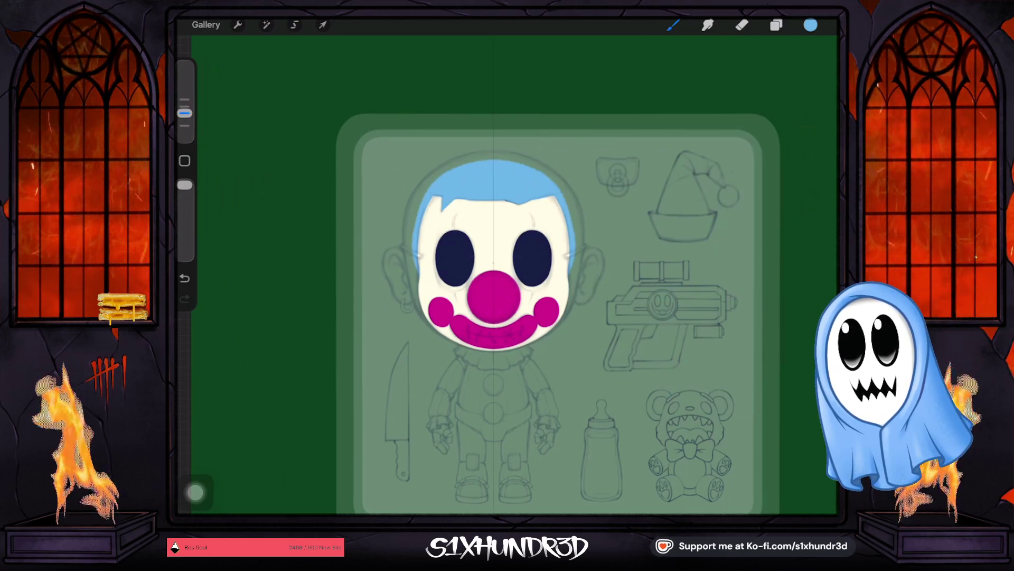
scroll(507, 274, up, 5)
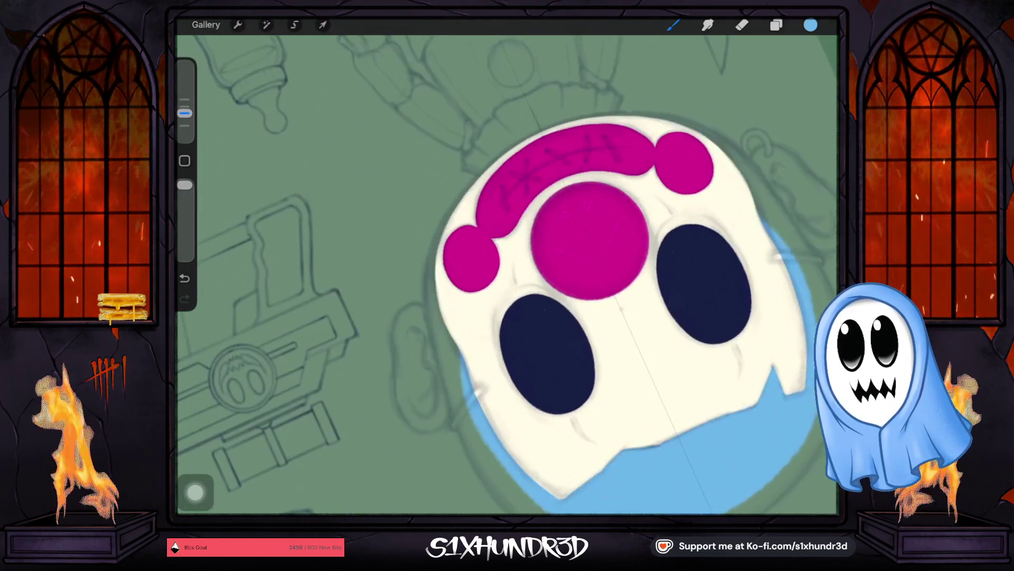
scroll(507, 273, up, 3)
Paint blue hair along the head's left edge over the sketch line.
mouse_move(411, 323)
mouse_down()
mouse_move(428, 287)
mouse_move(409, 401)
mouse_up()
drag(424, 250, 408, 400)
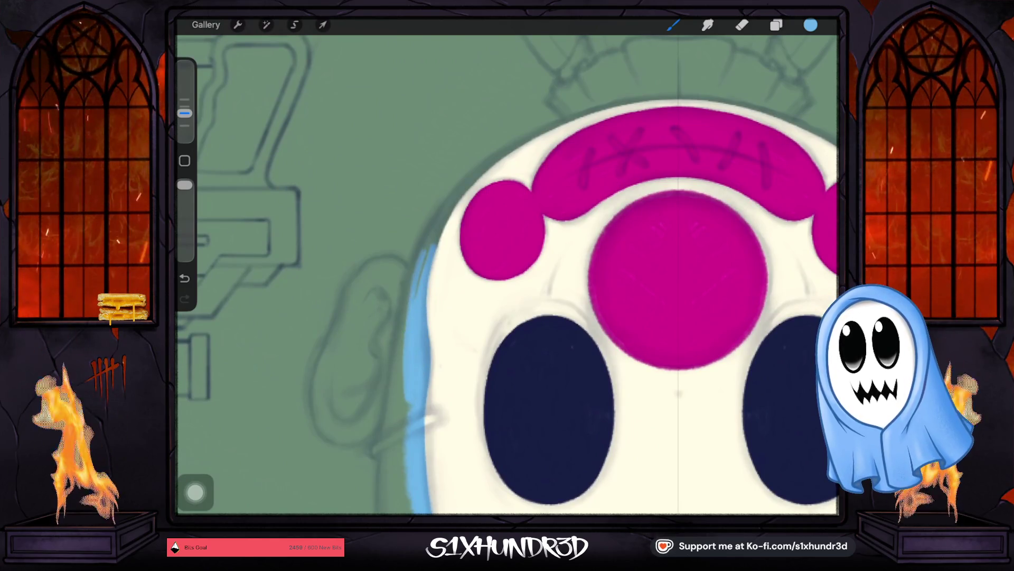
drag(420, 270, 482, 172)
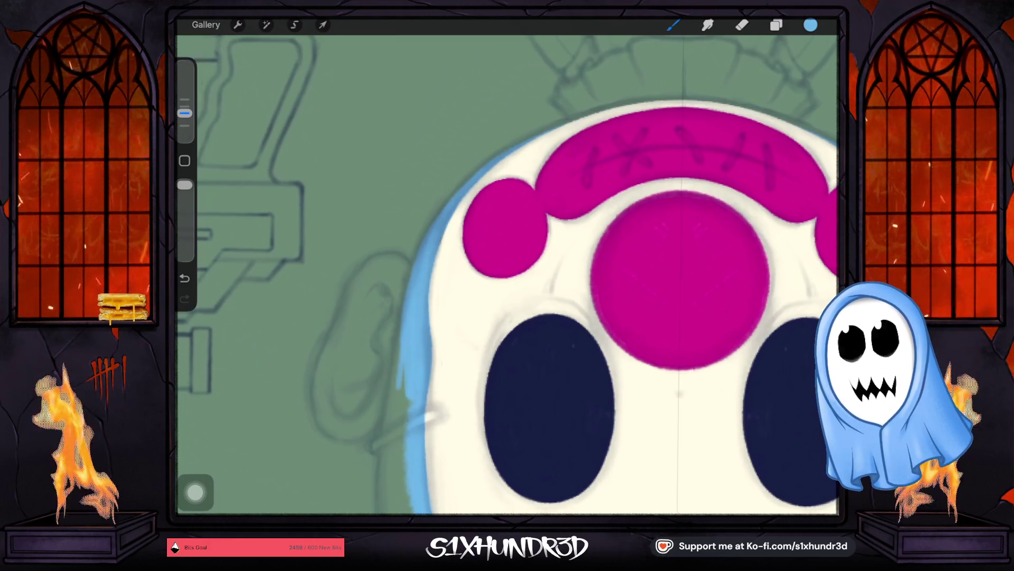
scroll(507, 278, up, 3)
drag(421, 300, 504, 234)
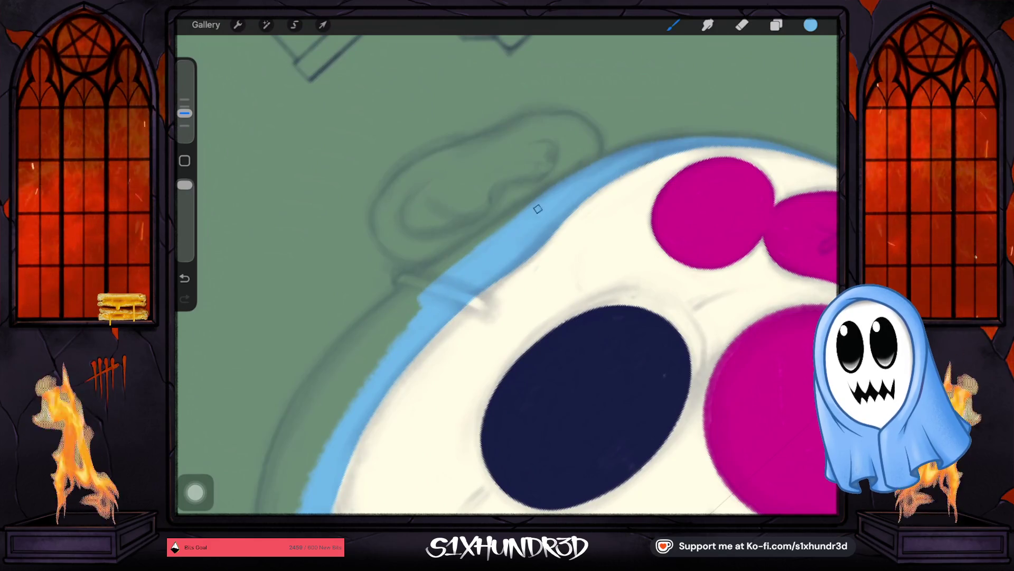
drag(421, 286, 515, 216)
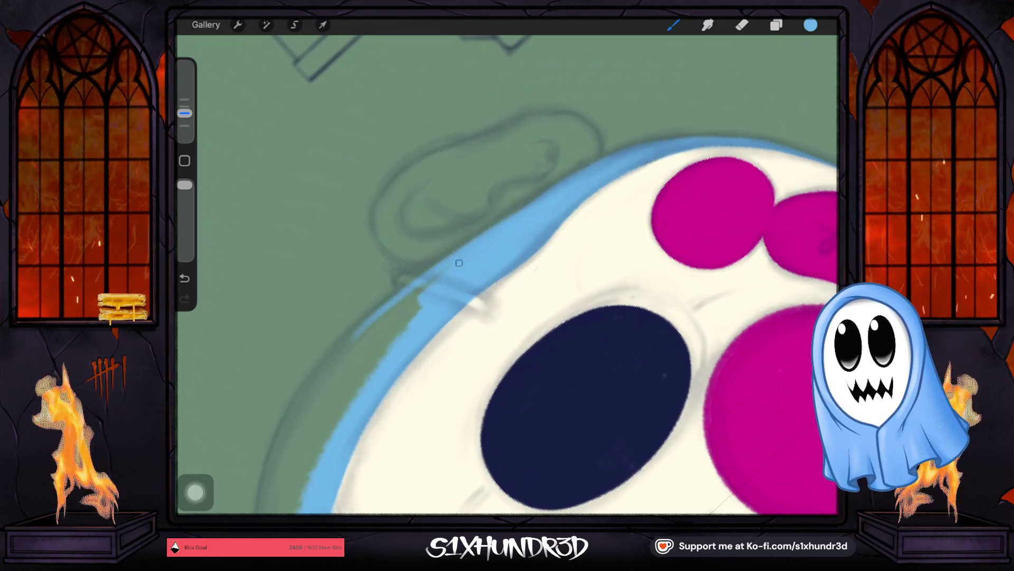
Extend and thicken the blue hair down the lower-left edge of the head.
drag(428, 282, 370, 340)
drag(421, 299, 360, 369)
drag(402, 328, 361, 380)
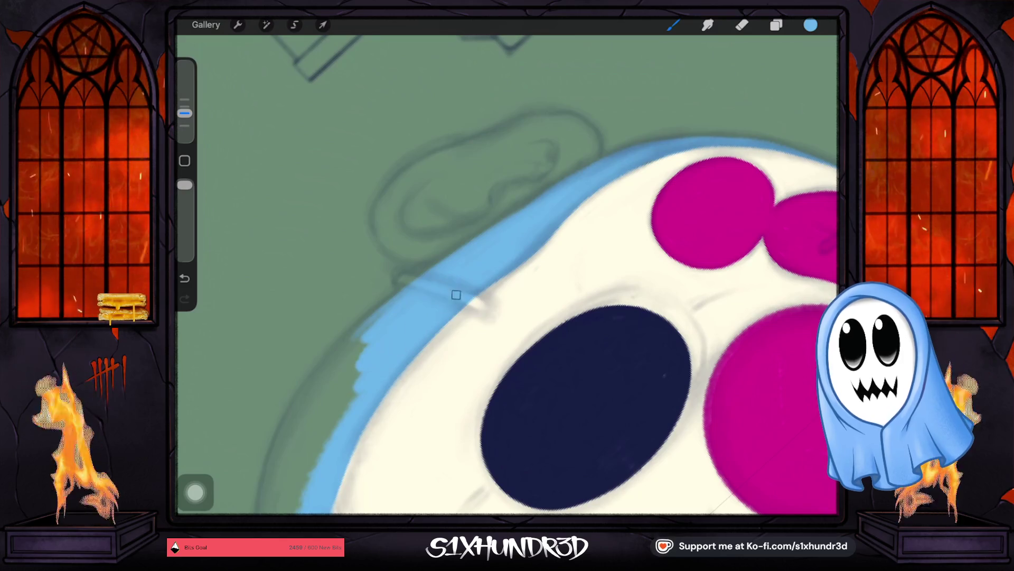
mouse_move(413, 297)
mouse_down()
mouse_move(349, 356)
mouse_move(329, 416)
mouse_up()
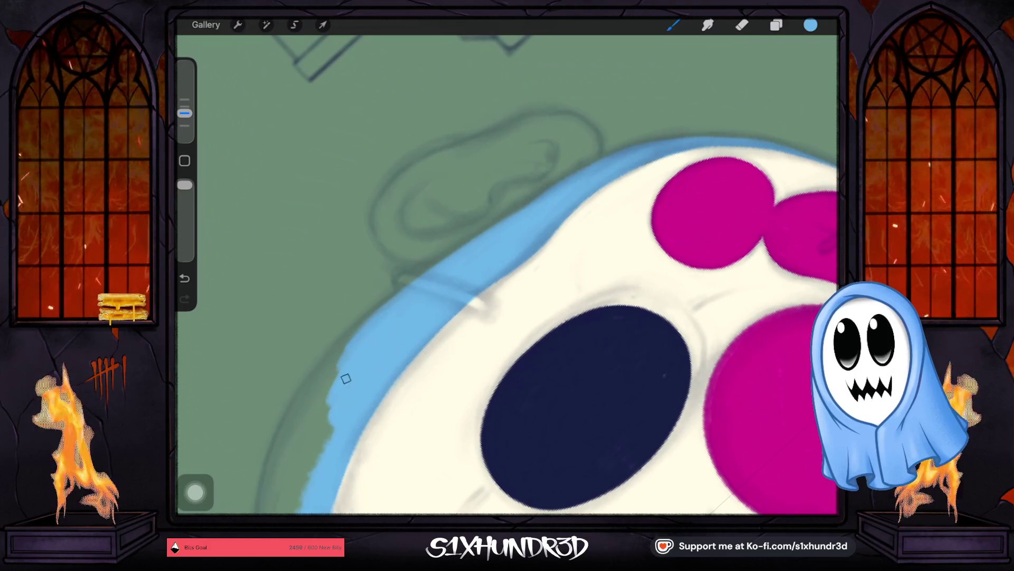
mouse_move(357, 339)
mouse_down()
mouse_move(321, 384)
mouse_move(318, 408)
mouse_up()
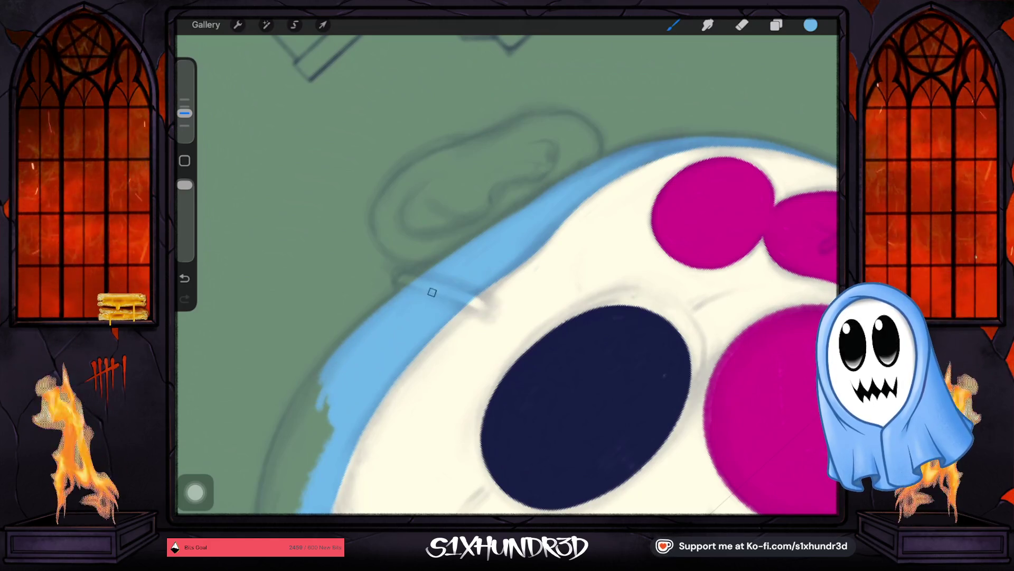
scroll(507, 277, up, 3)
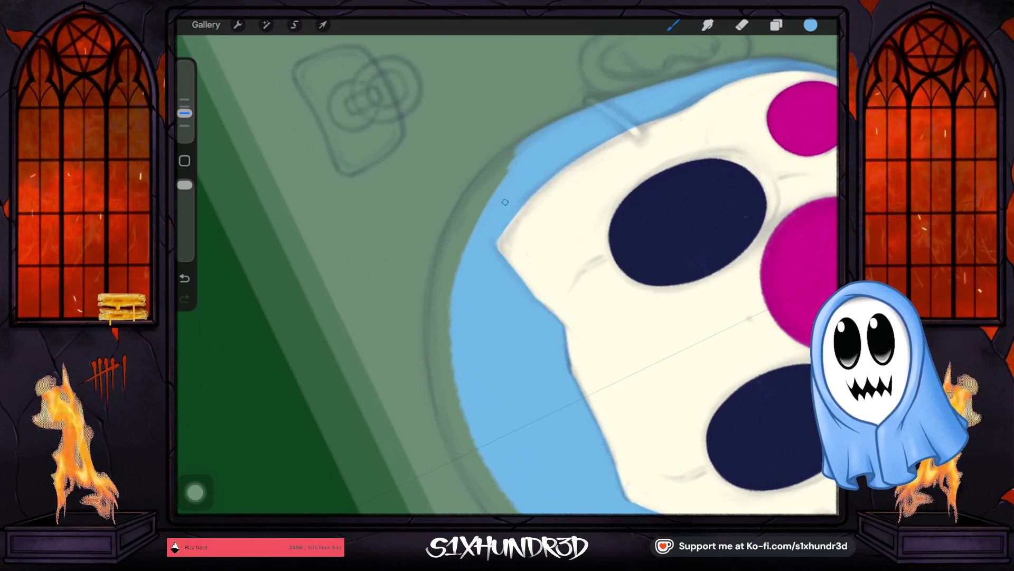
scroll(508, 277, down, 5)
scroll(507, 278, up, 2)
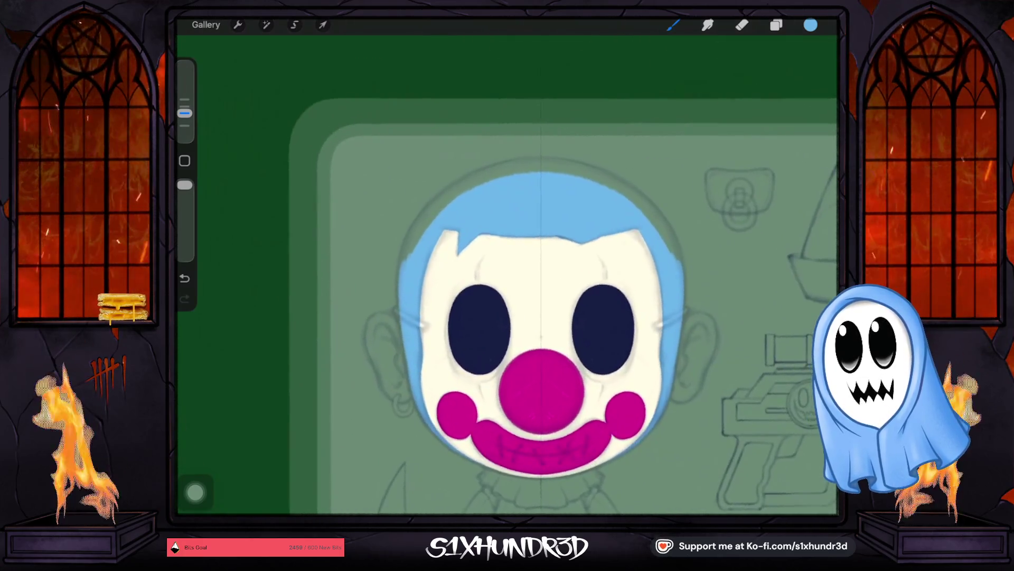
scroll(508, 278, up, 4)
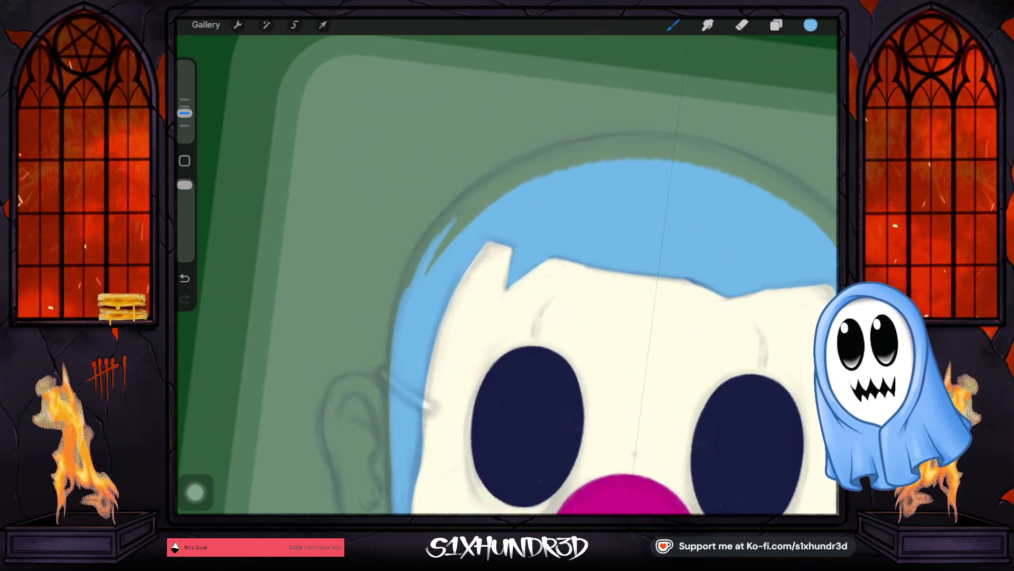
With a larger brush, paint blue over the stray dark mark and sketch strand on the hair's top edge.
drag(185, 113, 184, 105)
drag(459, 222, 399, 349)
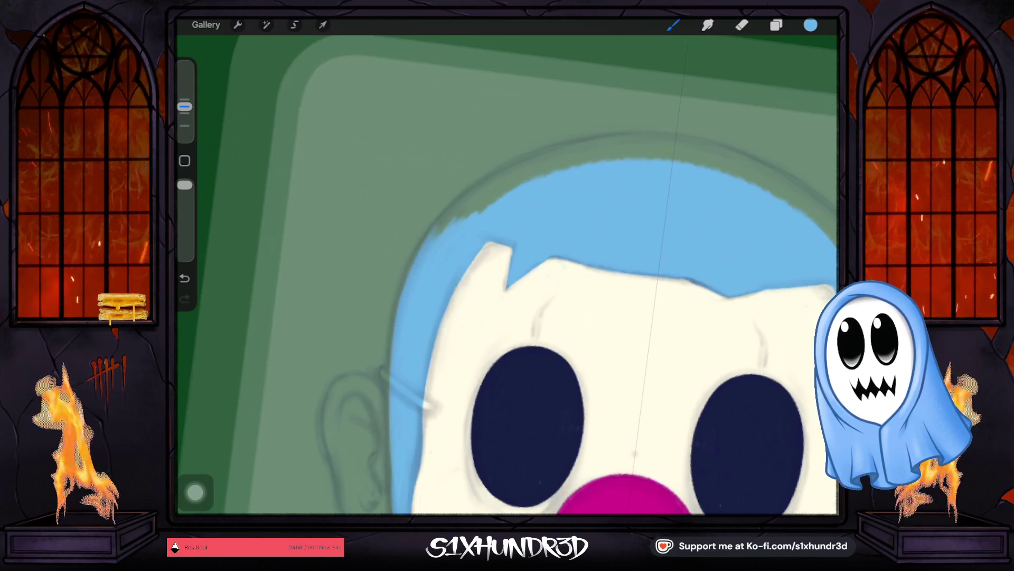
mouse_move(444, 231)
mouse_down()
mouse_move(507, 181)
mouse_move(435, 228)
mouse_up()
drag(538, 158, 487, 185)
drag(837, 198, 808, 230)
mouse_move(530, 166)
mouse_down()
mouse_move(449, 230)
mouse_move(477, 217)
mouse_up()
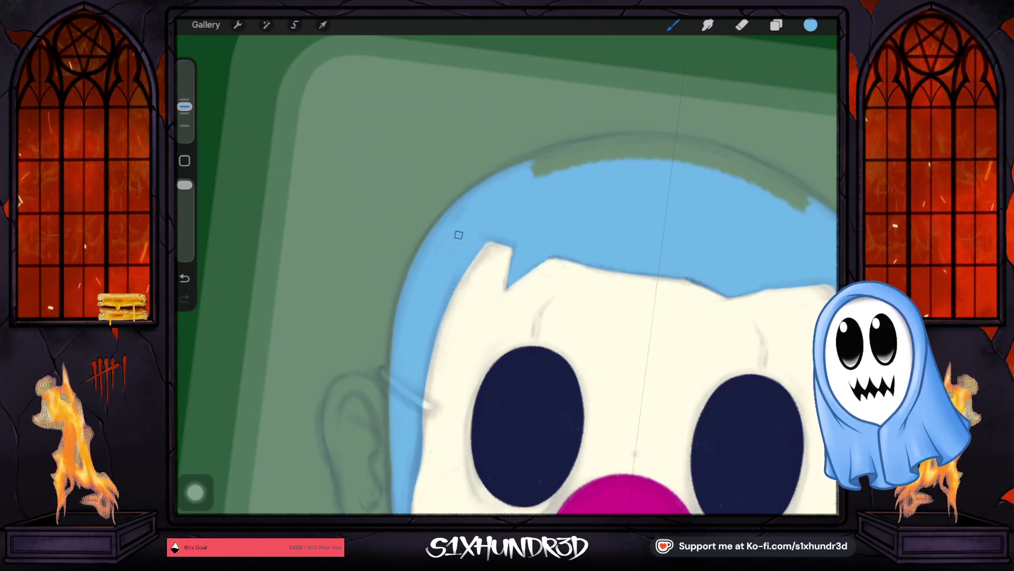
drag(428, 272, 465, 256)
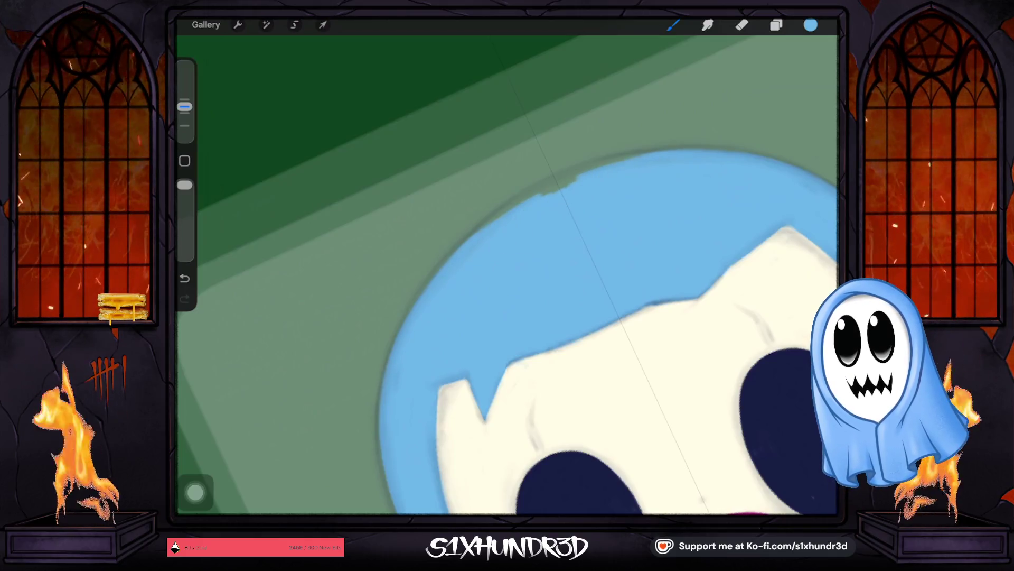
drag(587, 176, 524, 204)
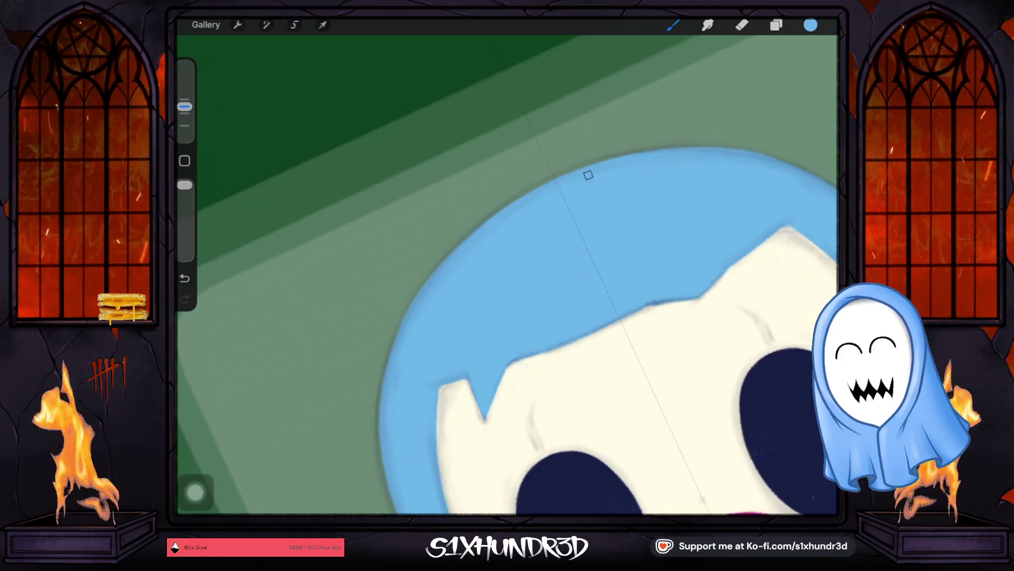
scroll(507, 317, down, 3)
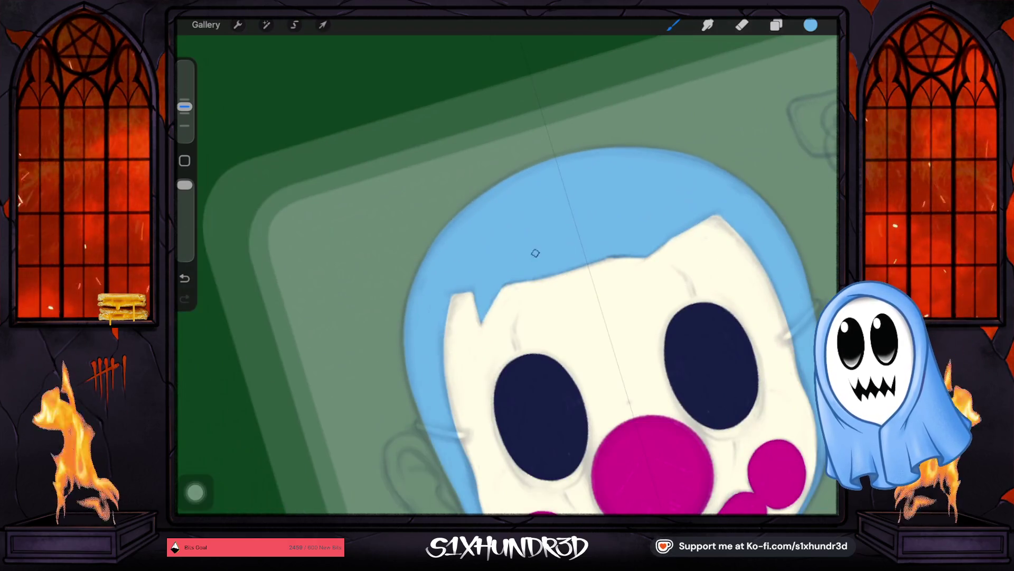
scroll(534, 254, down, 5)
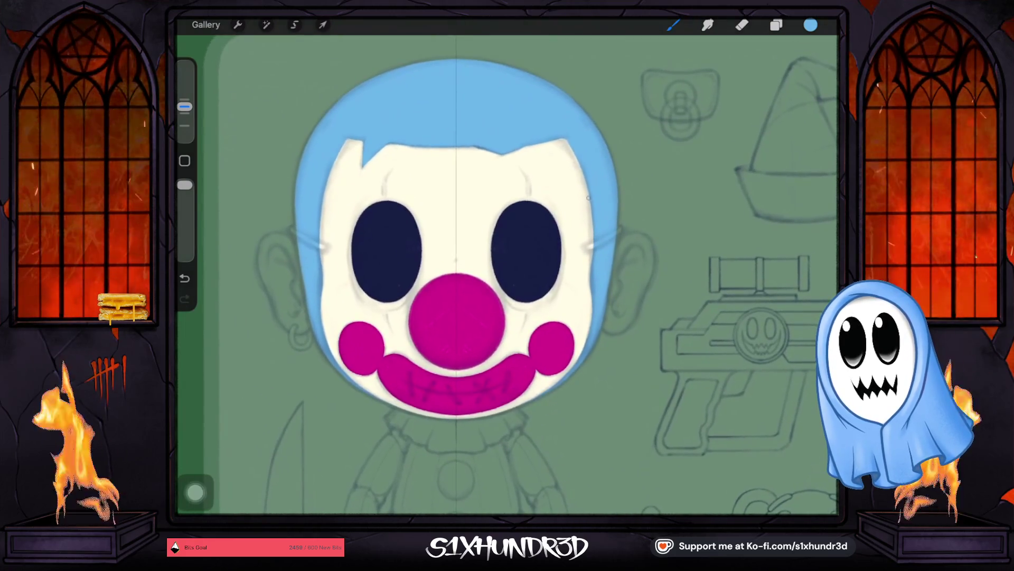
Add a new Layer 13 beneath the hair, above the Window group.
click(776, 25)
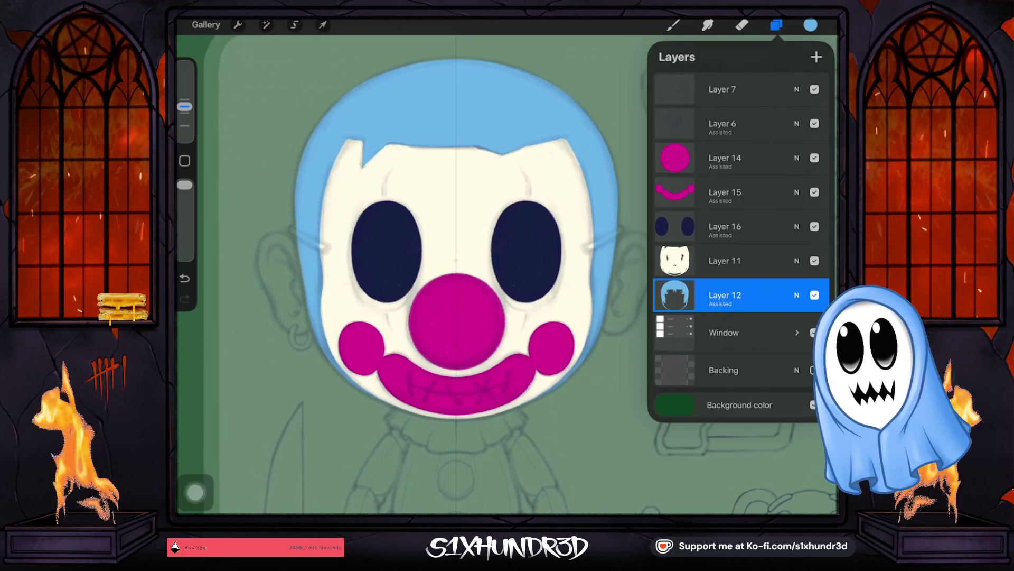
click(776, 25)
click(724, 332)
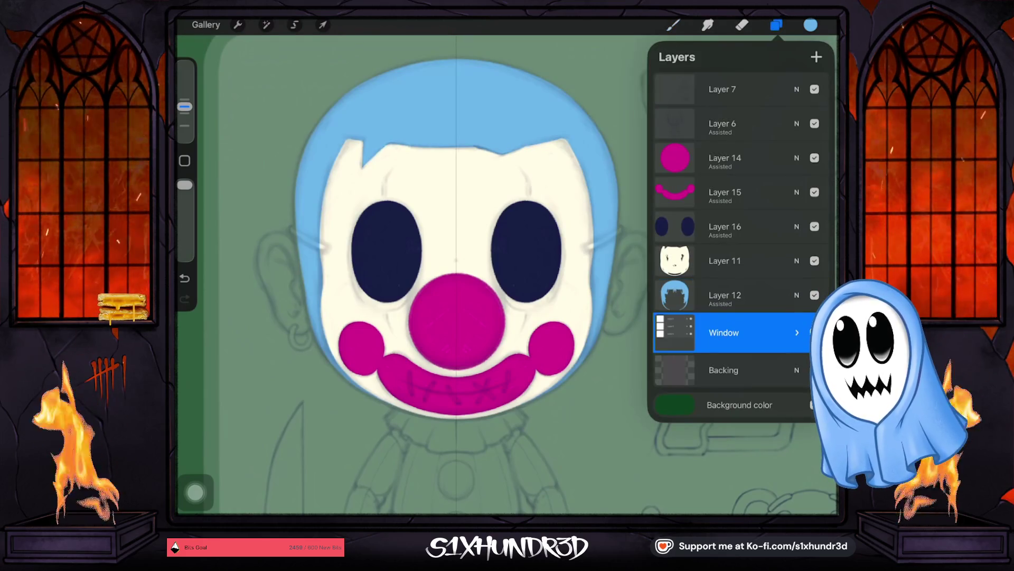
click(817, 57)
click(724, 329)
click(723, 329)
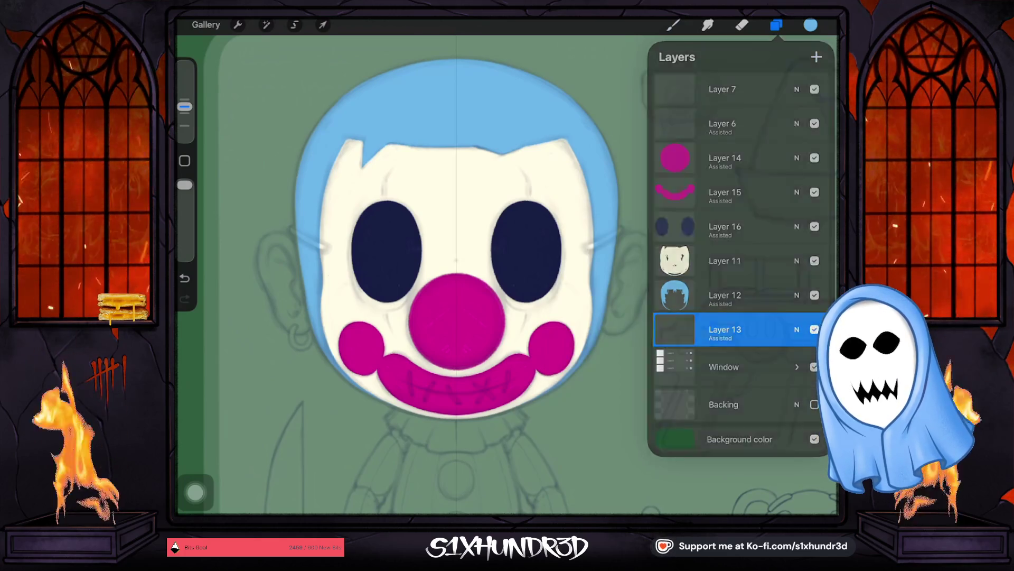
click(673, 24)
scroll(444, 238, up, 5)
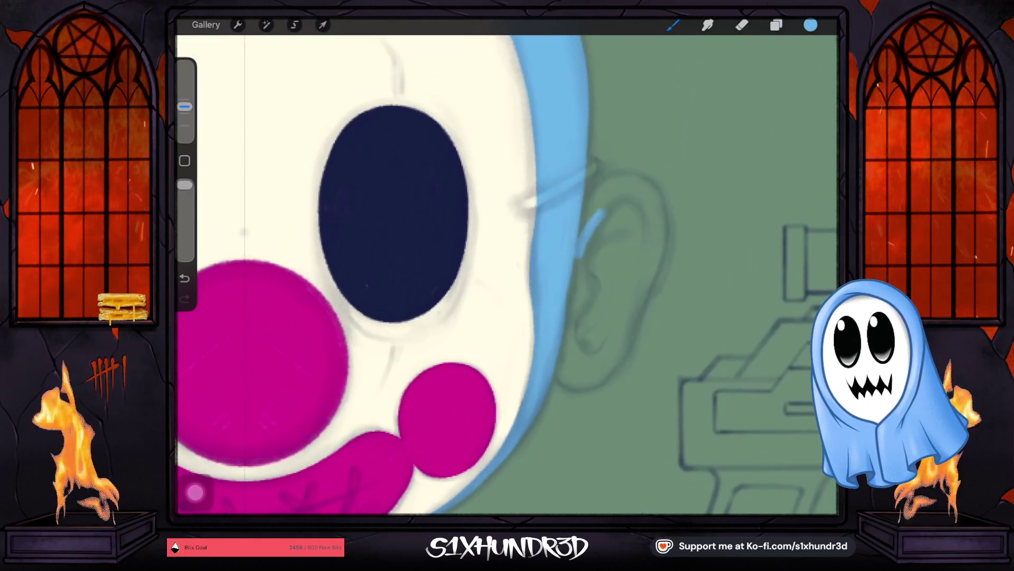
Paint the clown's right ear solid light blue on the new layer.
mouse_move(583, 237)
mouse_down()
mouse_move(625, 181)
mouse_move(639, 207)
mouse_up()
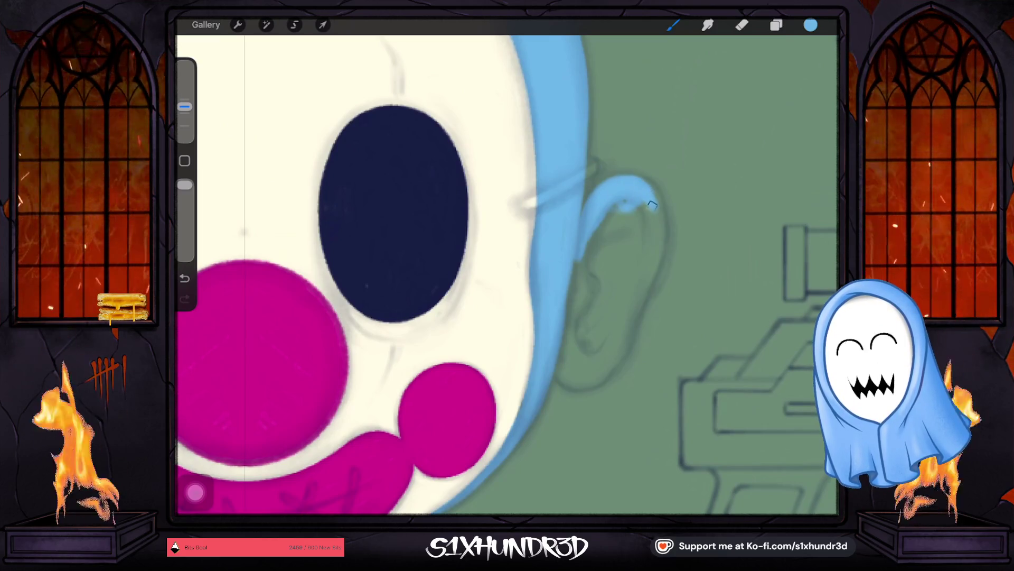
drag(650, 202, 659, 229)
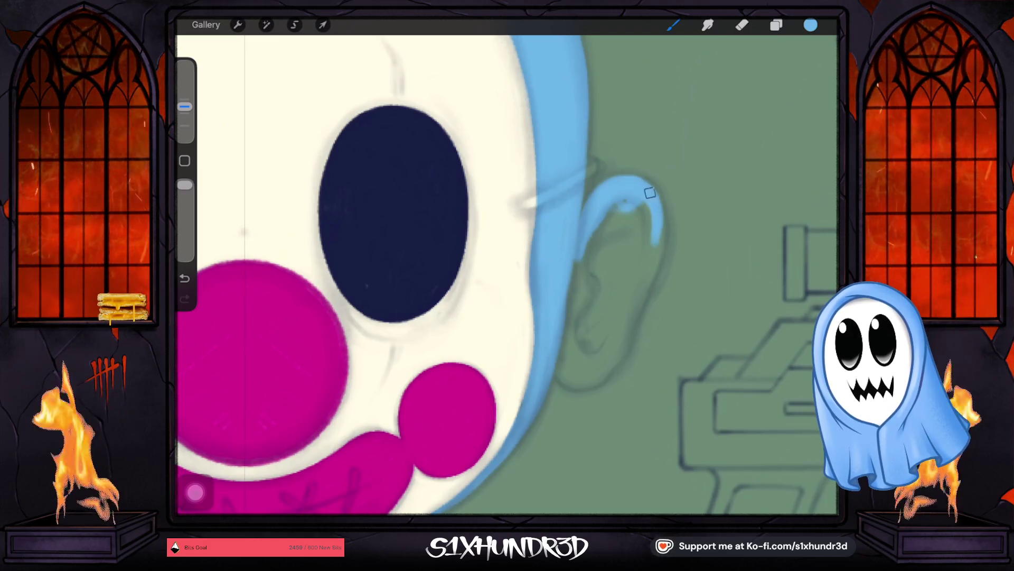
drag(644, 186, 648, 267)
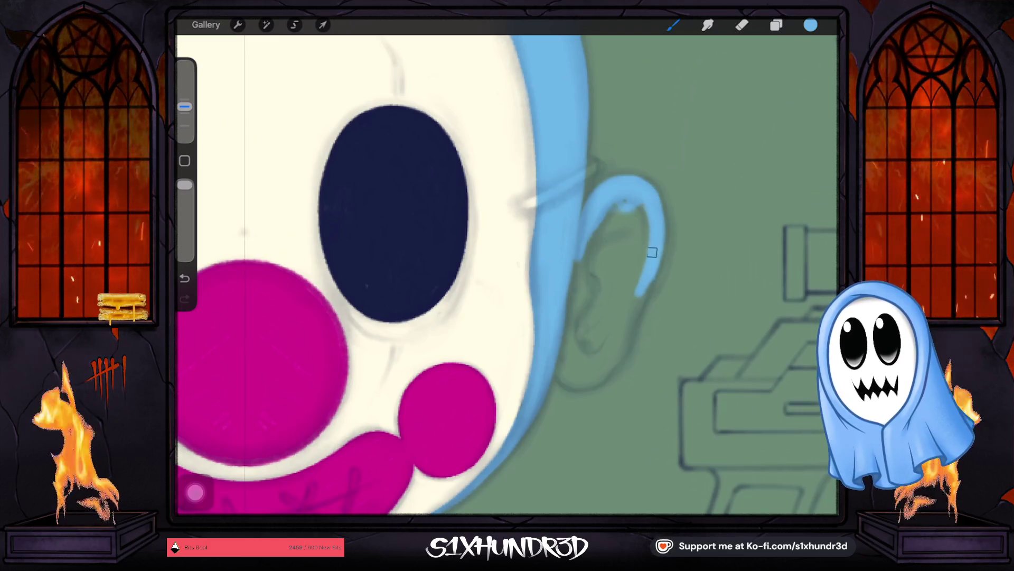
mouse_move(646, 198)
mouse_down()
mouse_move(639, 281)
mouse_move(612, 362)
mouse_move(600, 380)
mouse_move(566, 386)
mouse_move(566, 302)
mouse_move(593, 229)
mouse_move(598, 240)
mouse_move(630, 220)
mouse_move(566, 321)
mouse_move(583, 341)
mouse_move(615, 315)
mouse_move(578, 376)
mouse_up()
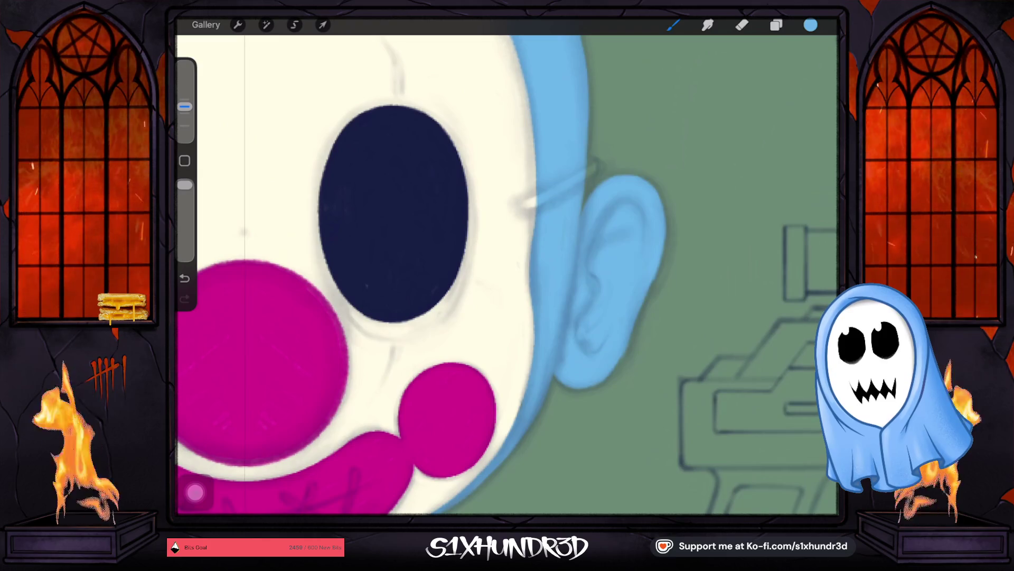
click(775, 24)
Hide the ear Layer 13, switch to hair Layer 12 and shrink the brush at the left hair edge.
click(814, 329)
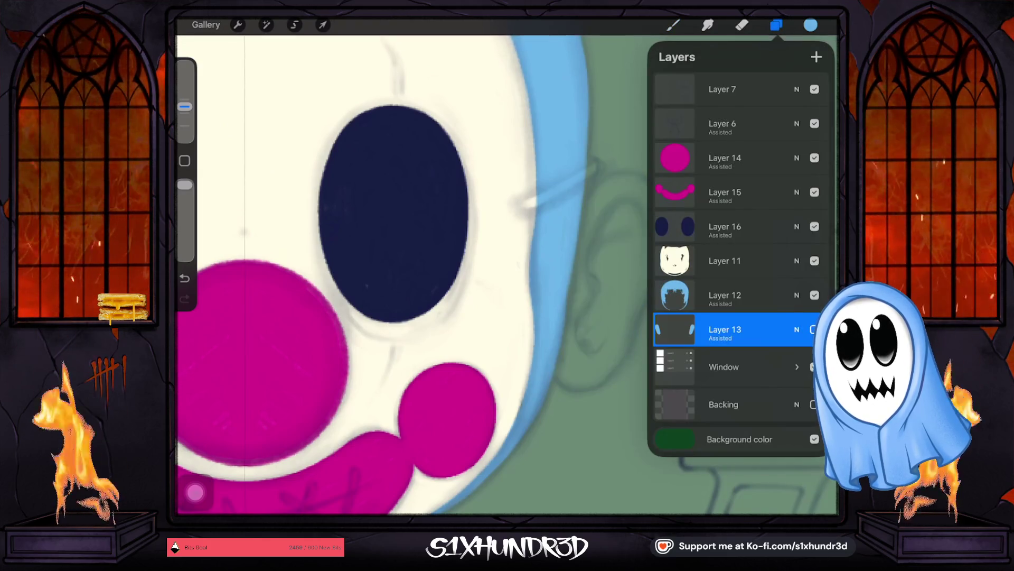
click(725, 295)
click(776, 25)
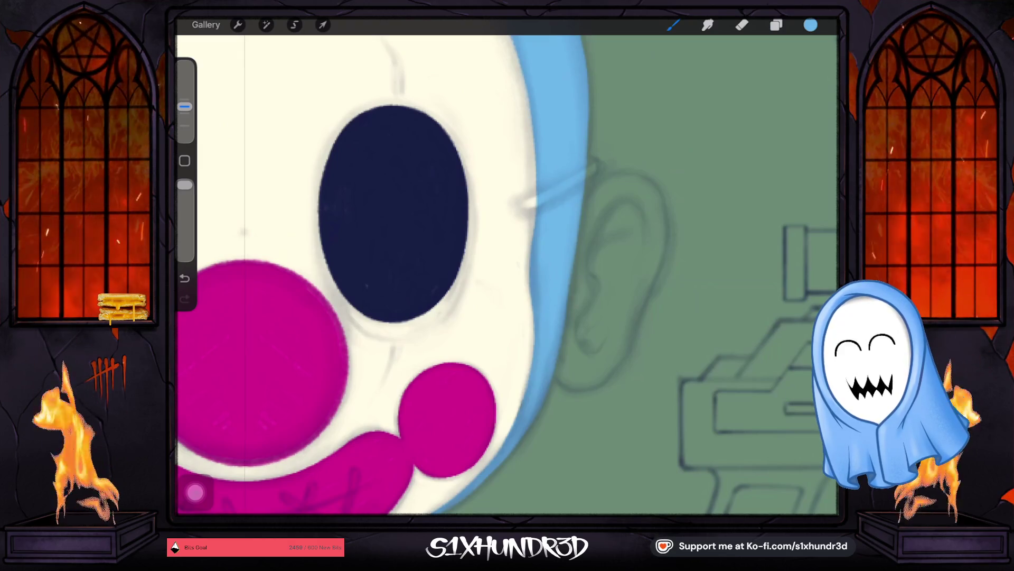
drag(185, 106, 185, 112)
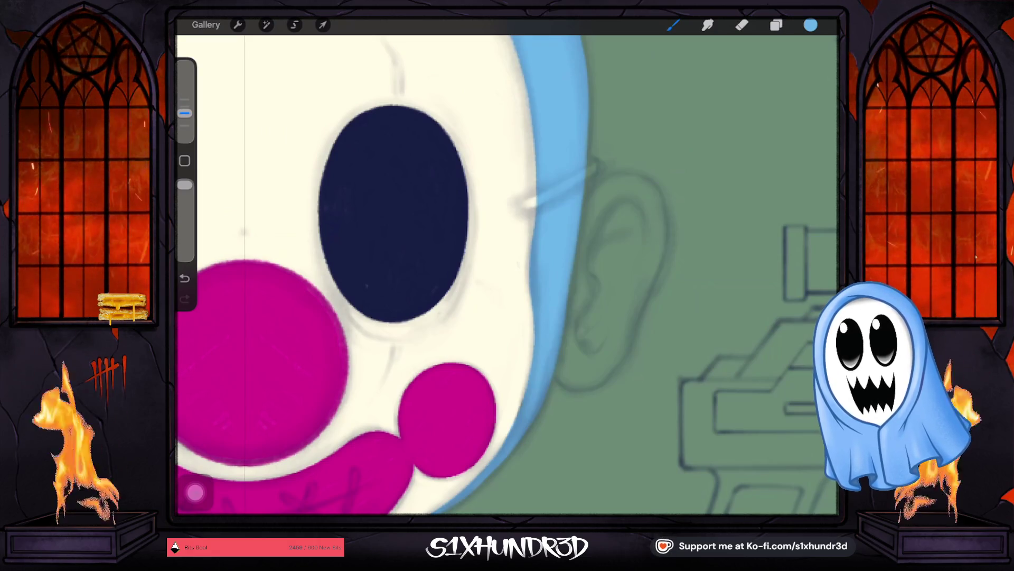
drag(508, 278, 527, 260)
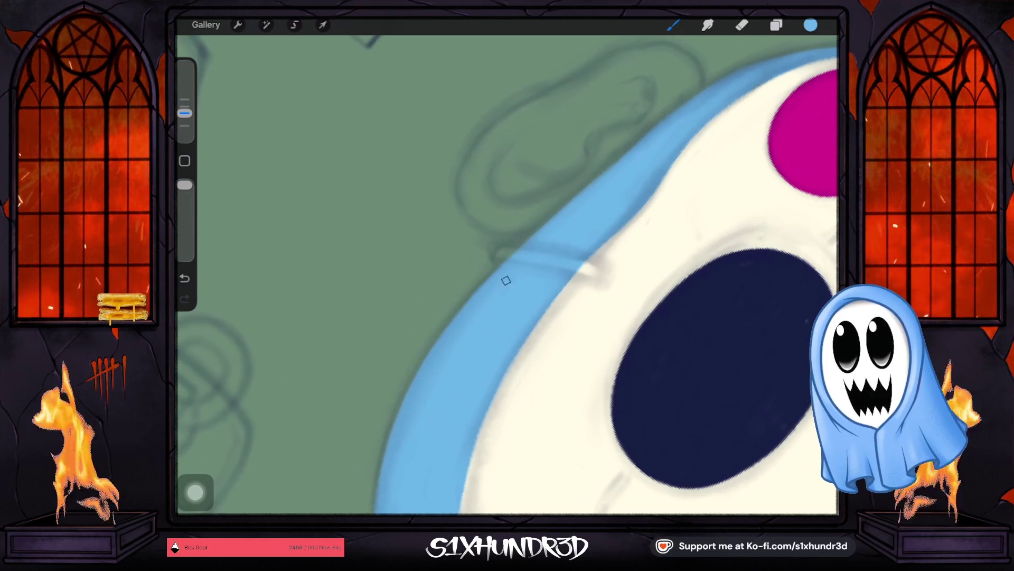
mouse_move(560, 222)
mouse_down()
mouse_move(495, 239)
mouse_move(459, 308)
mouse_up()
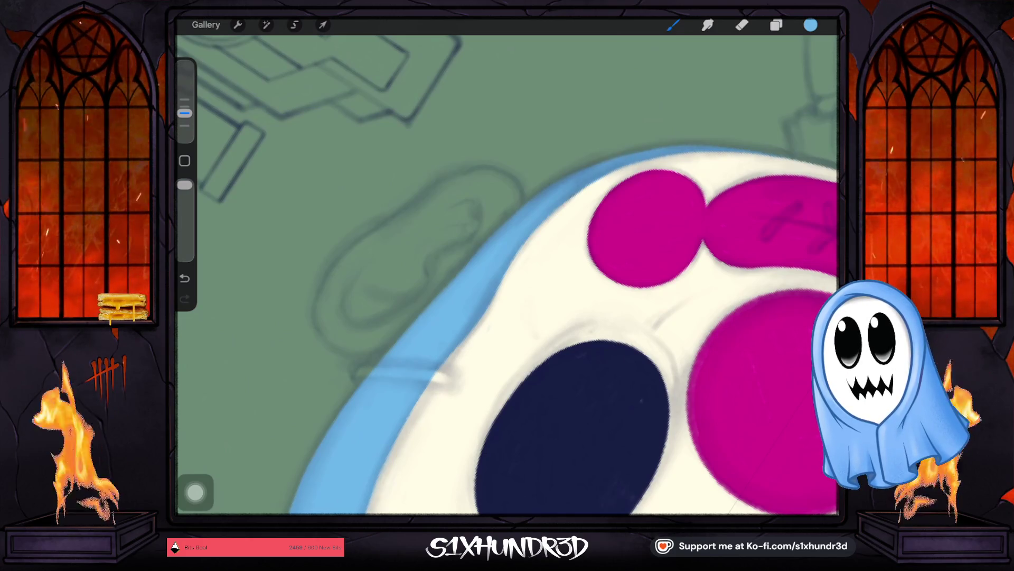
scroll(507, 275, down, 5)
scroll(507, 275, down, 2)
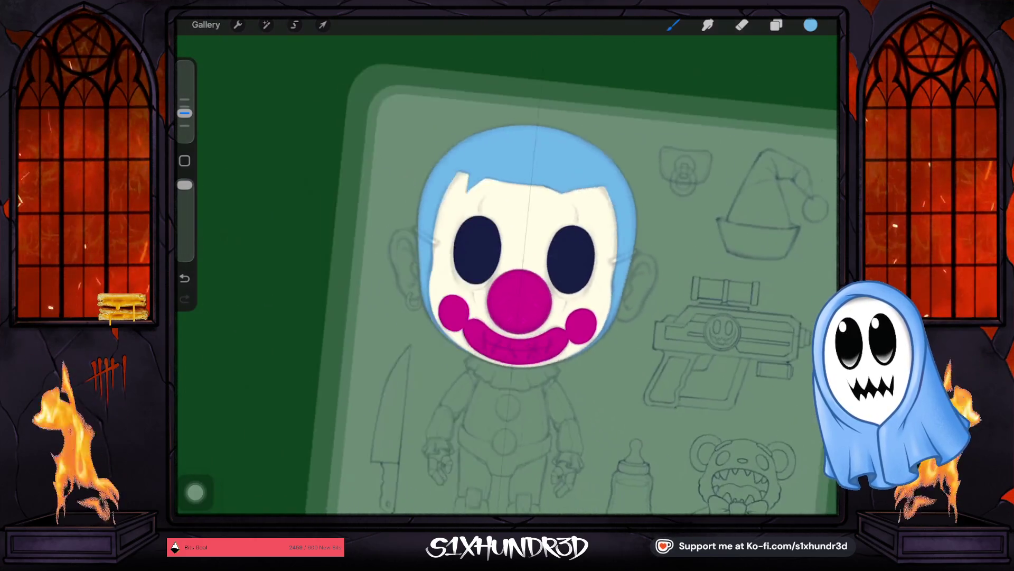
scroll(507, 275, down, 2)
scroll(507, 275, down, 2)
scroll(507, 275, down, 2)
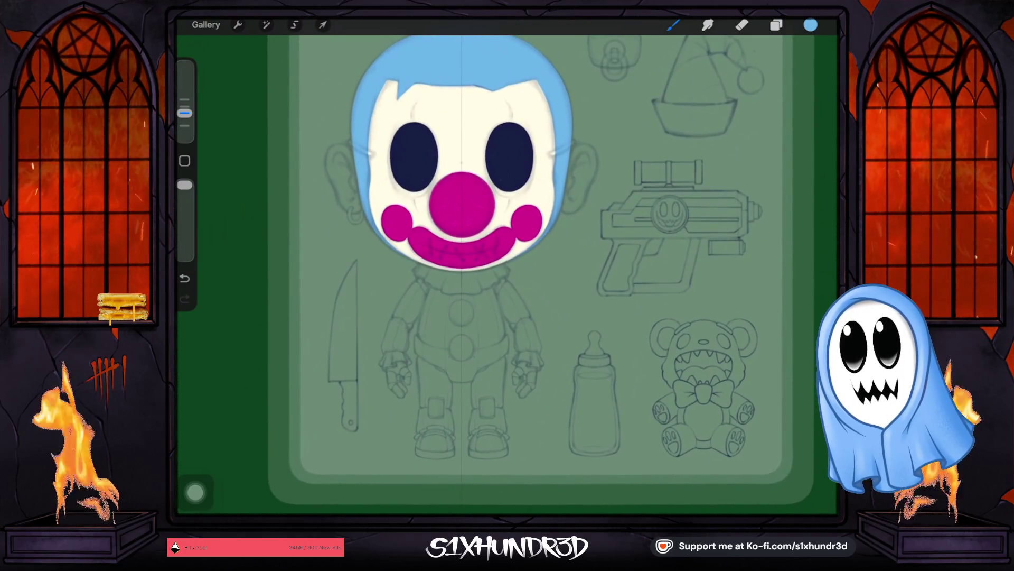
scroll(508, 274, up, 3)
scroll(507, 276, up, 2)
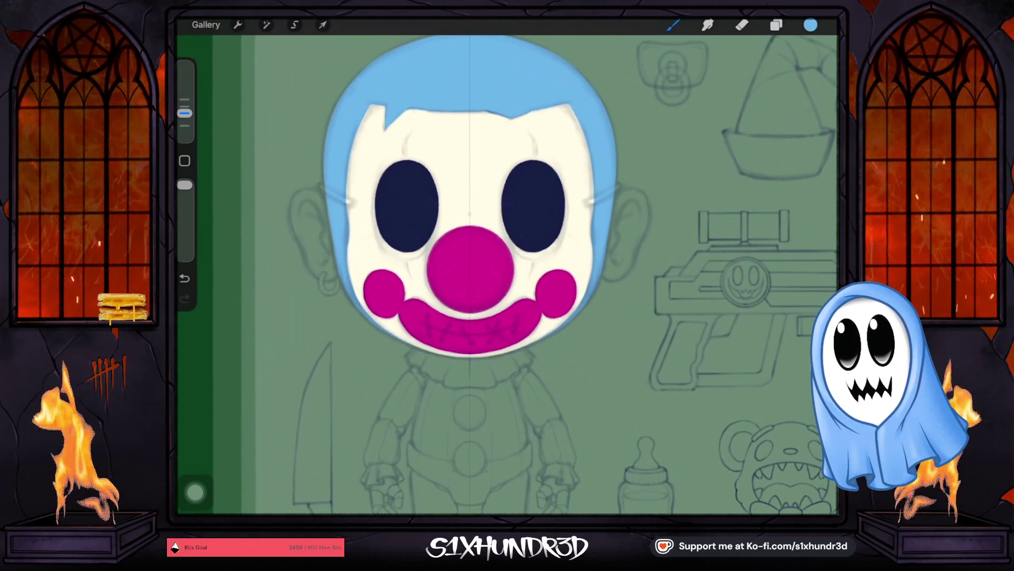
click(776, 24)
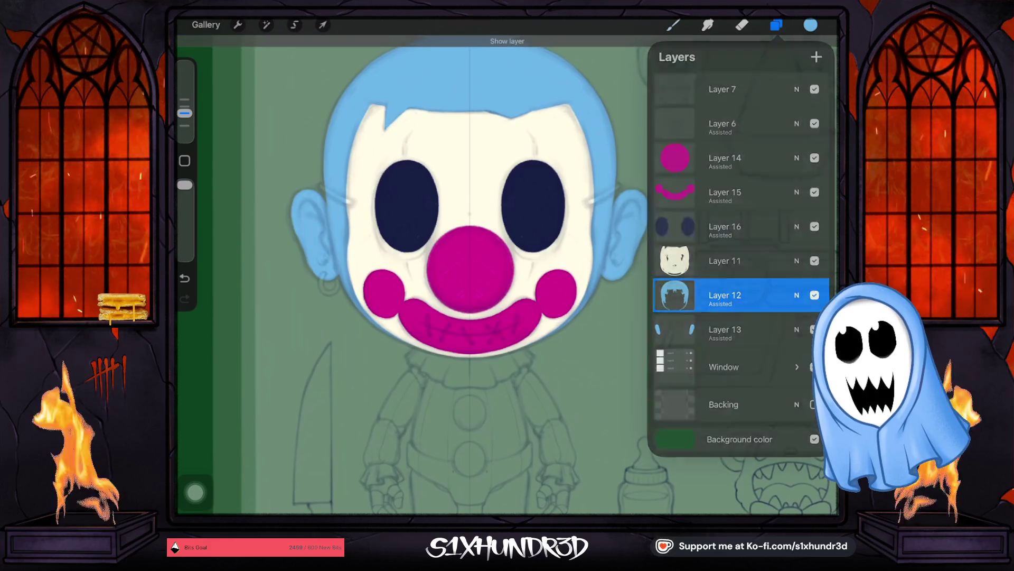
click(776, 24)
scroll(507, 275, down, 3)
scroll(507, 275, up, 2)
scroll(507, 275, up, 2)
scroll(507, 275, up, 2)
scroll(507, 275, up, 2)
scroll(507, 275, down, 2)
scroll(508, 275, up, 2)
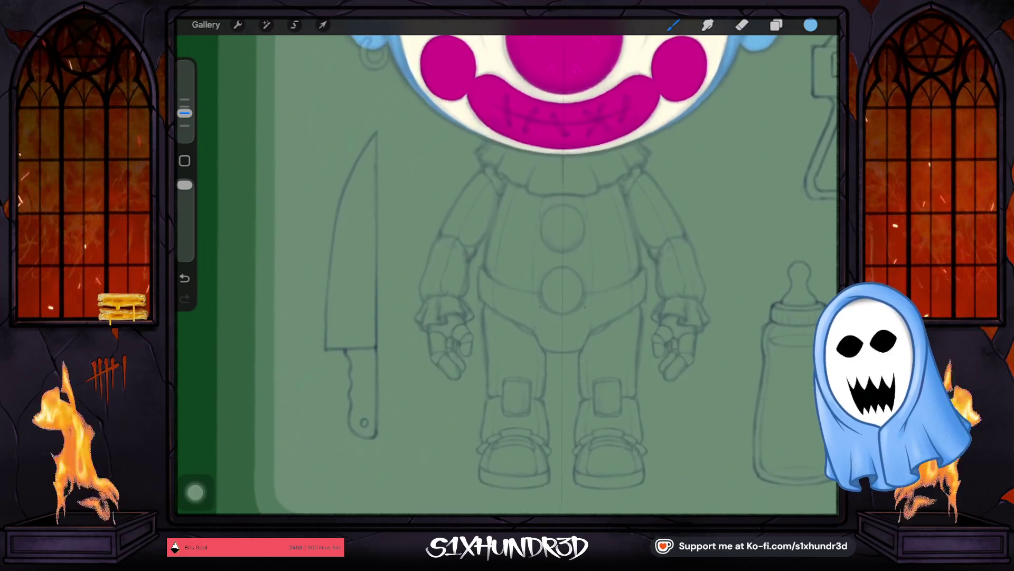
scroll(507, 275, up, 2)
scroll(507, 275, up, 2)
scroll(508, 276, down, 2)
scroll(508, 276, right, 2)
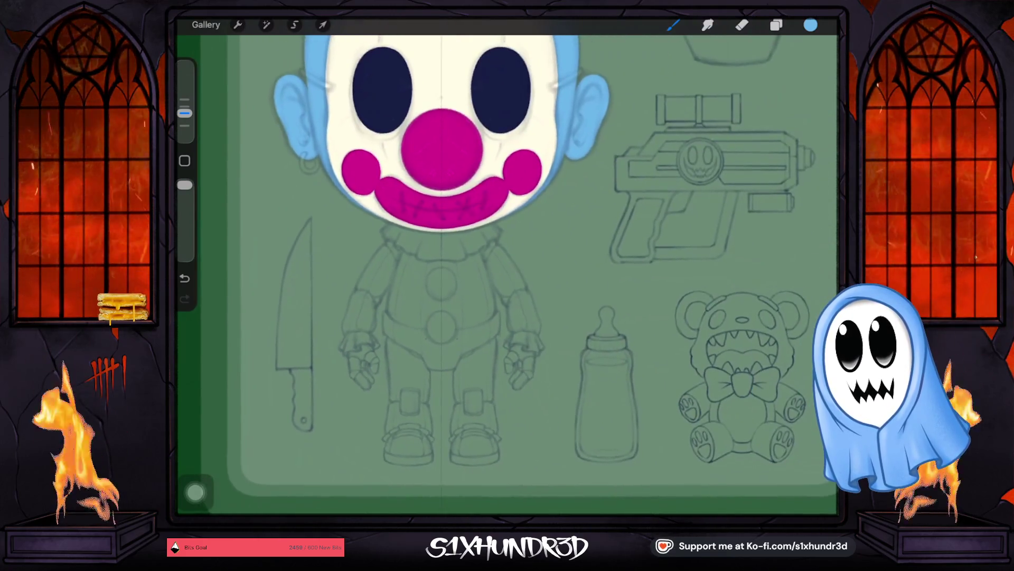
scroll(507, 275, up, 2)
scroll(508, 276, up, 1)
scroll(507, 275, right, 1)
scroll(507, 276, up, 1)
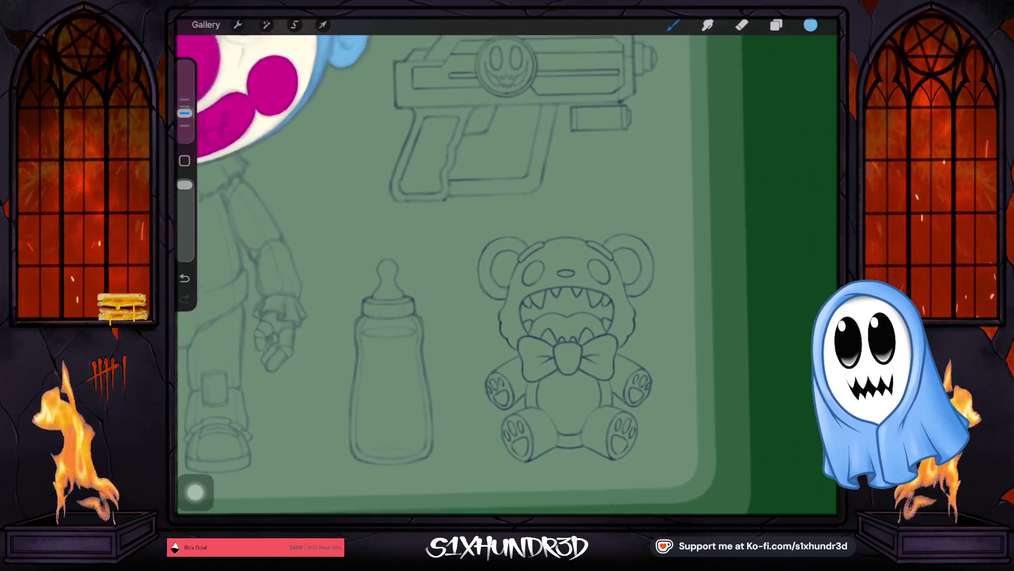
scroll(507, 275, up, 1)
scroll(508, 276, up, 1)
scroll(507, 275, down, 1)
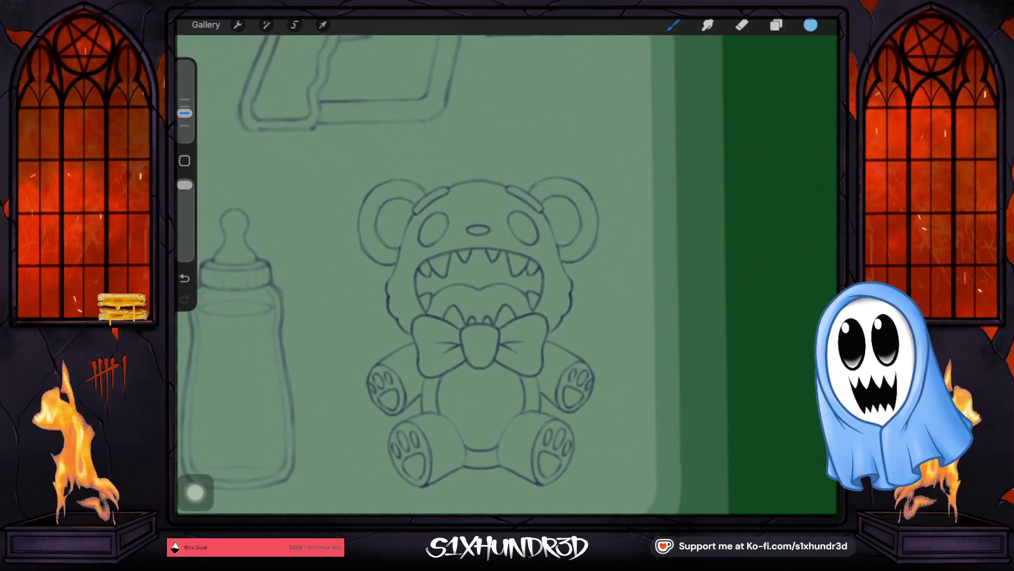
scroll(507, 275, left, 1)
scroll(508, 275, up, 2)
scroll(508, 275, down, 1)
scroll(507, 275, up, 2)
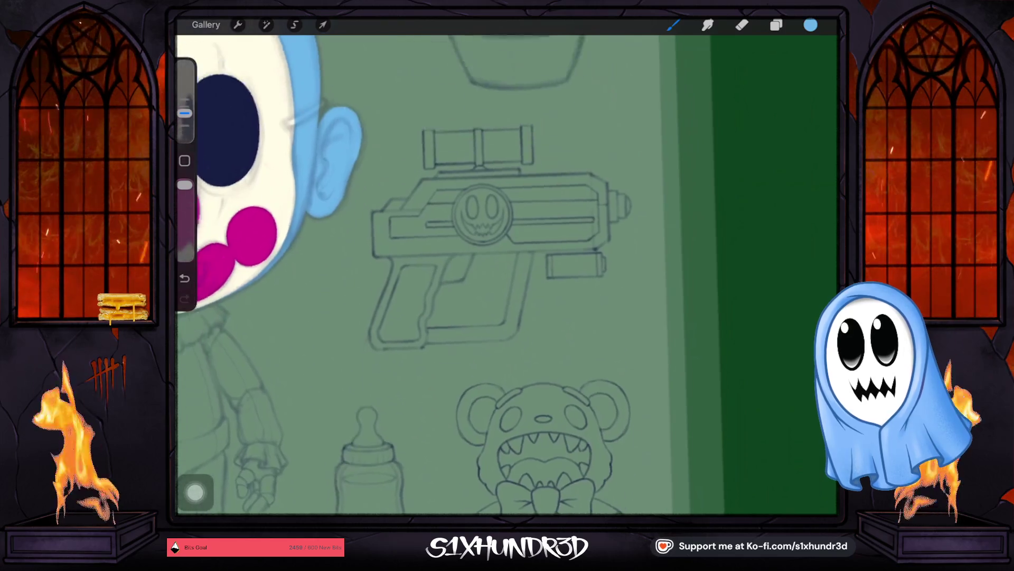
scroll(507, 276, up, 1)
scroll(508, 275, up, 1)
scroll(508, 275, left, 1)
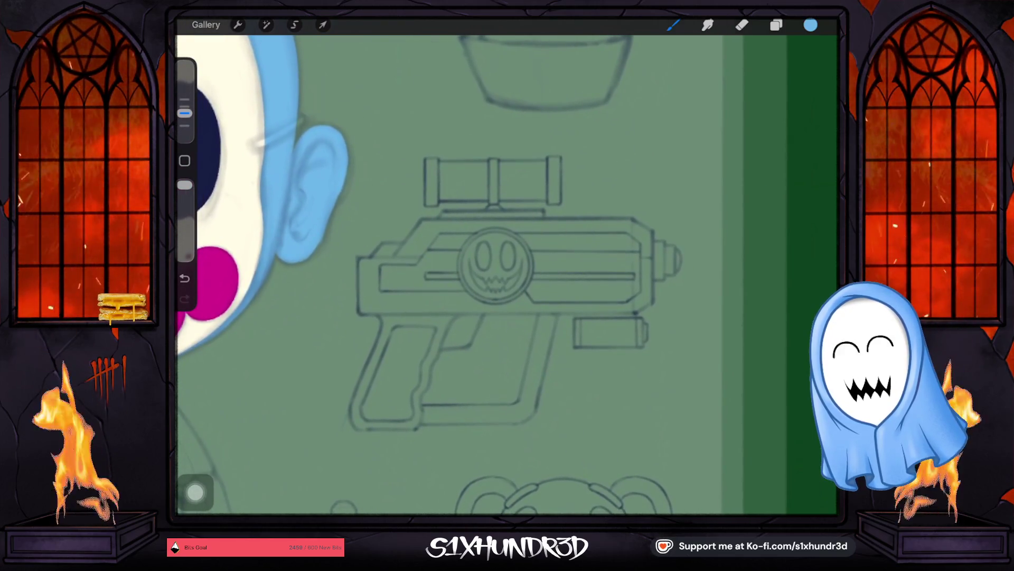
scroll(507, 275, down, 1)
scroll(508, 275, up, 2)
scroll(508, 275, up, 1)
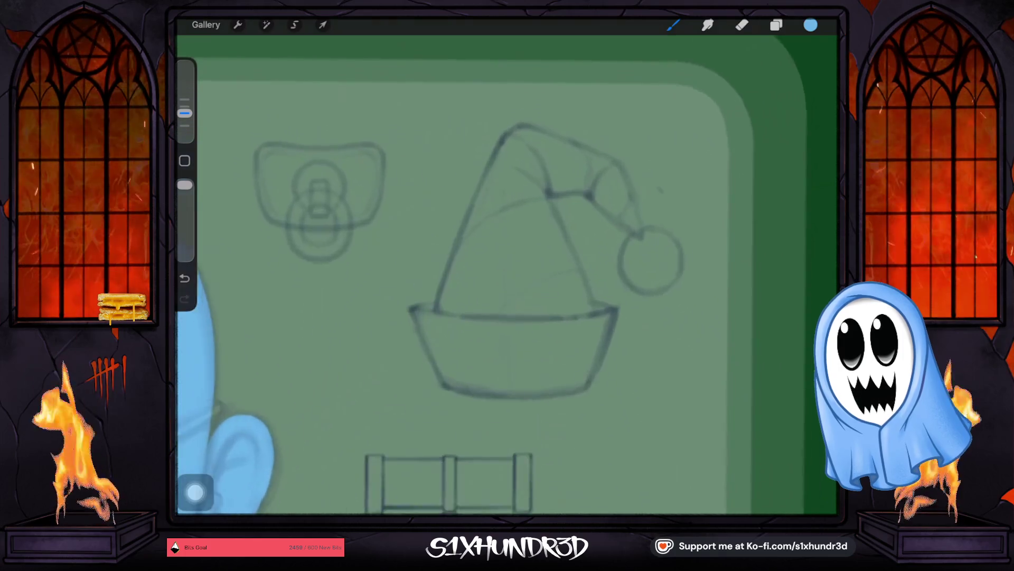
scroll(508, 275, up, 1)
scroll(508, 275, down, 1)
scroll(508, 275, up, 1)
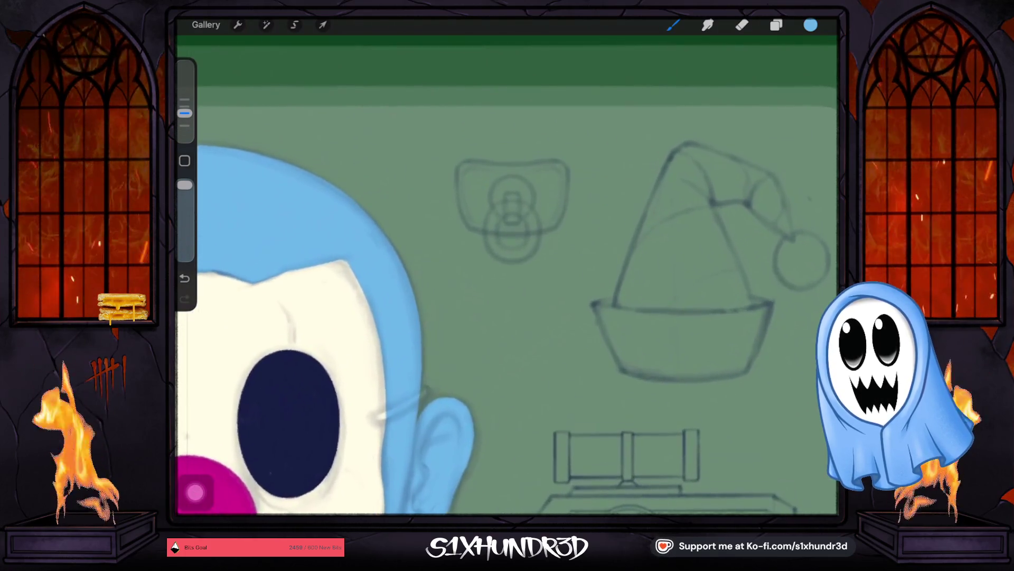
scroll(507, 275, up, 1)
scroll(507, 276, down, 2)
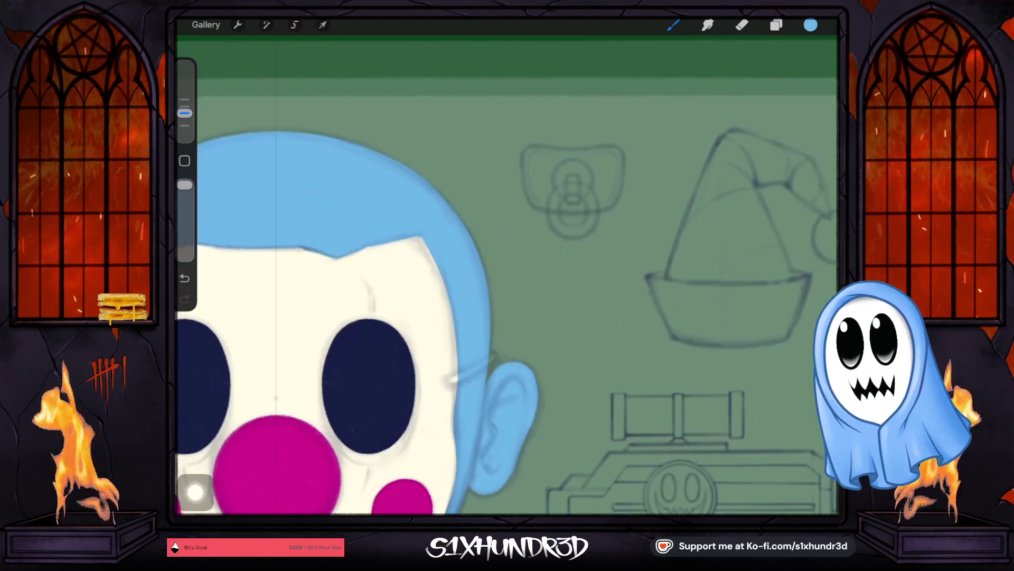
scroll(508, 276, down, 2)
scroll(507, 275, up, 1)
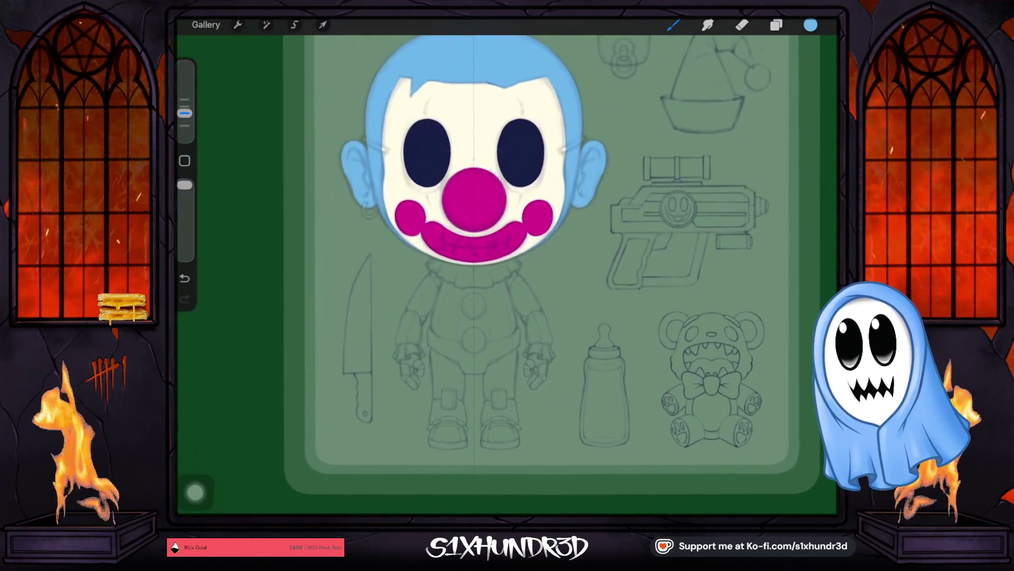
scroll(507, 275, up, 1)
scroll(507, 275, up, 2)
scroll(508, 275, up, 1)
scroll(507, 275, up, 1)
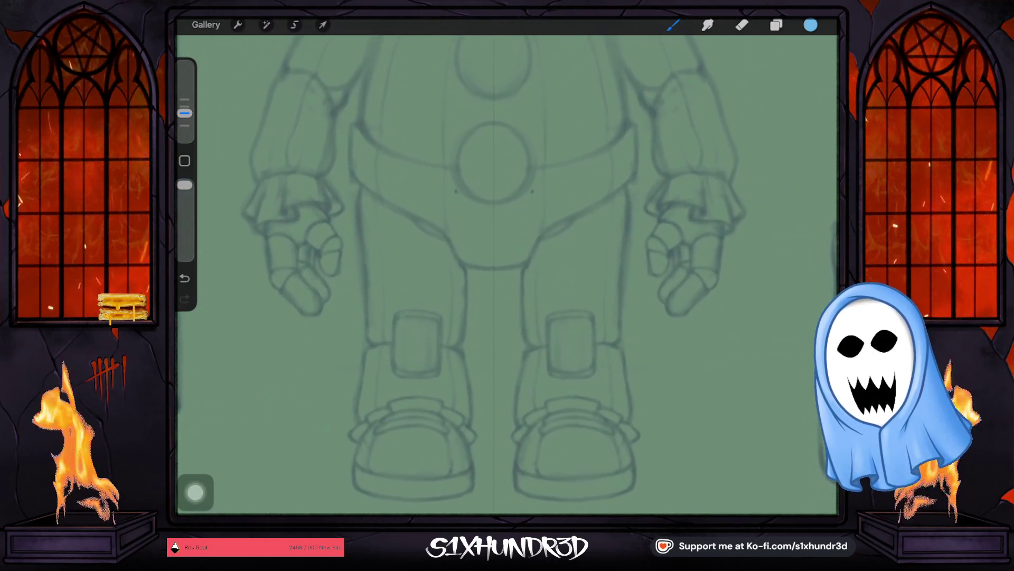
scroll(507, 275, up, 1)
scroll(508, 275, down, 1)
scroll(508, 275, up, 1)
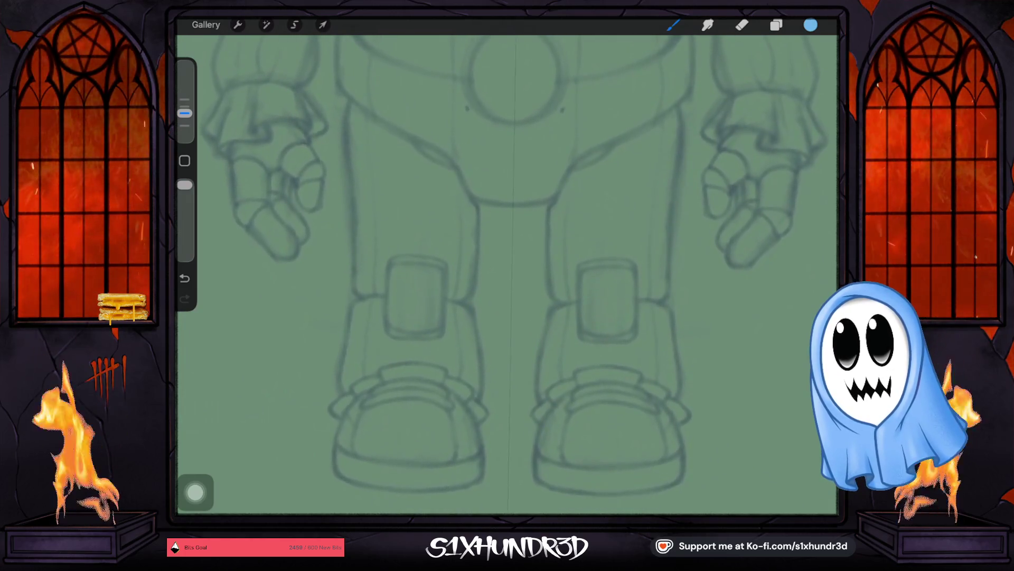
scroll(507, 274, up, 1)
scroll(507, 274, down, 1)
scroll(507, 275, down, 1)
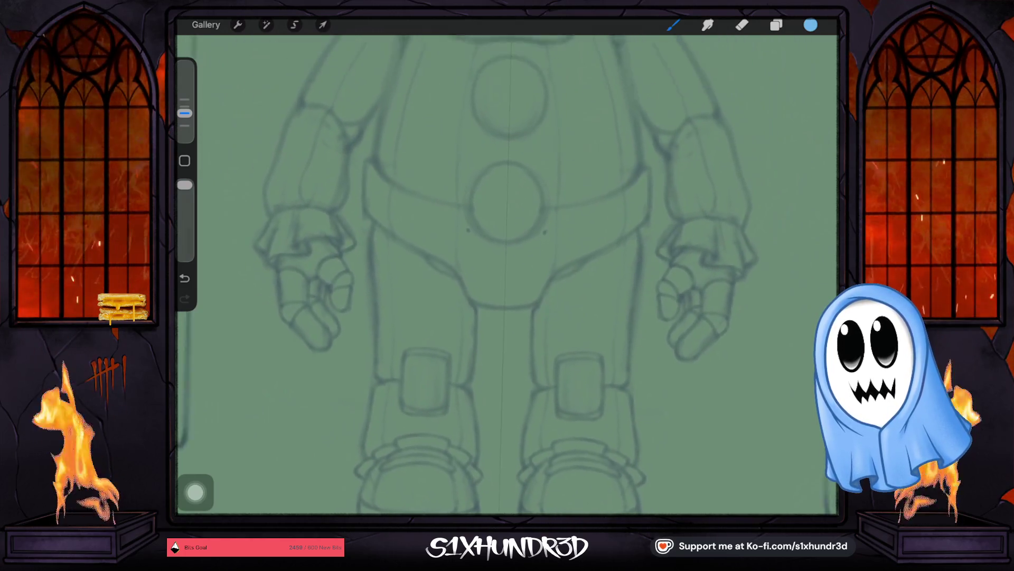
scroll(507, 275, down, 1)
scroll(507, 276, down, 1)
scroll(508, 275, down, 1)
scroll(507, 275, down, 1)
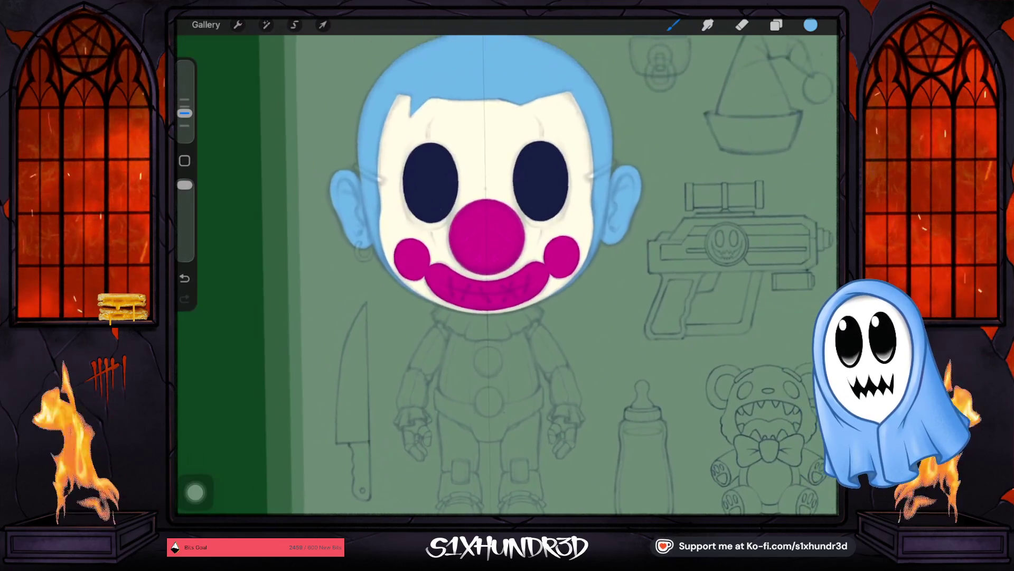
scroll(507, 274, down, 1)
scroll(508, 275, up, 1)
click(811, 24)
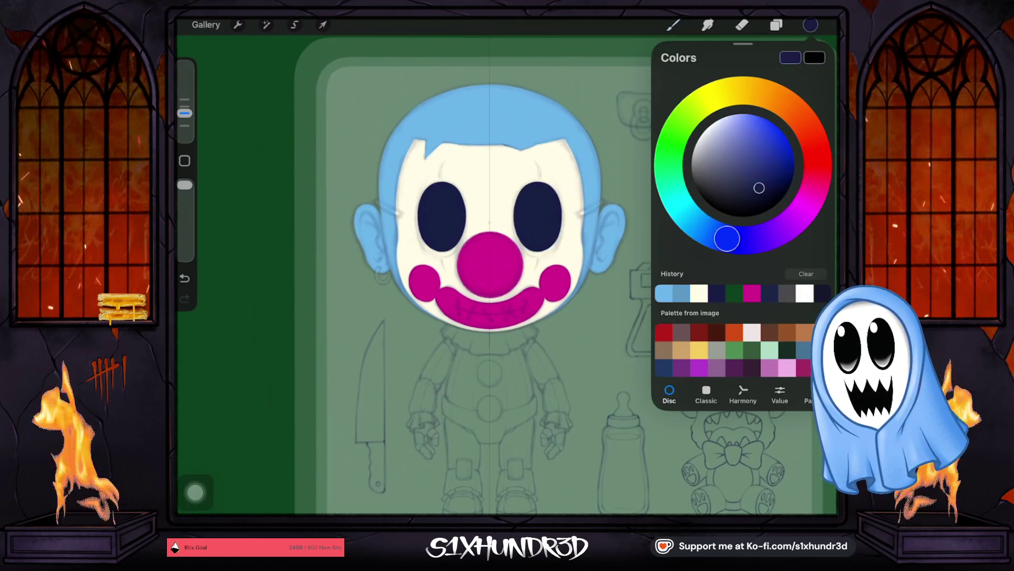
Add a new empty Layer 14 above the white face layer and shrink the brush to 3%.
click(776, 25)
click(726, 260)
click(817, 56)
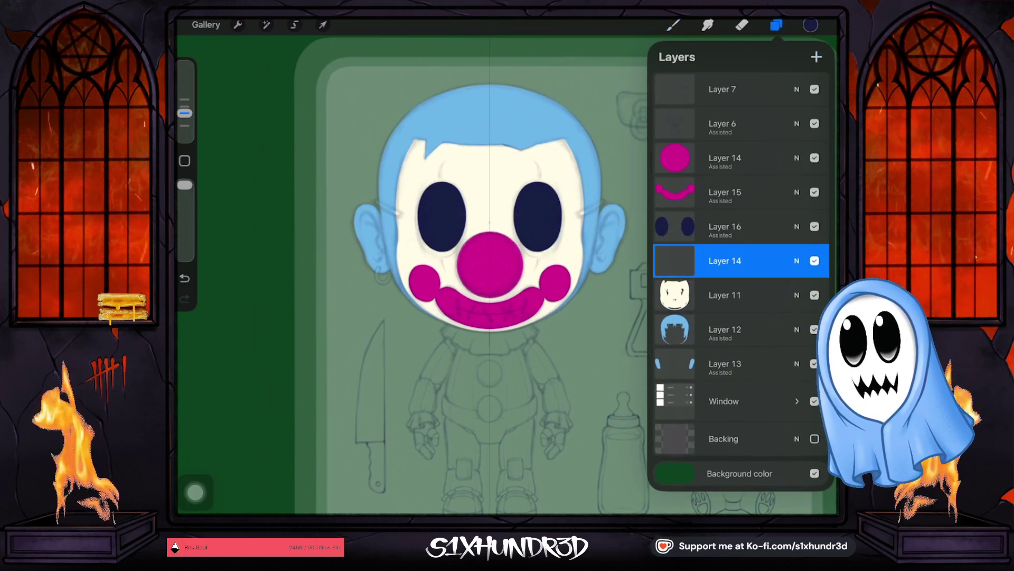
click(675, 260)
click(675, 260)
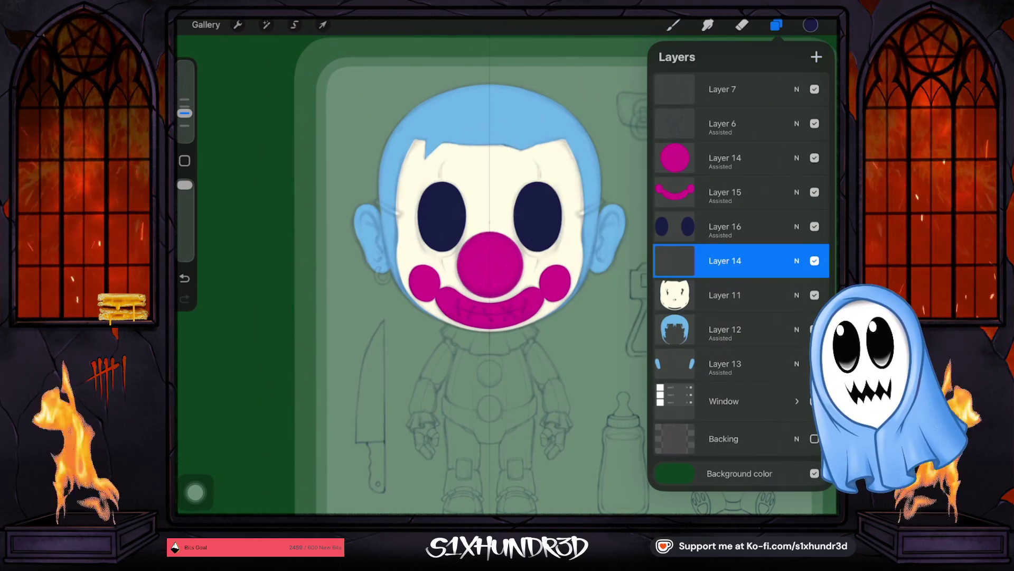
click(675, 260)
click(675, 259)
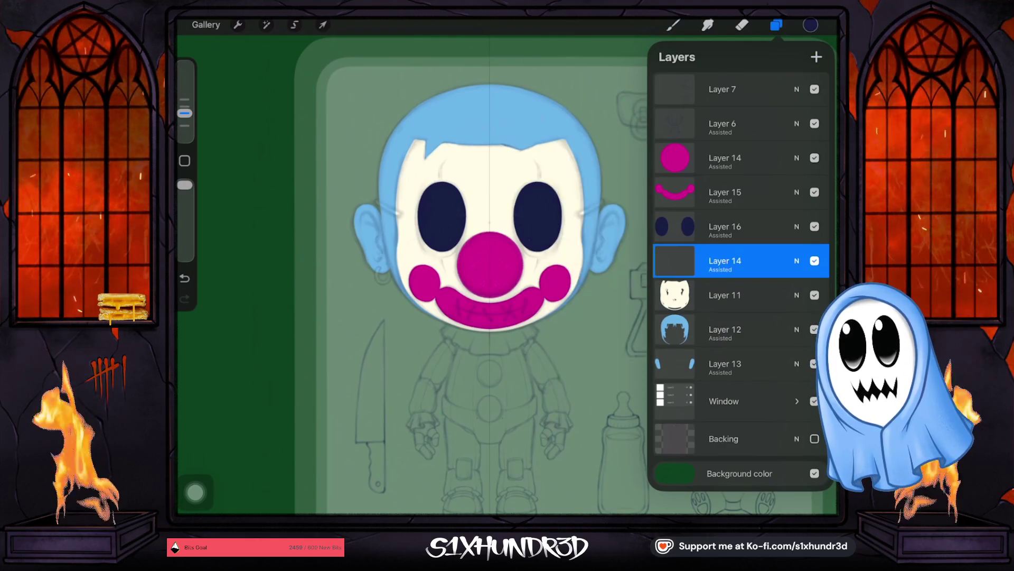
click(672, 25)
drag(184, 113, 185, 125)
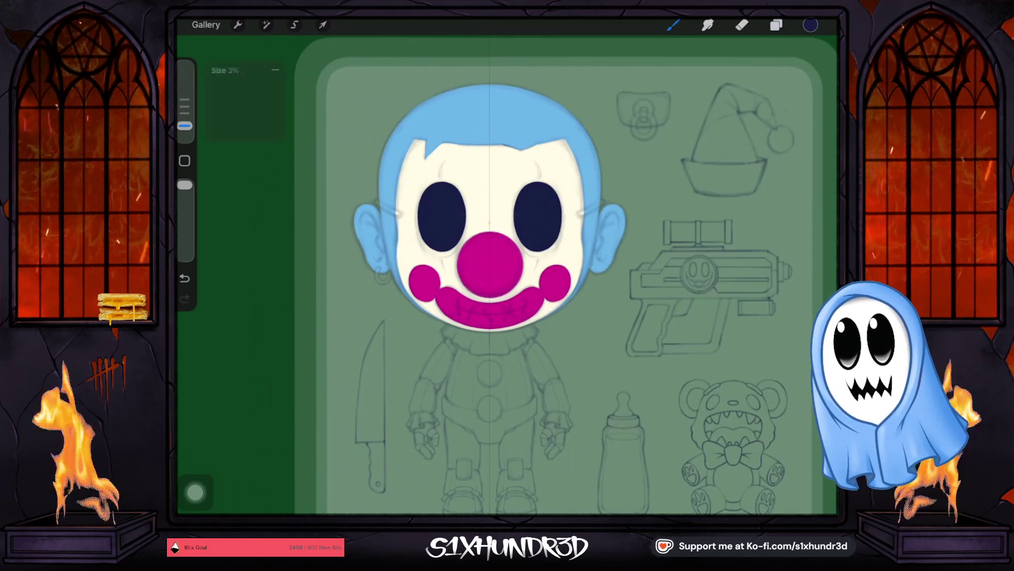
scroll(594, 191, up, 3)
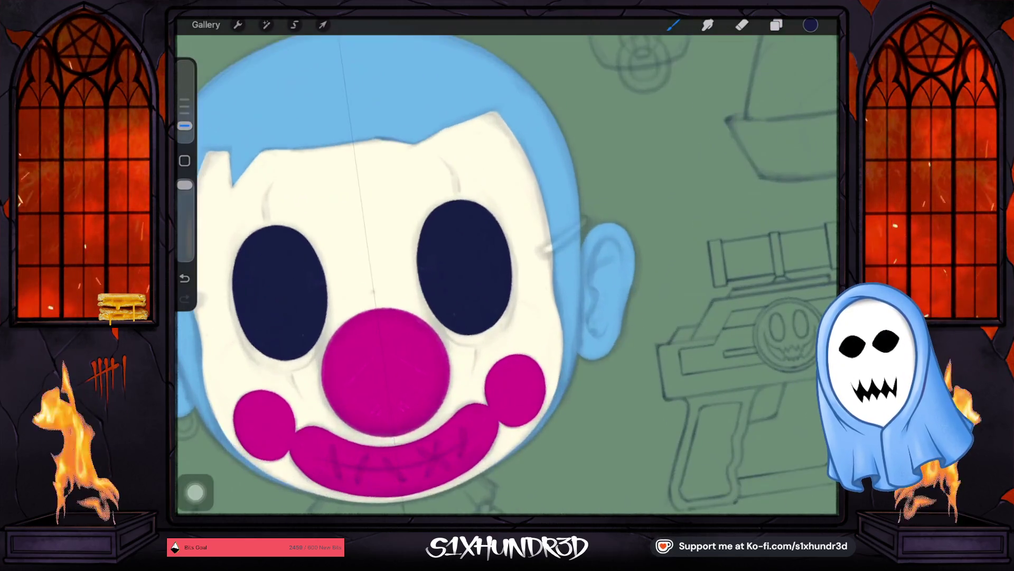
scroll(595, 190, up, 3)
scroll(594, 190, up, 3)
Brush a thin dark navy line from beside the eye to the ear top, mirrored on both sides.
drag(511, 263, 512, 271)
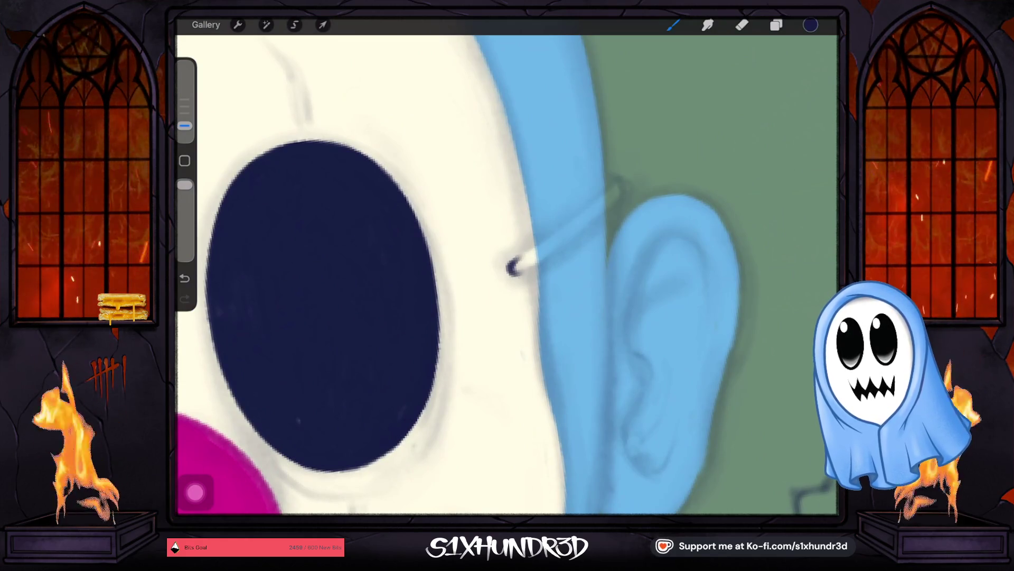
drag(514, 267, 607, 197)
drag(511, 268, 598, 202)
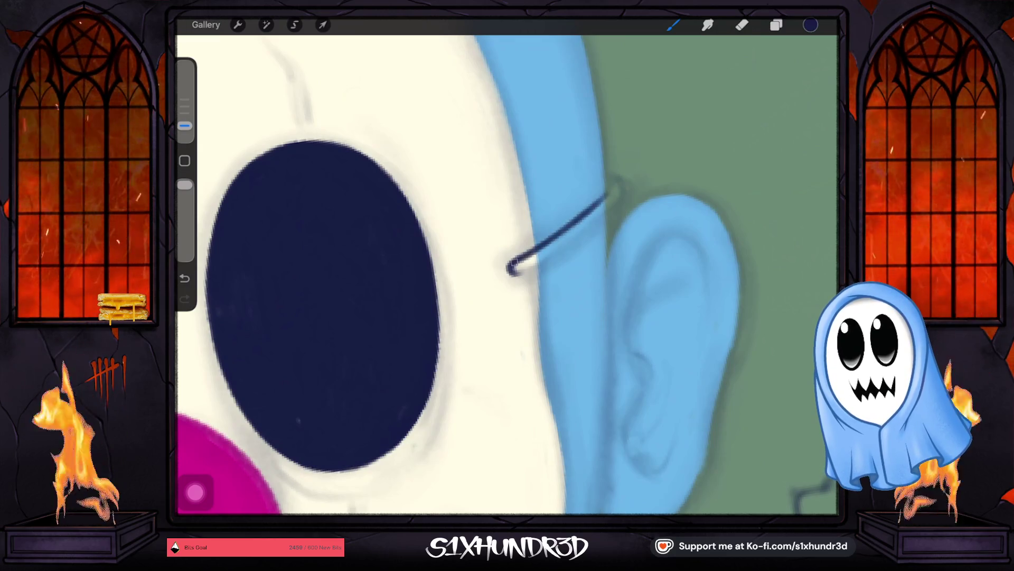
drag(511, 269, 595, 216)
drag(551, 253, 610, 201)
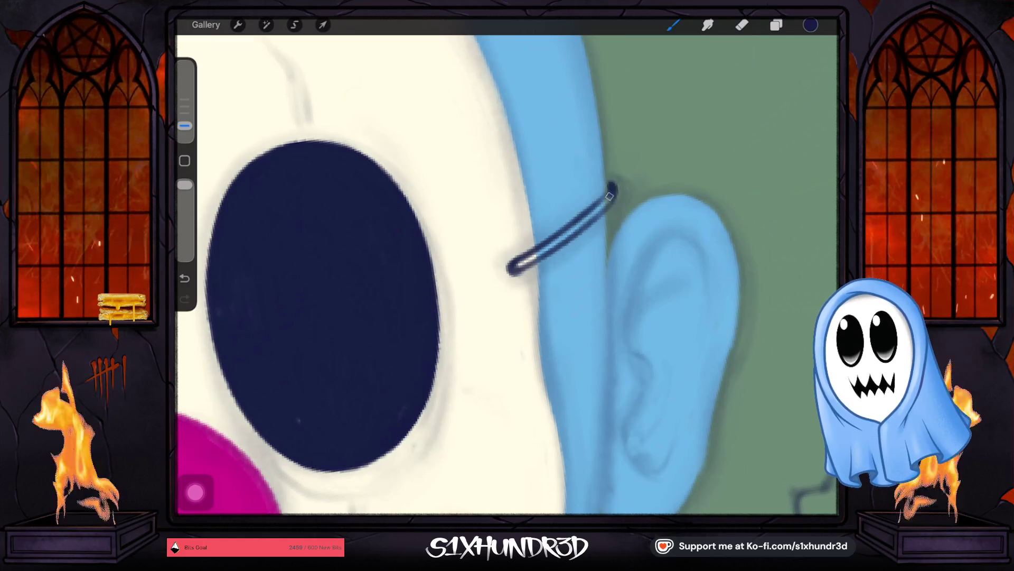
drag(586, 222, 611, 192)
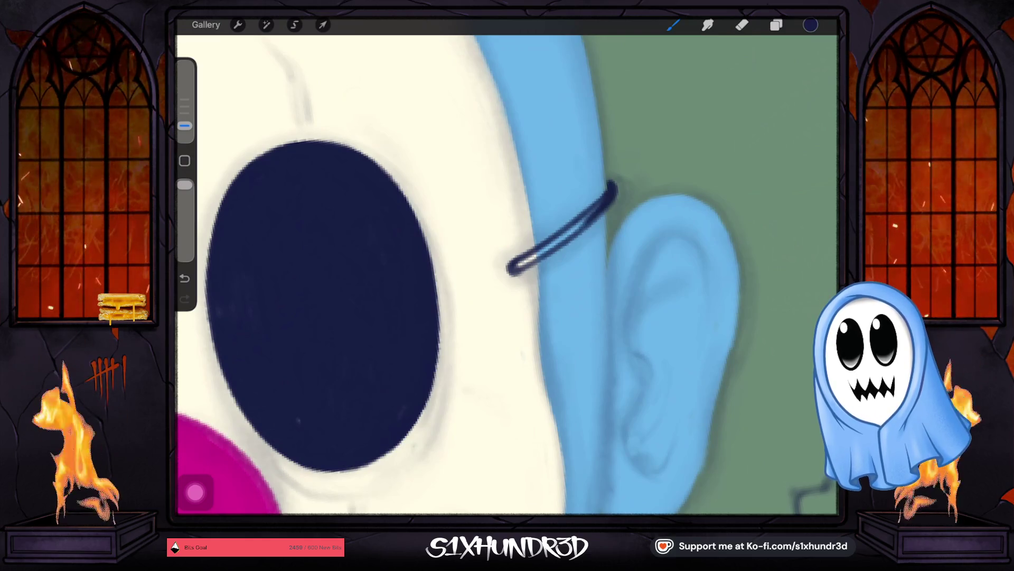
drag(602, 204, 541, 252)
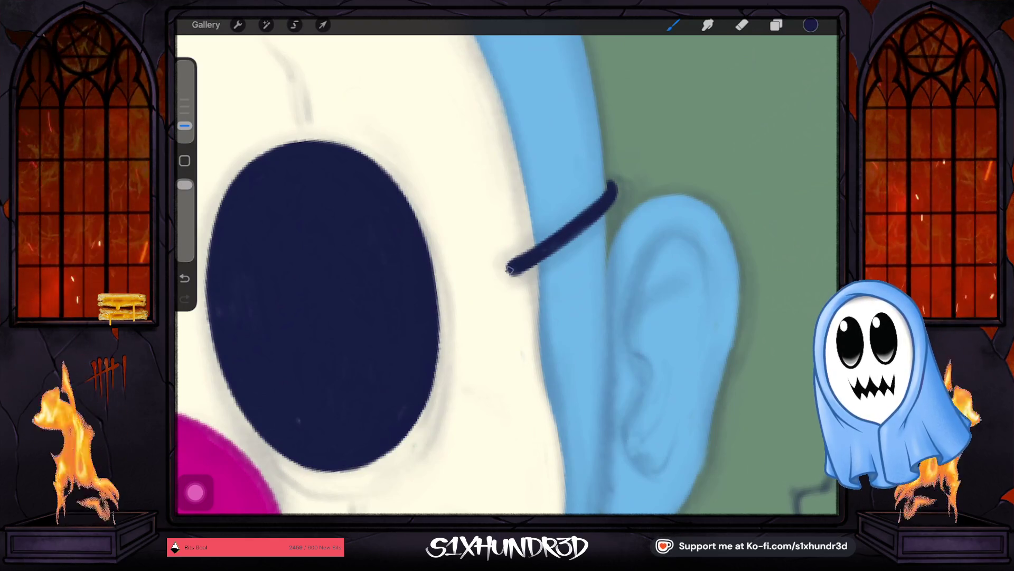
drag(185, 126, 185, 135)
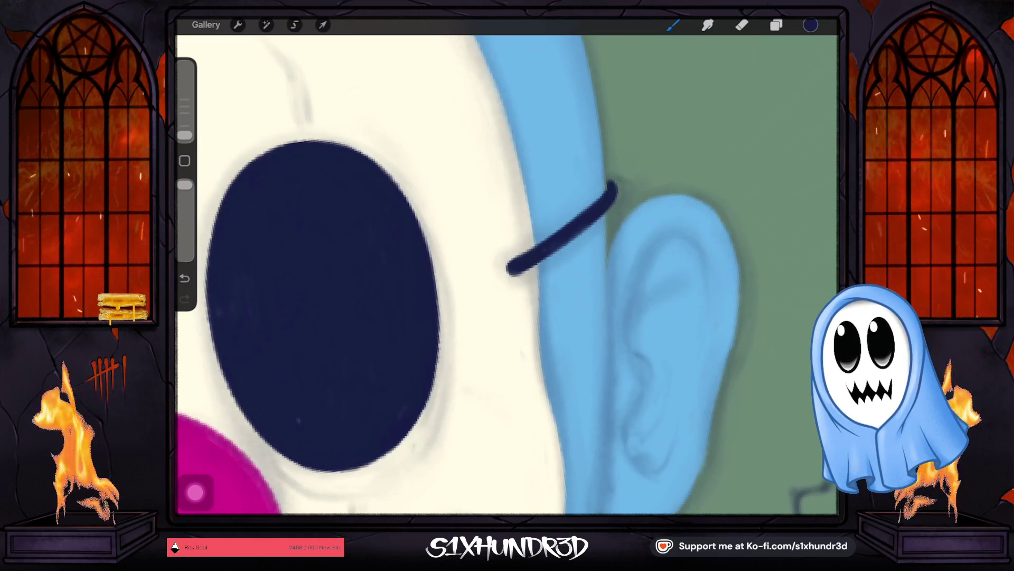
scroll(611, 189, up, 5)
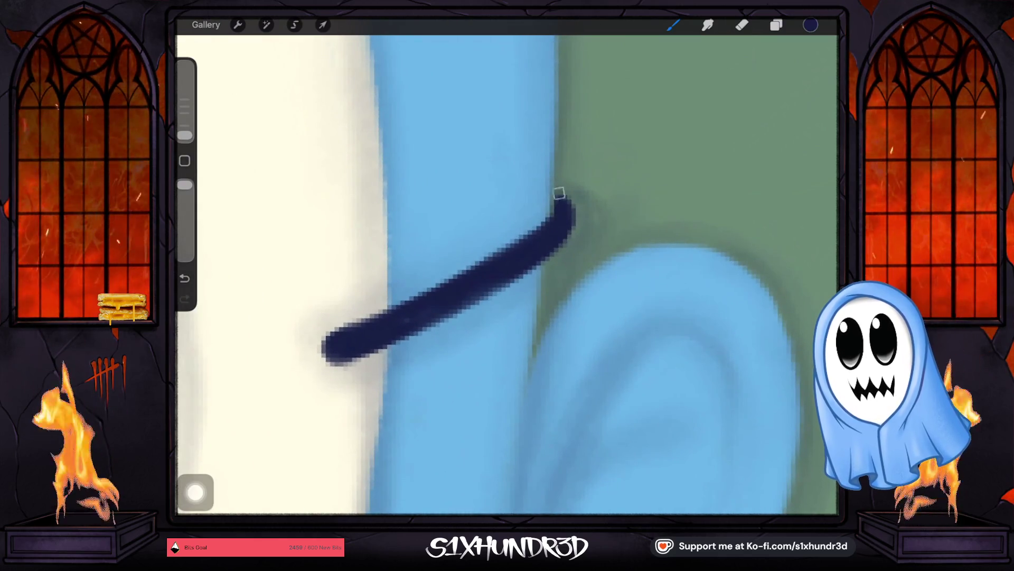
scroll(558, 220, down, 3)
scroll(558, 221, down, 2)
scroll(508, 274, down, 5)
scroll(507, 273, down, 2)
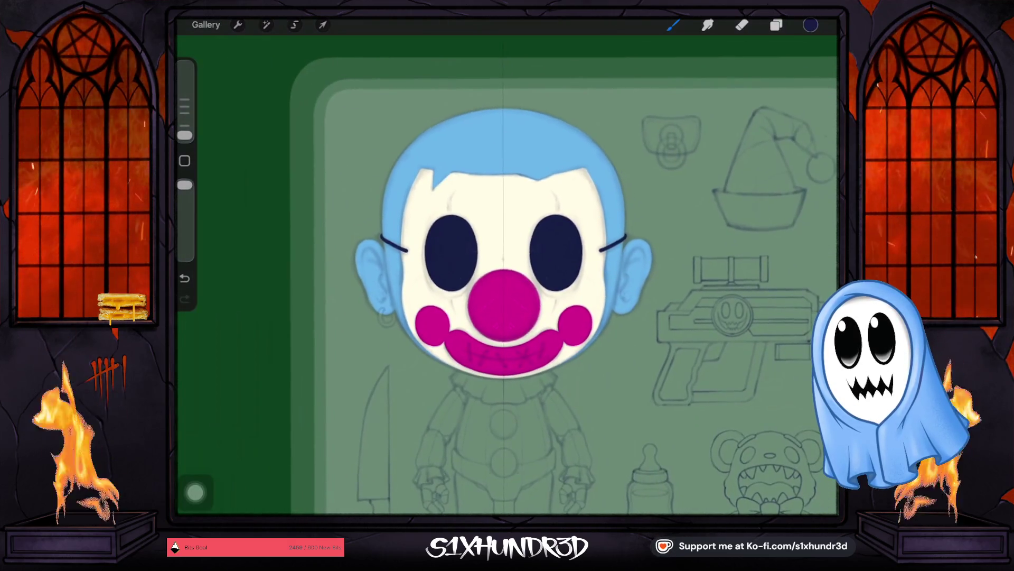
scroll(507, 274, down, 2)
scroll(507, 273, down, 1)
scroll(507, 273, down, 1)
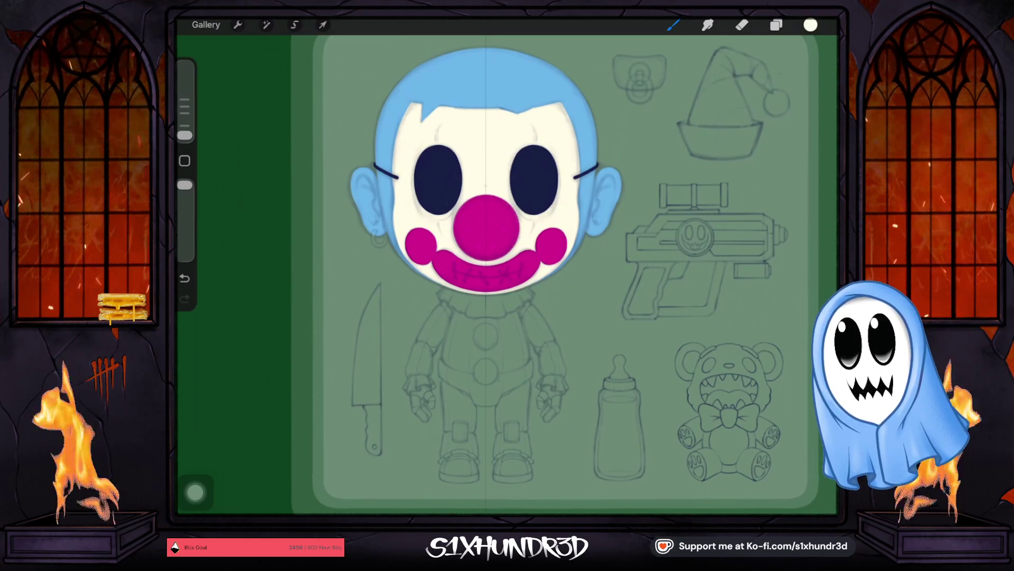
Add a new empty Layer 15 just above the Window group and enlarge the brush slightly.
click(775, 24)
click(726, 329)
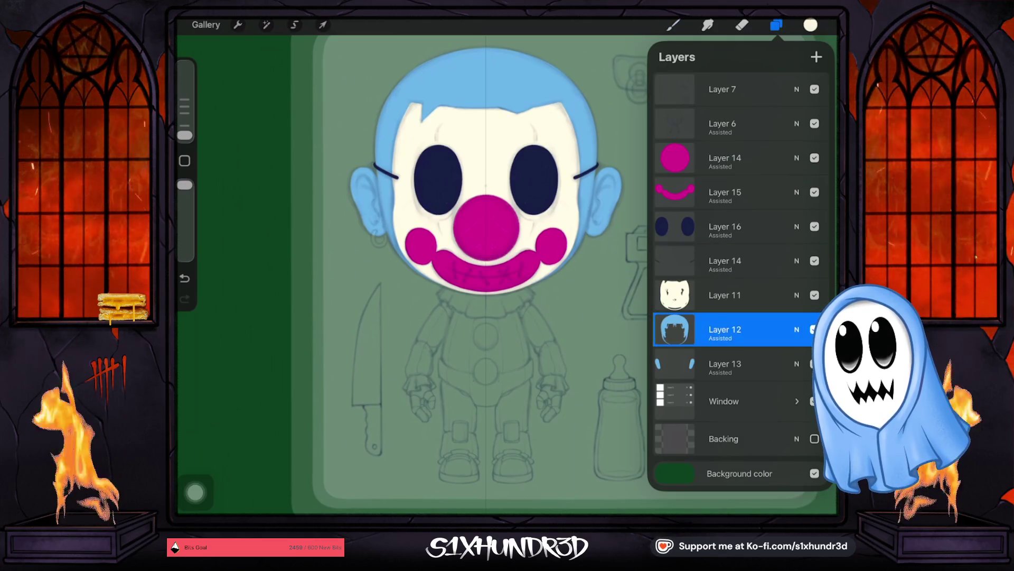
click(725, 364)
click(724, 402)
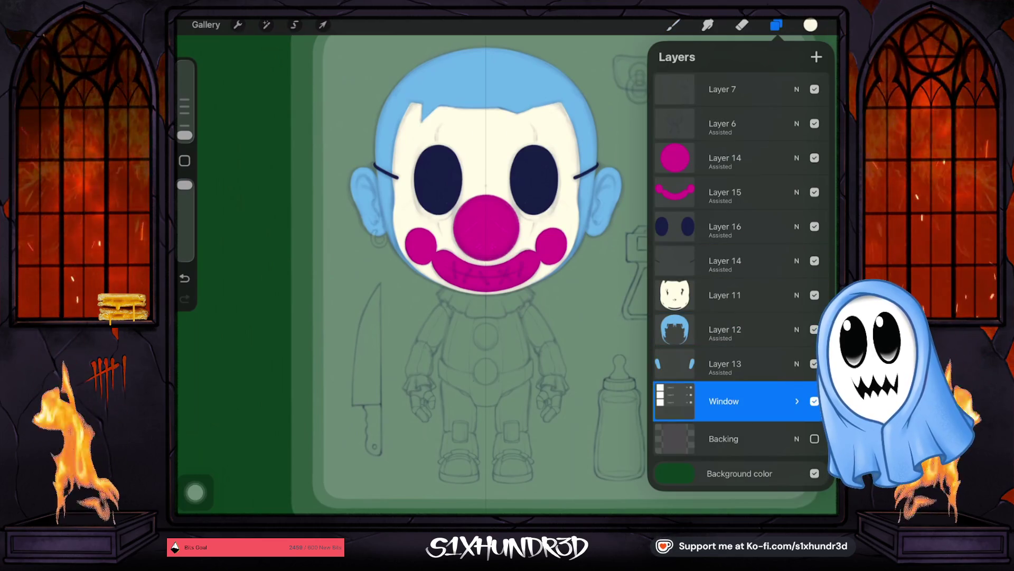
click(816, 56)
click(725, 397)
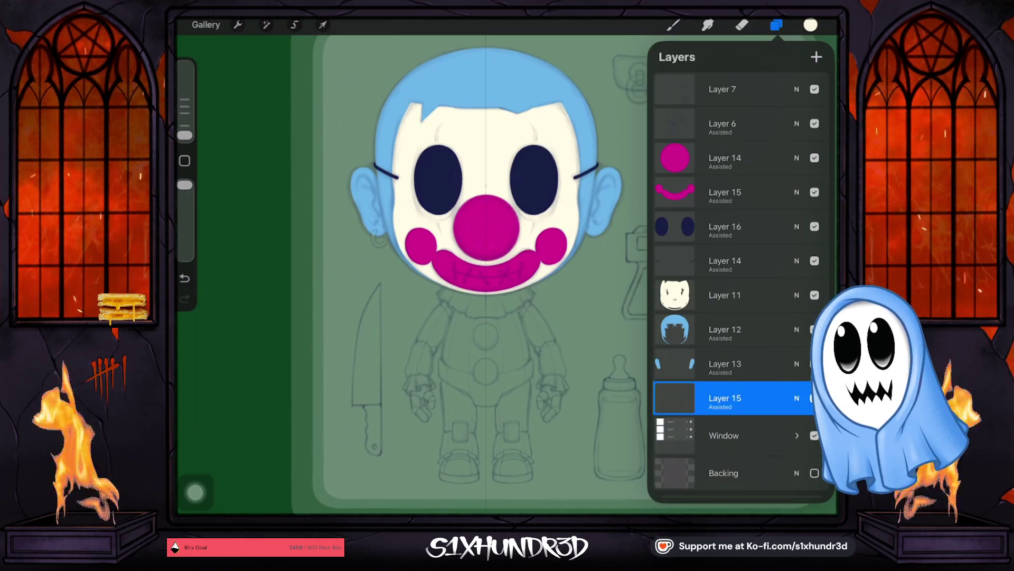
click(673, 24)
click(673, 25)
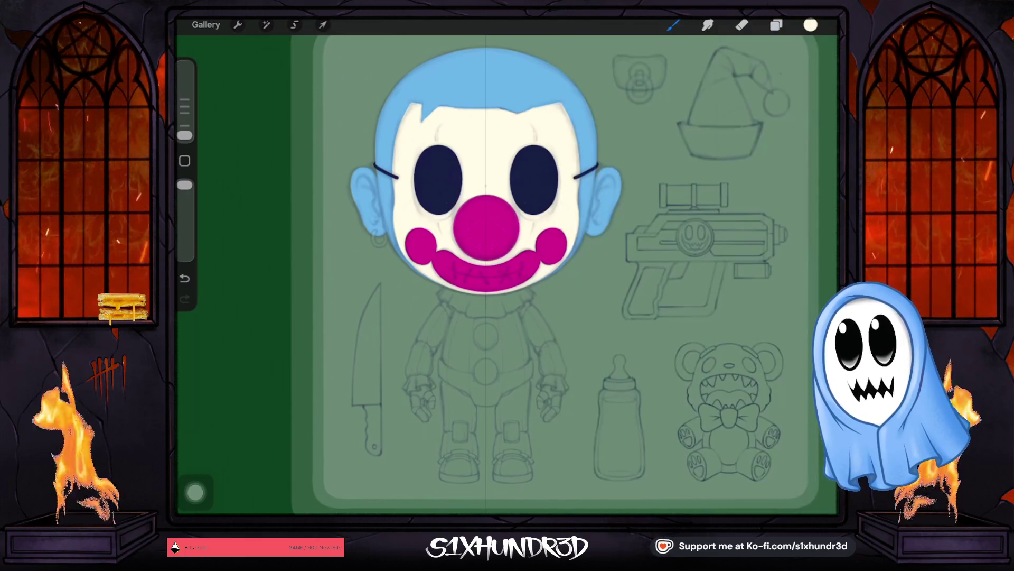
drag(185, 136, 185, 125)
scroll(483, 230, up, 5)
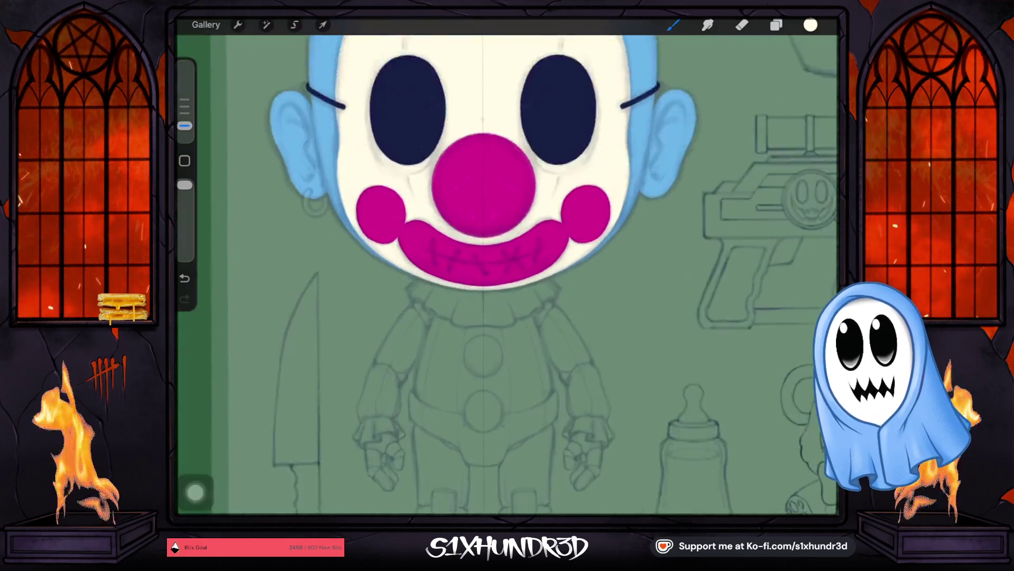
scroll(484, 230, up, 1)
Paint the white collar points and fill the collar solid below the clown's chin.
drag(448, 297, 437, 317)
drag(498, 295, 512, 317)
drag(185, 125, 185, 113)
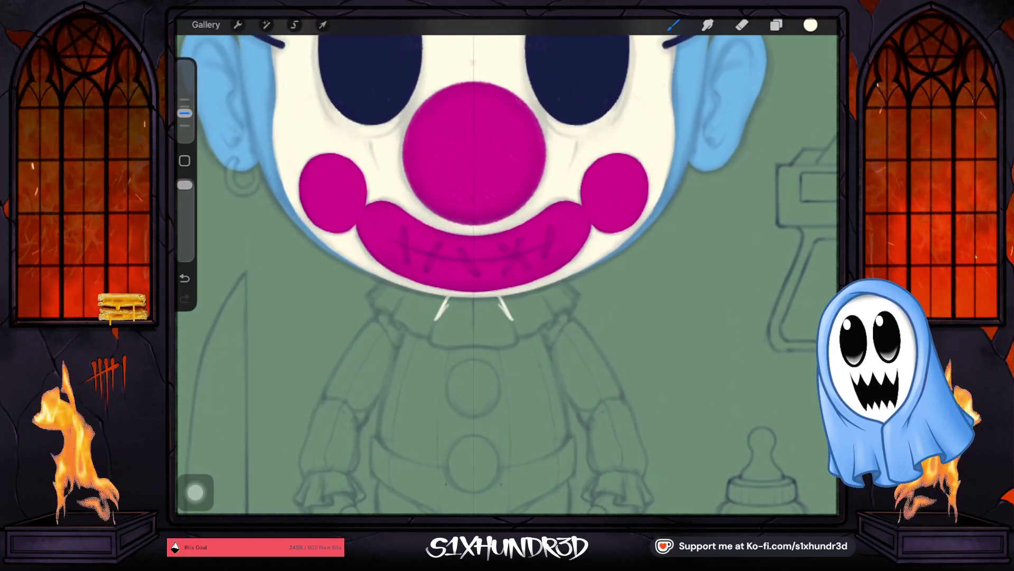
mouse_move(485, 300)
mouse_down()
mouse_move(495, 329)
mouse_move(450, 329)
mouse_move(508, 327)
mouse_up()
drag(454, 300, 438, 324)
drag(485, 300, 454, 324)
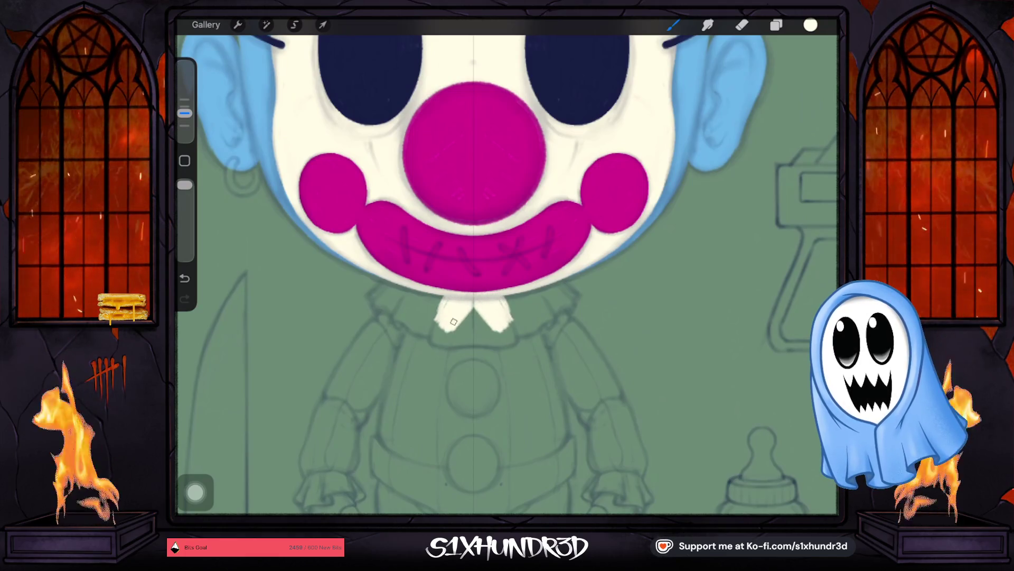
drag(508, 300, 516, 321)
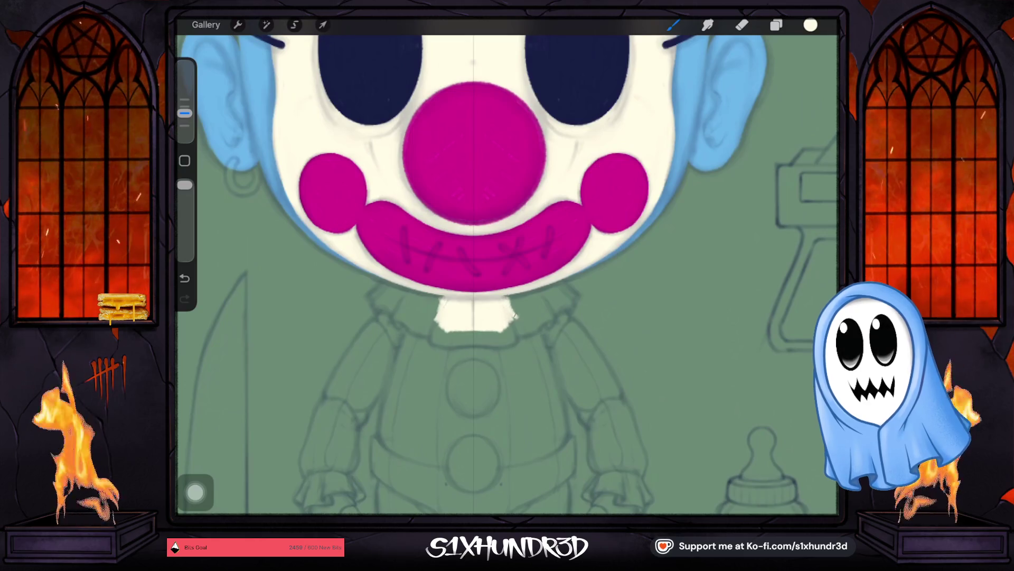
drag(440, 300, 430, 321)
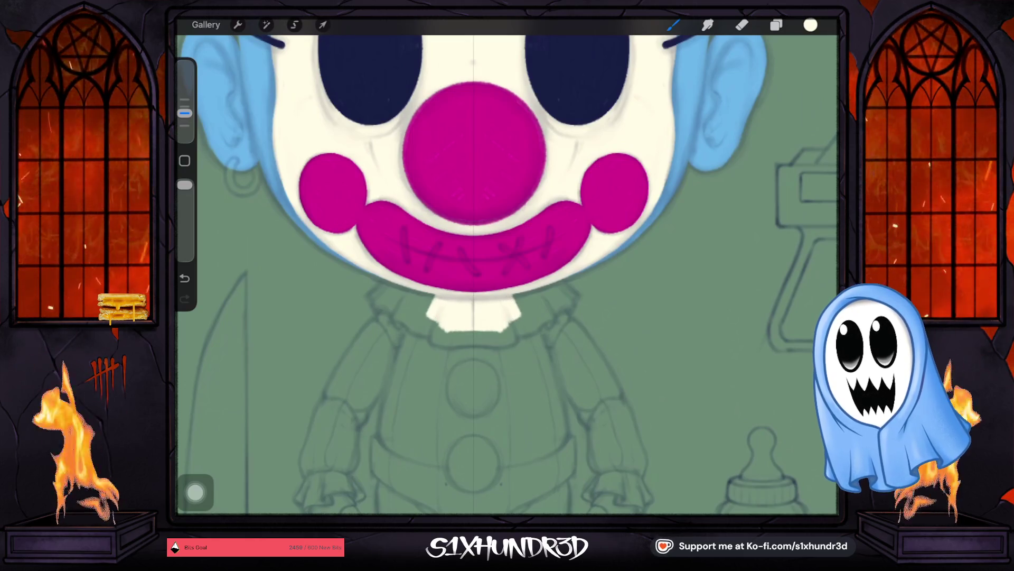
scroll(474, 309, up, 3)
scroll(473, 309, up, 2)
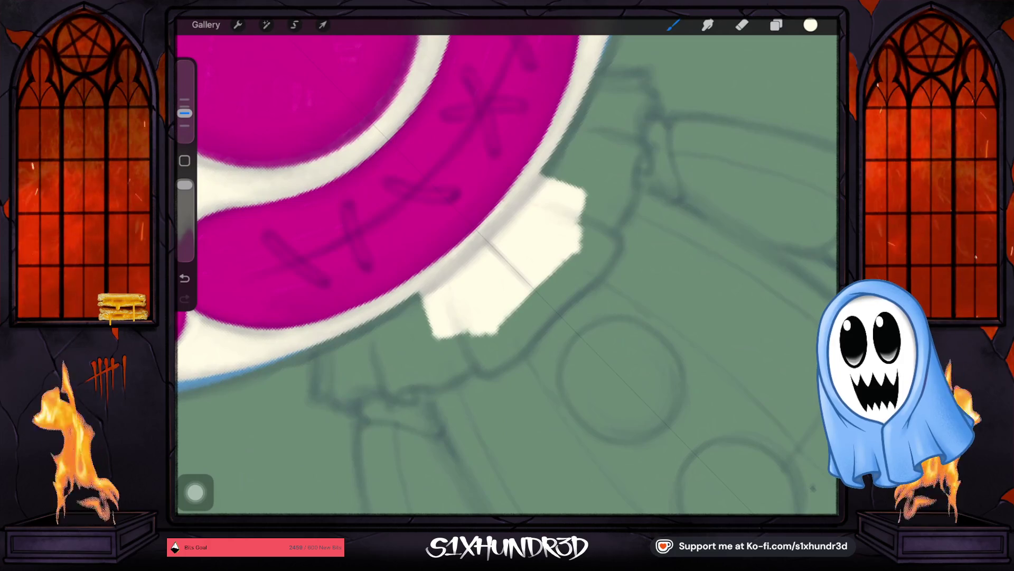
Build up and outline a new white collar flap on the right side.
drag(516, 337, 586, 274)
drag(519, 345, 606, 253)
mouse_move(496, 365)
mouse_down()
mouse_move(610, 253)
mouse_move(468, 345)
mouse_up()
mouse_move(598, 226)
mouse_down()
mouse_move(472, 330)
mouse_move(573, 257)
mouse_move(489, 354)
mouse_move(514, 343)
mouse_up()
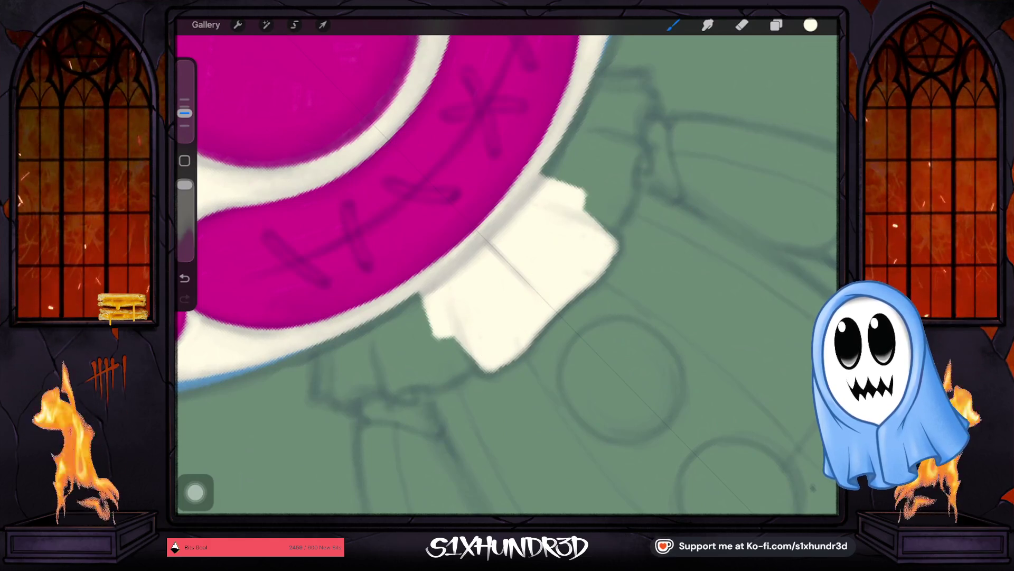
drag(184, 112, 184, 126)
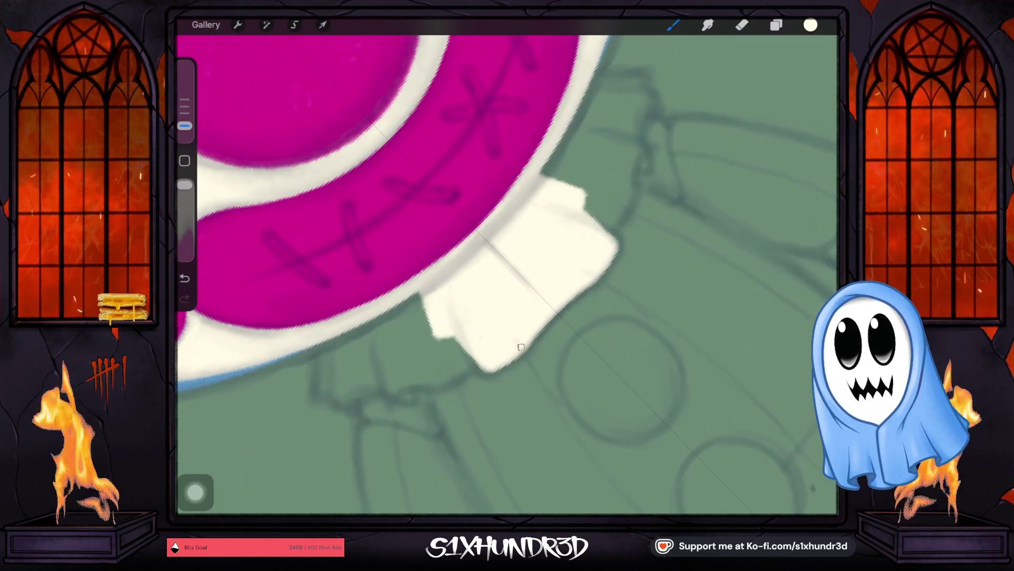
scroll(507, 270, down, 3)
Draw and thicken a white outline along the frill edge, connecting it to the flap.
mouse_move(558, 265)
mouse_down()
mouse_move(529, 313)
mouse_move(485, 349)
mouse_move(426, 279)
mouse_move(470, 340)
mouse_up()
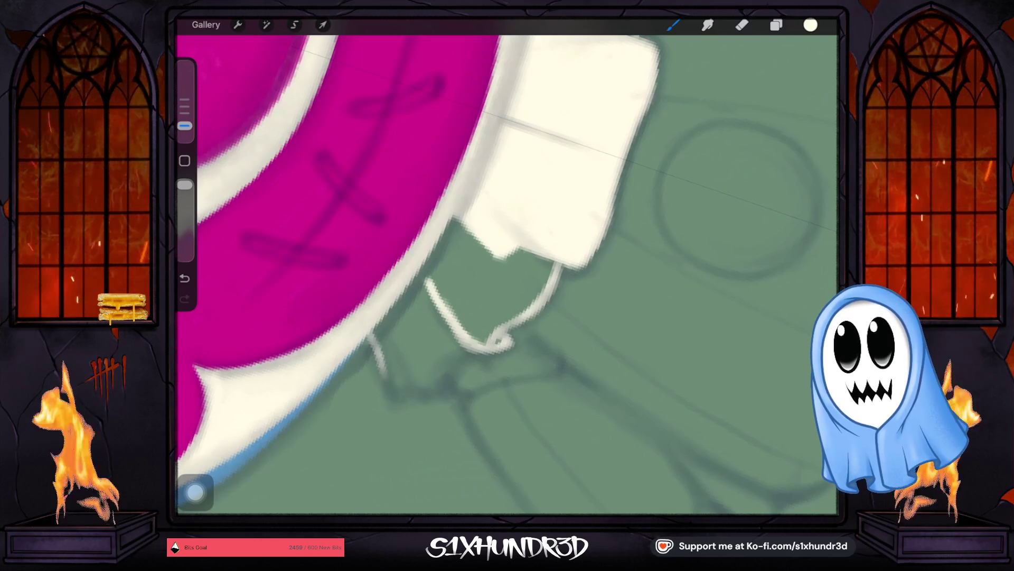
key(ctrl+z)
mouse_move(366, 333)
mouse_down()
mouse_move(389, 400)
mouse_move(371, 331)
mouse_move(396, 396)
mouse_up()
mouse_move(376, 328)
mouse_down()
mouse_move(402, 387)
mouse_move(381, 310)
mouse_move(408, 380)
mouse_move(427, 278)
mouse_move(392, 329)
mouse_up()
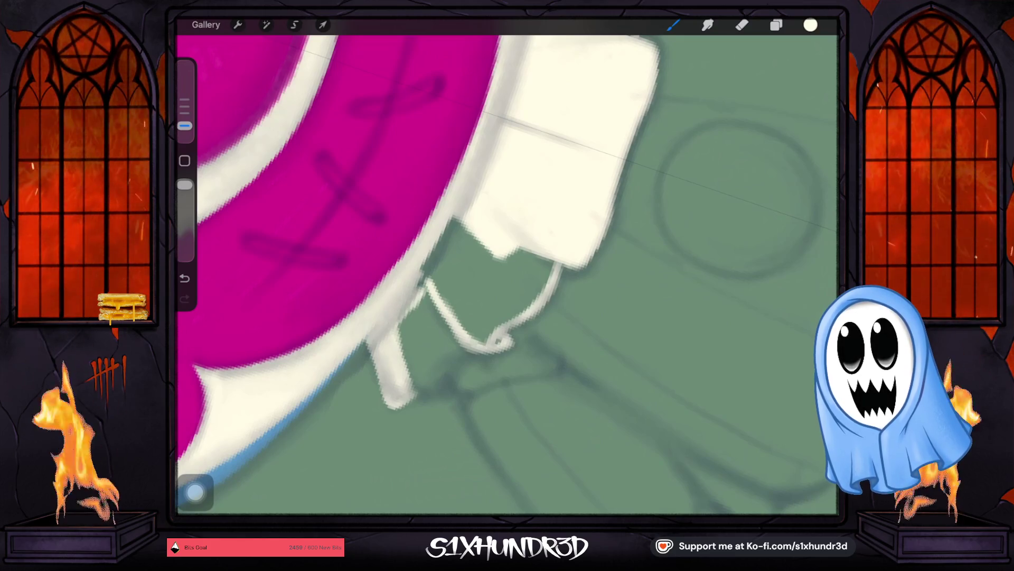
scroll(507, 269, up, 2)
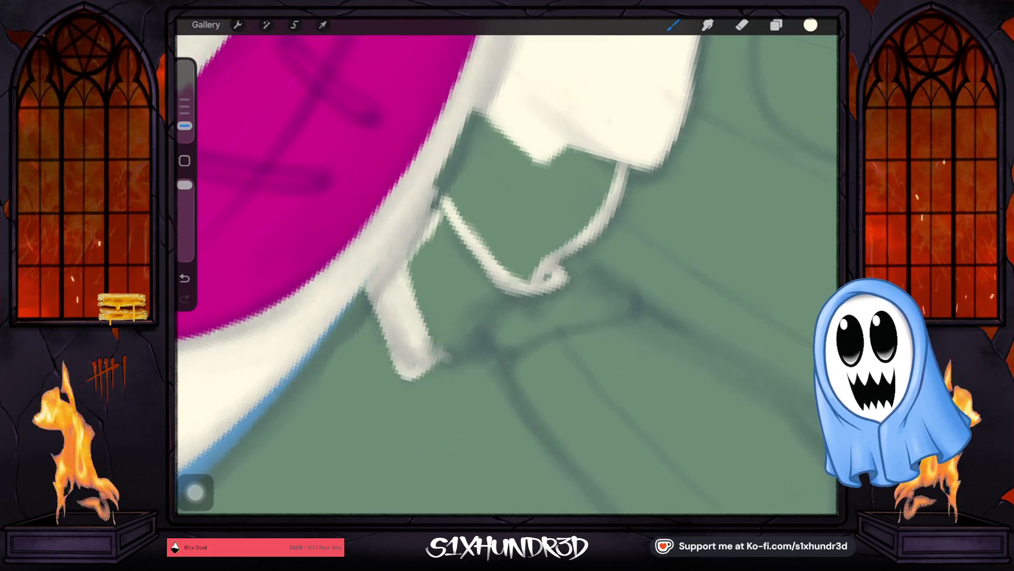
drag(396, 238, 555, 198)
mouse_move(442, 233)
mouse_down()
mouse_move(464, 274)
mouse_move(522, 279)
mouse_up()
mouse_move(460, 268)
mouse_down()
mouse_move(450, 224)
mouse_move(509, 199)
mouse_move(457, 250)
mouse_move(502, 230)
mouse_move(510, 264)
mouse_move(550, 195)
mouse_move(589, 181)
mouse_move(592, 196)
mouse_move(554, 240)
mouse_up()
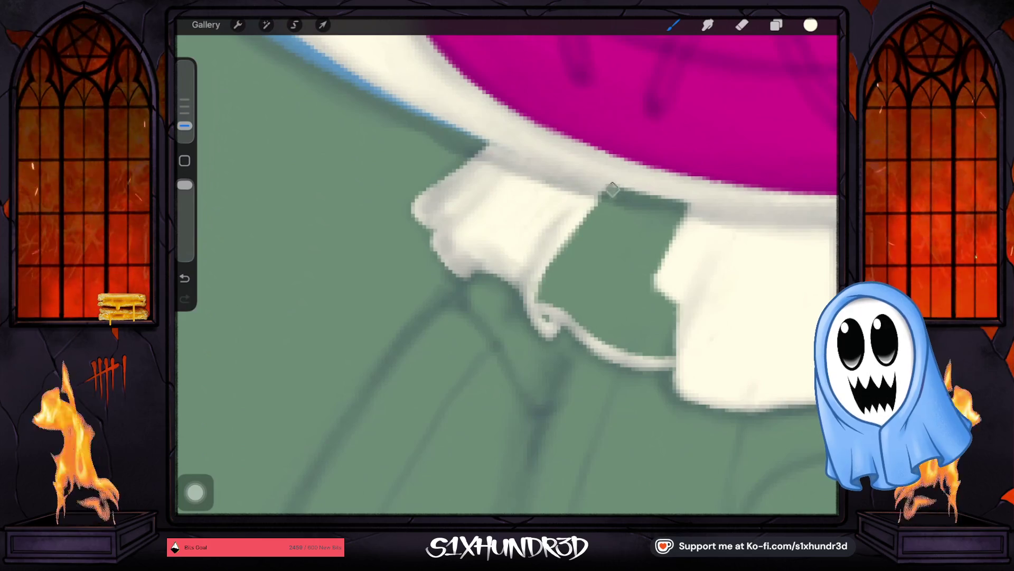
Fill every remaining green gap and speck along the frill edge with white.
drag(607, 190, 614, 186)
scroll(507, 273, down, 3)
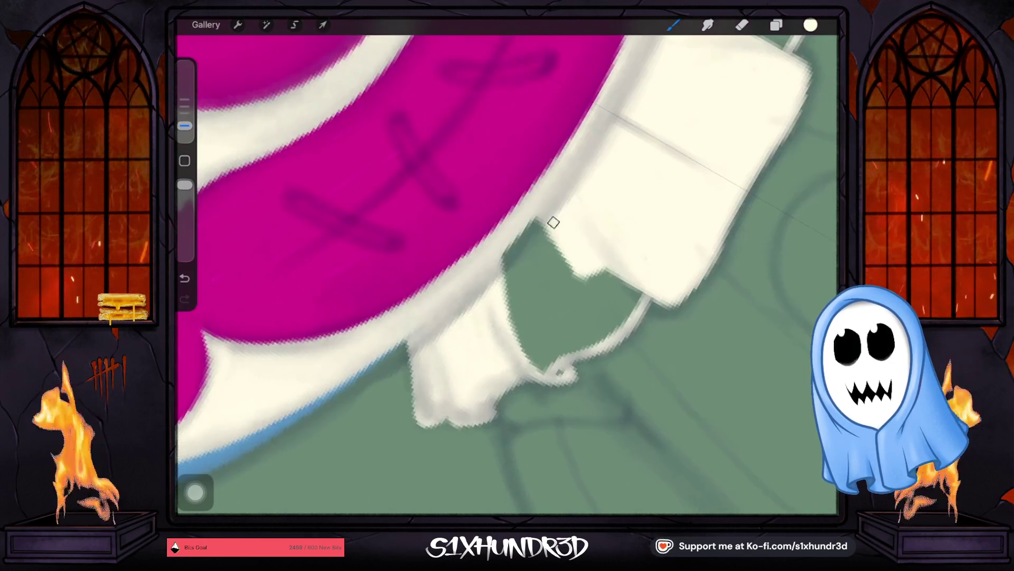
drag(593, 216, 535, 301)
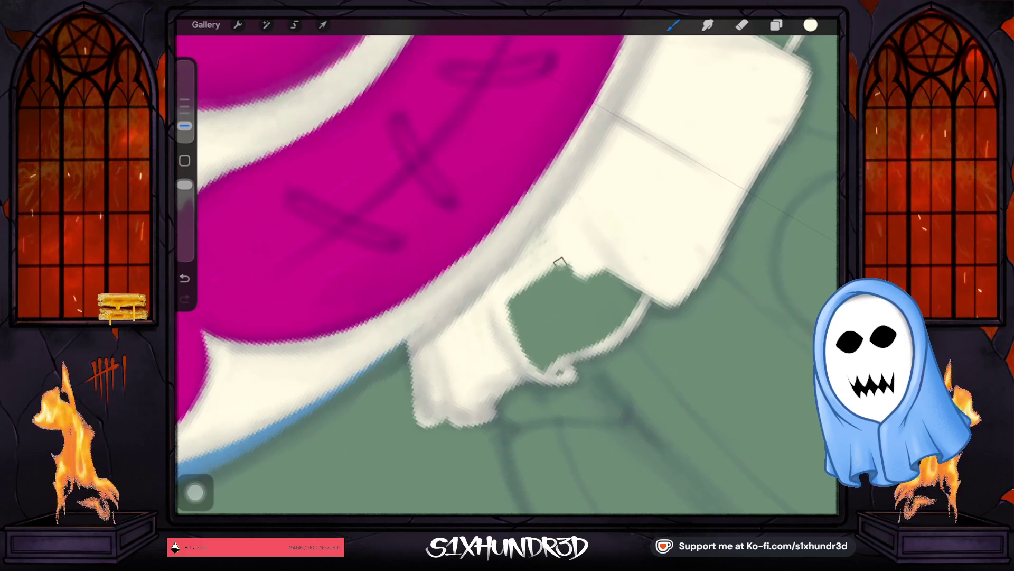
drag(185, 125, 184, 113)
mouse_move(539, 321)
mouse_down()
mouse_move(636, 290)
mouse_move(542, 348)
mouse_move(546, 310)
mouse_up()
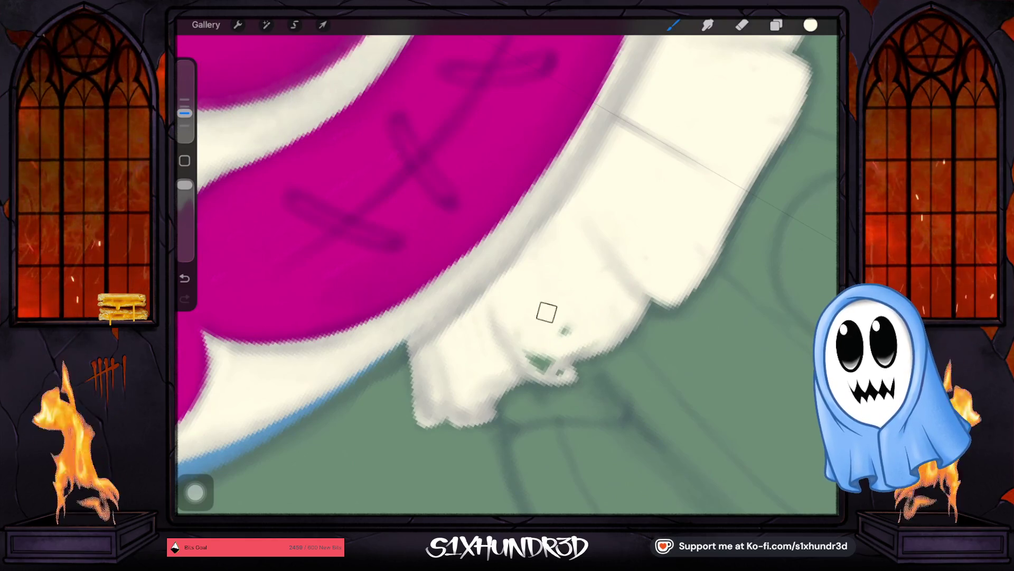
drag(573, 345, 530, 351)
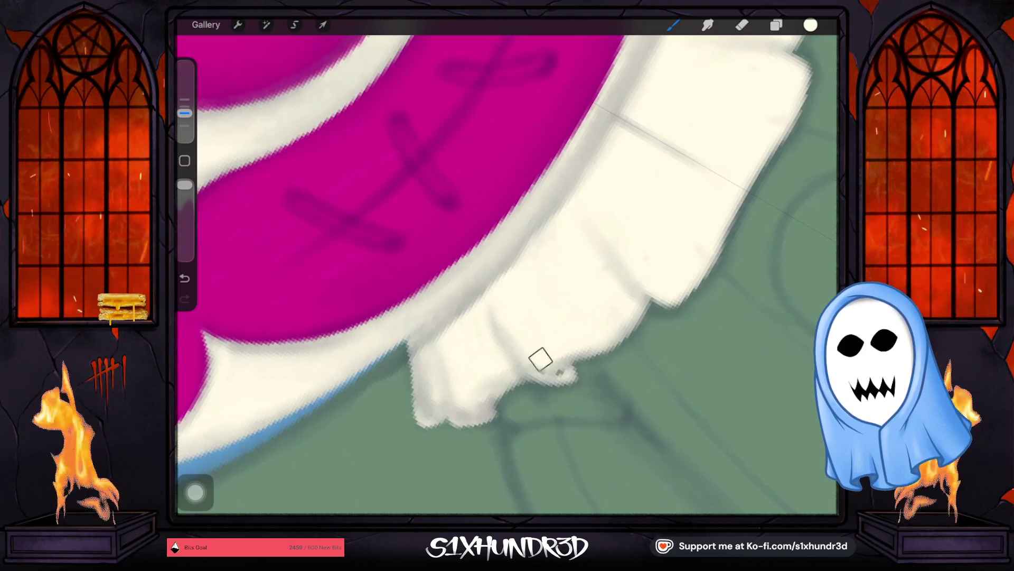
drag(185, 113, 184, 125)
drag(535, 355, 562, 369)
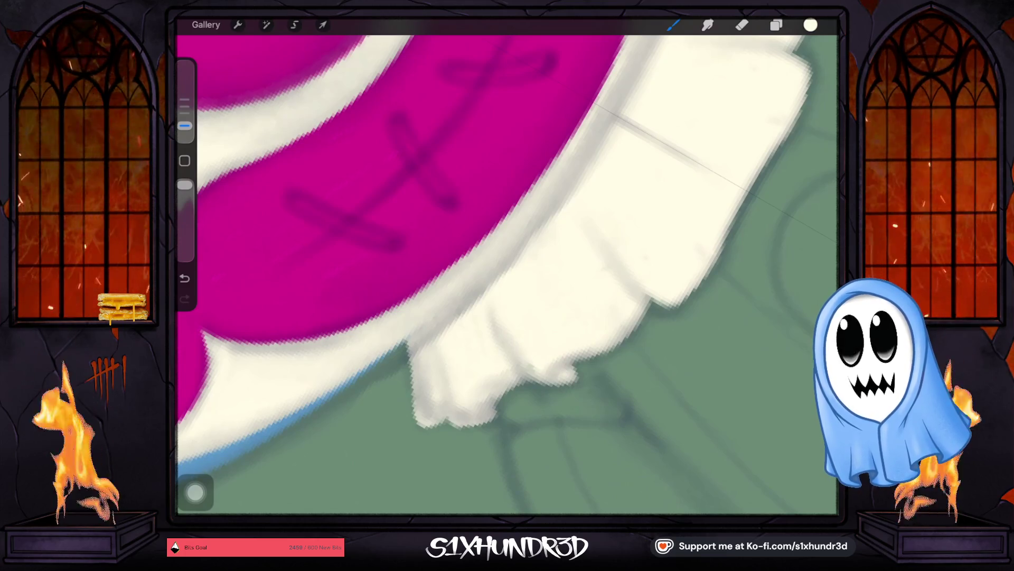
scroll(525, 346, down, 3)
scroll(507, 278, up, 1)
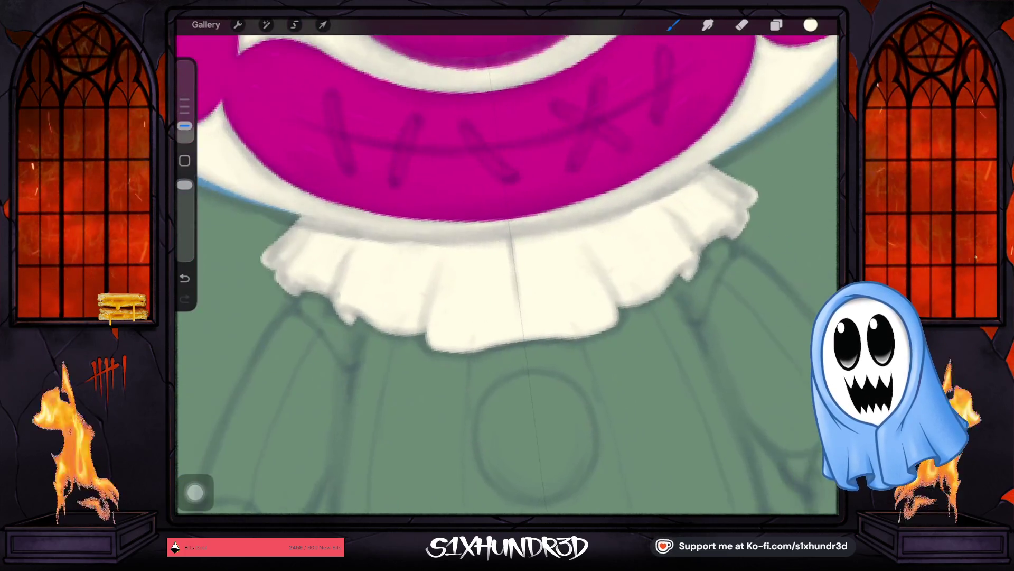
scroll(507, 278, up, 1)
scroll(508, 278, up, 1)
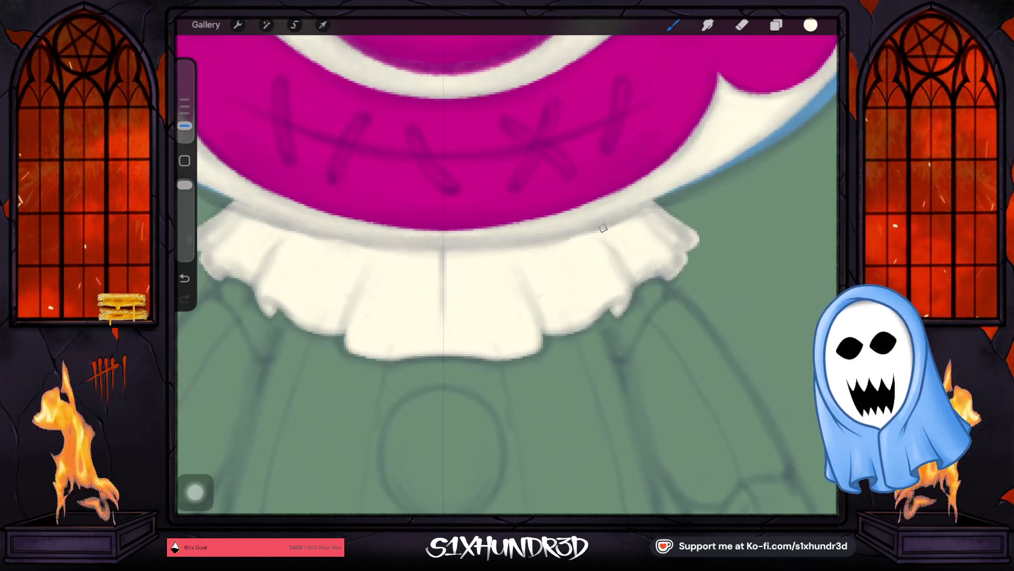
drag(444, 357, 547, 313)
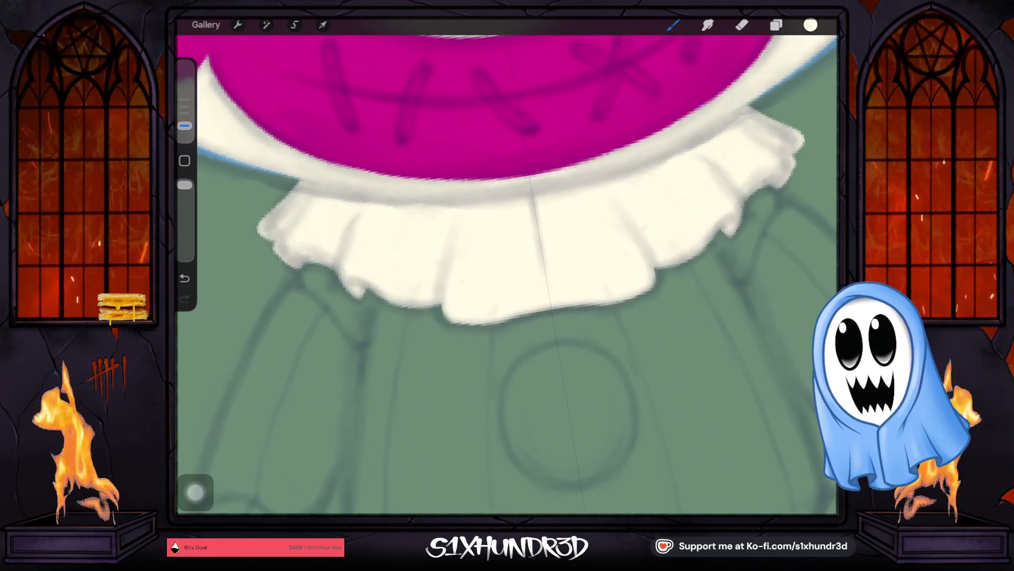
mouse_move(531, 254)
mouse_down()
mouse_move(549, 273)
mouse_move(587, 273)
mouse_up()
scroll(508, 274, down, 5)
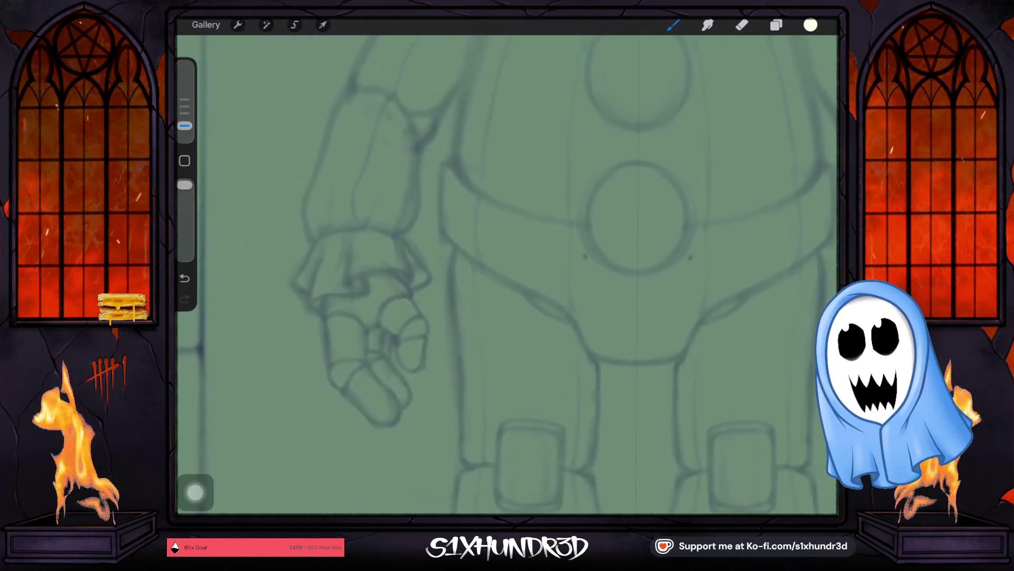
scroll(508, 274, down, 3)
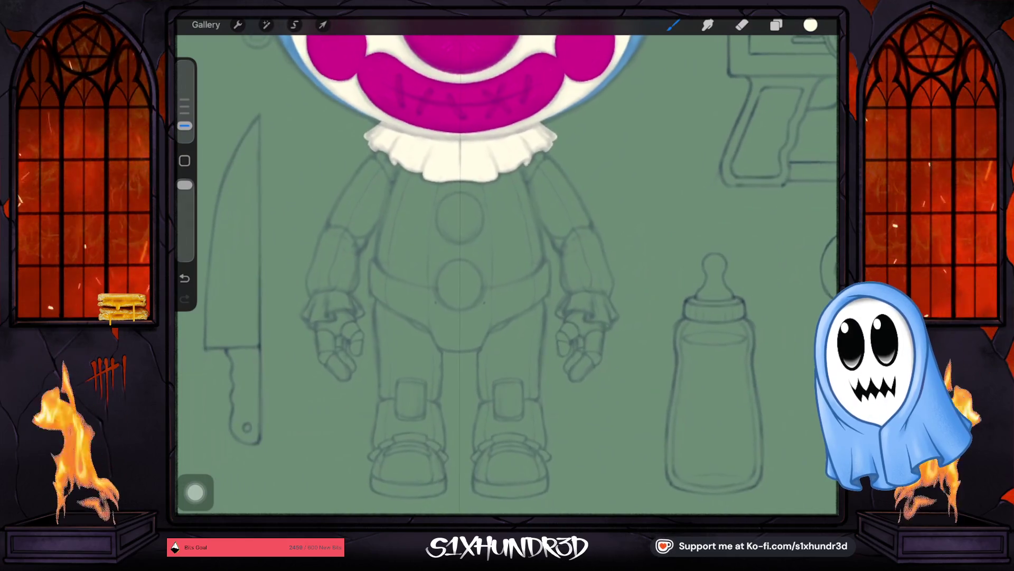
scroll(507, 274, down, 3)
scroll(508, 274, down, 2)
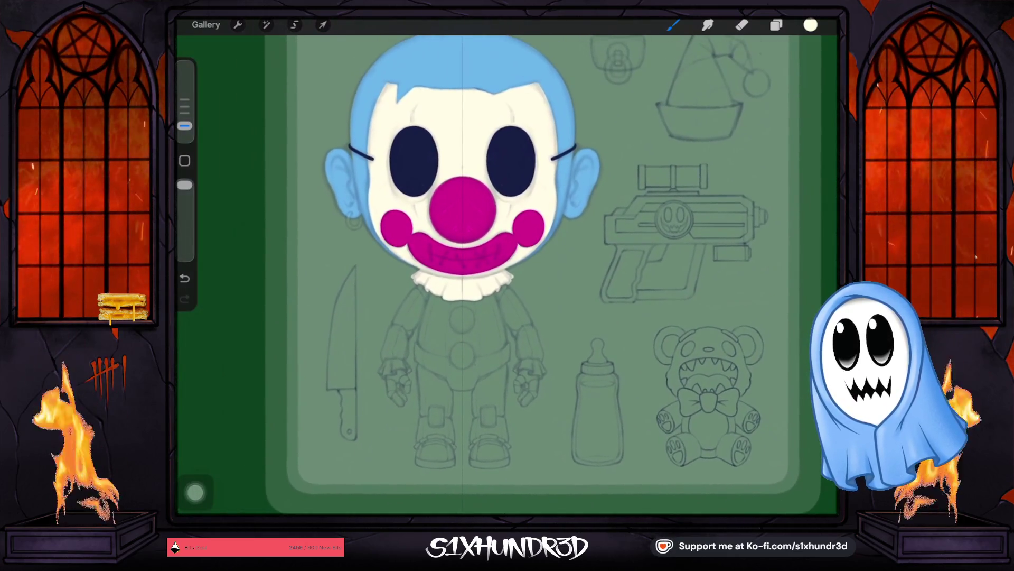
scroll(508, 274, up, 3)
scroll(507, 274, down, 2)
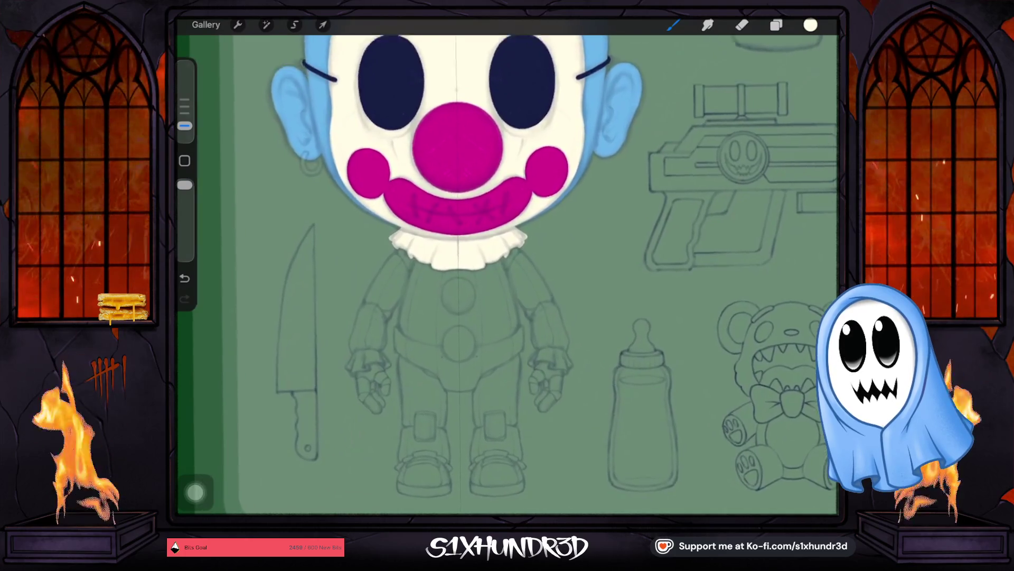
scroll(507, 273, up, 2)
scroll(547, 365, up, 2)
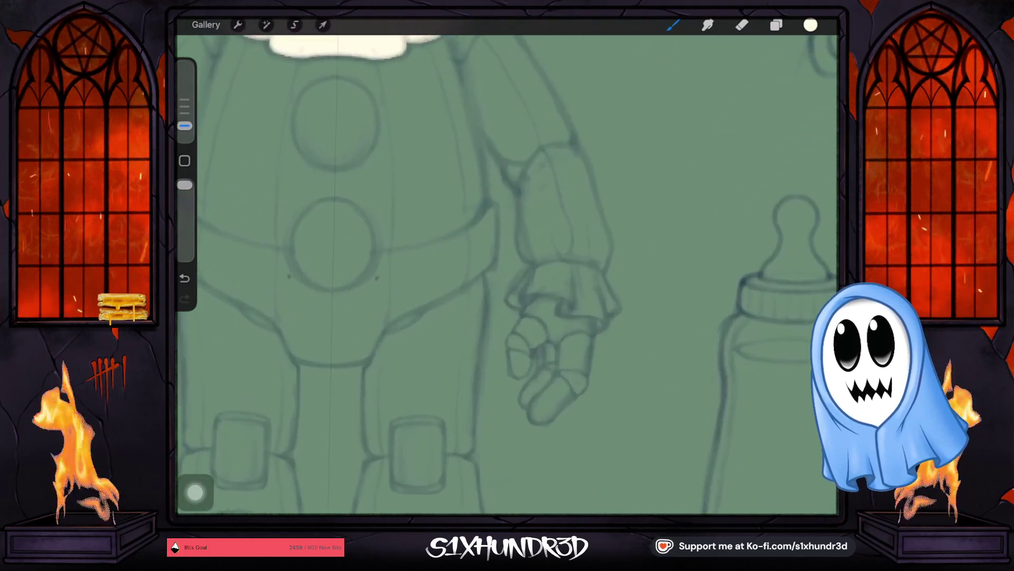
scroll(547, 364, up, 2)
scroll(548, 365, up, 1)
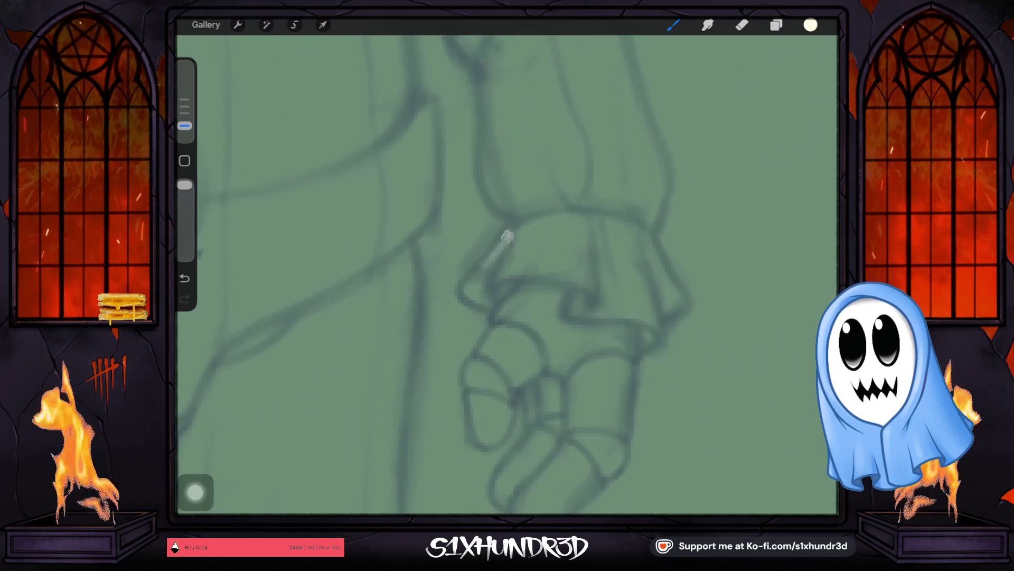
Outline and fill a white ruffled cuff around the wrist above the hand.
drag(511, 233, 466, 290)
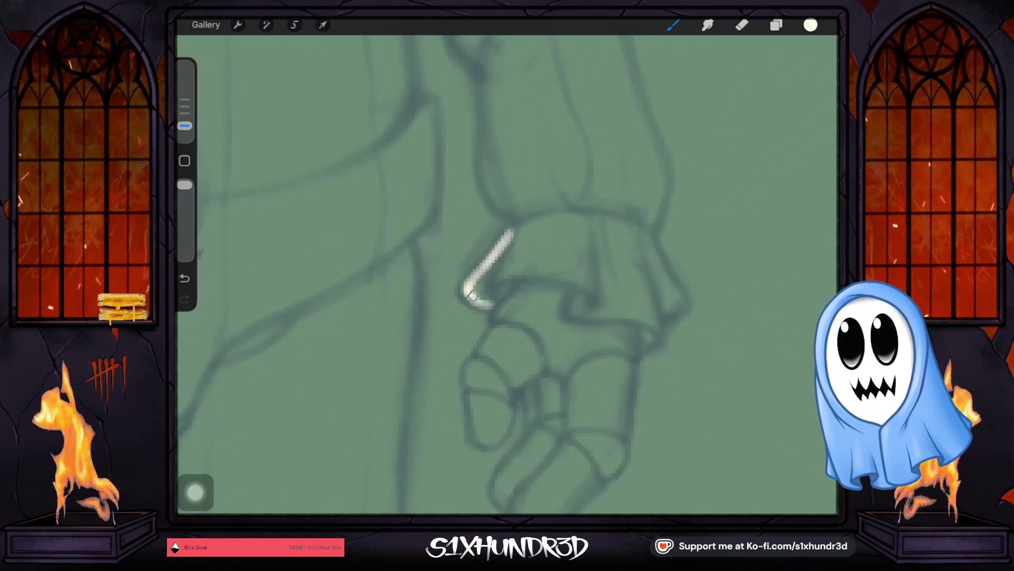
drag(480, 287, 482, 285)
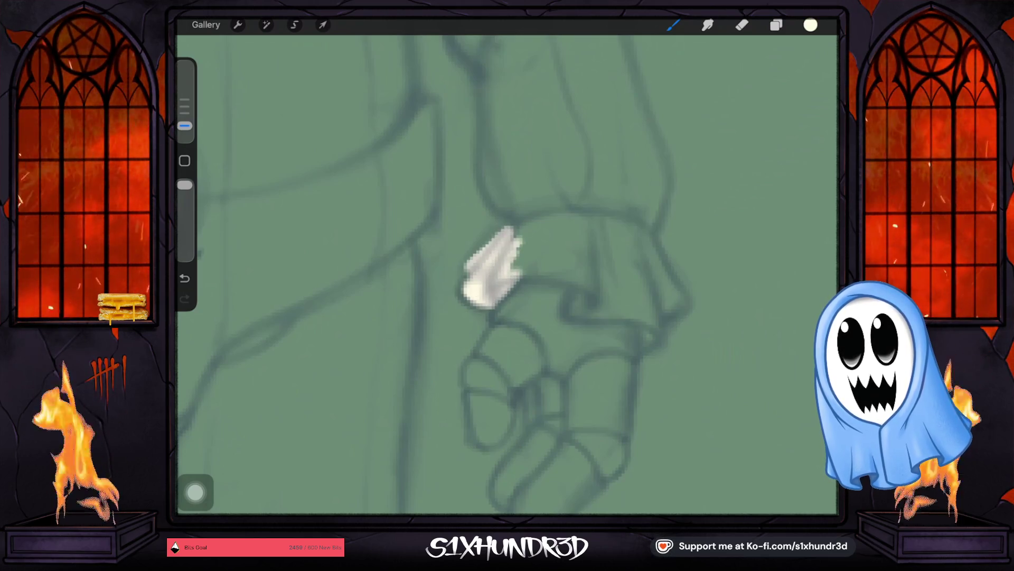
mouse_move(486, 286)
mouse_down()
mouse_move(549, 267)
mouse_move(514, 273)
mouse_move(577, 274)
mouse_move(600, 302)
mouse_move(571, 309)
mouse_move(583, 305)
mouse_up()
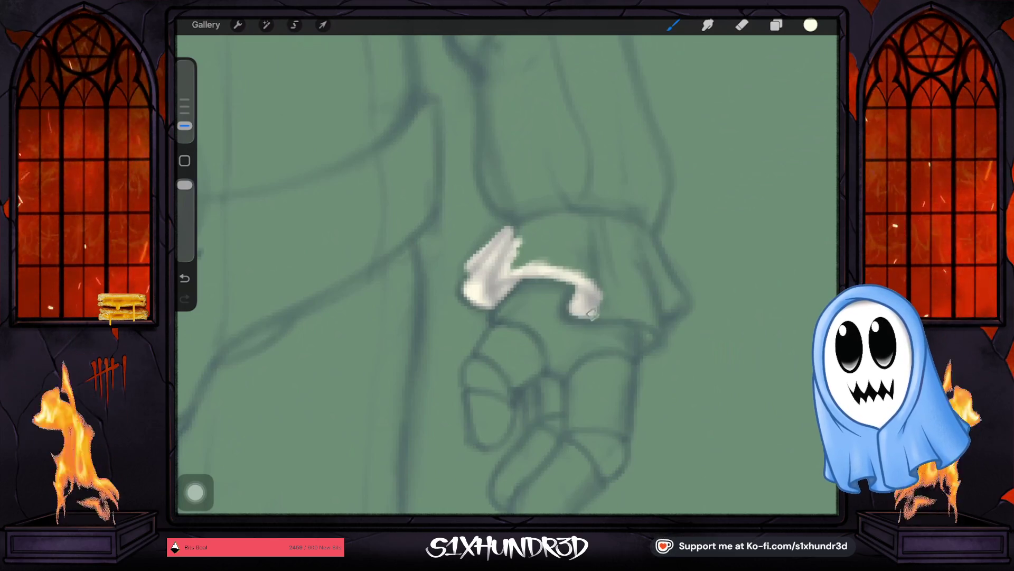
mouse_move(536, 273)
mouse_down()
mouse_move(498, 352)
mouse_move(487, 413)
mouse_up()
drag(546, 369, 585, 308)
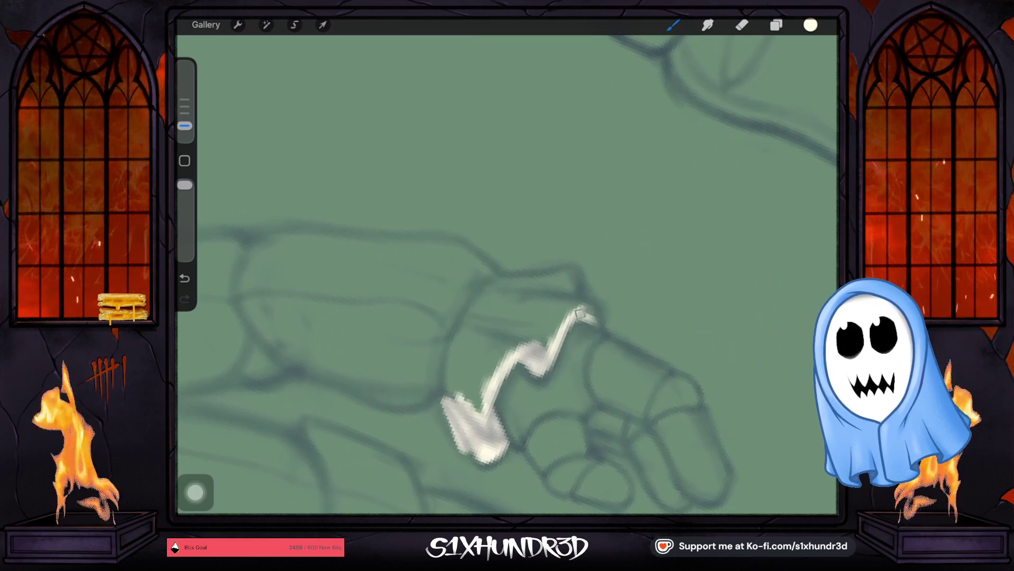
mouse_move(569, 300)
mouse_down()
mouse_move(579, 303)
mouse_move(542, 349)
mouse_up()
drag(582, 300, 574, 276)
drag(485, 281, 458, 343)
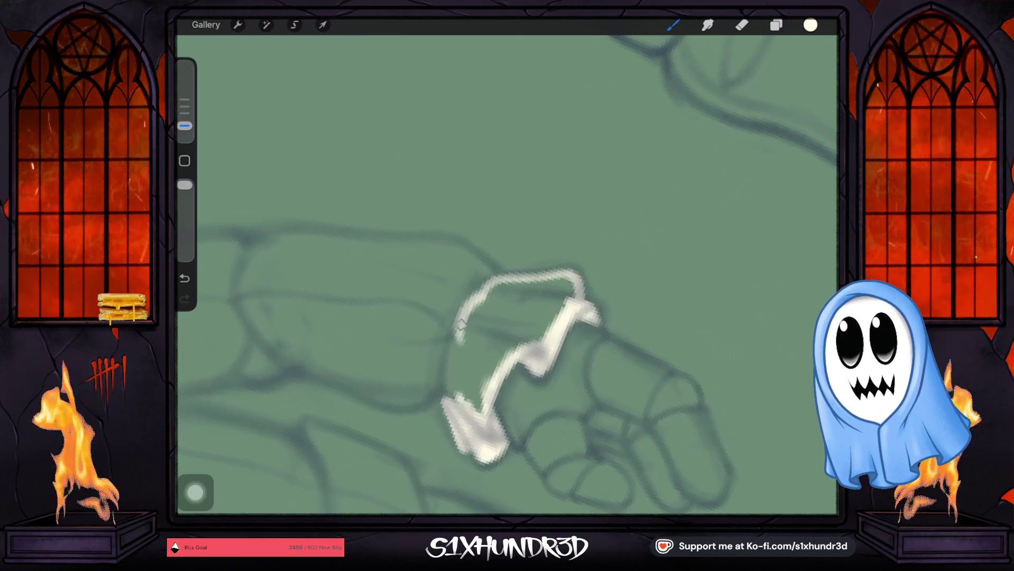
mouse_move(481, 297)
mouse_down()
mouse_move(463, 337)
mouse_move(464, 405)
mouse_move(480, 312)
mouse_move(468, 320)
mouse_move(507, 286)
mouse_move(569, 274)
mouse_move(545, 305)
mouse_move(507, 285)
mouse_move(482, 319)
mouse_move(477, 359)
mouse_move(562, 313)
mouse_move(460, 396)
mouse_move(470, 342)
mouse_move(476, 385)
mouse_move(492, 386)
mouse_up()
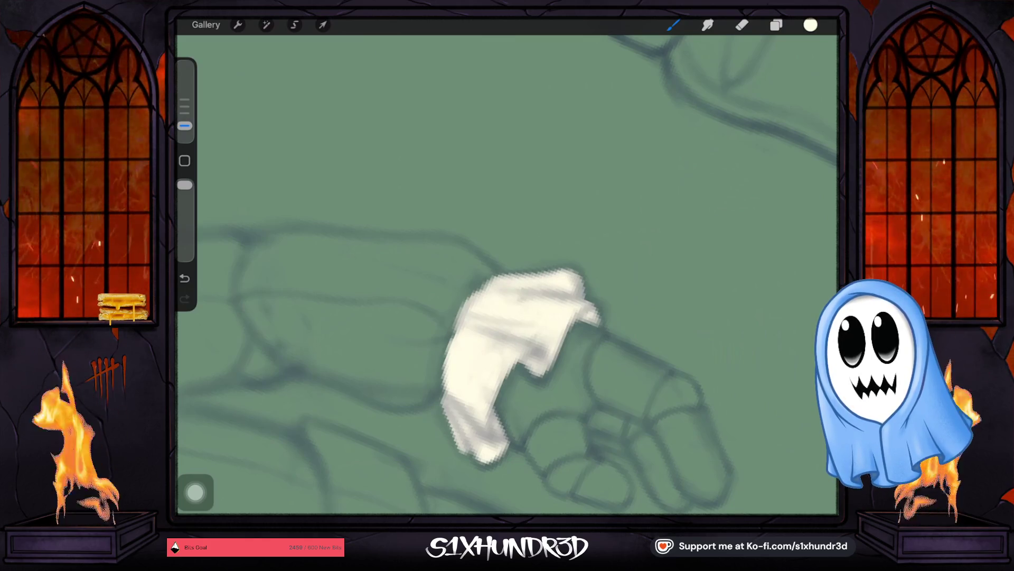
scroll(508, 274, down, 3)
scroll(508, 273, down, 3)
scroll(507, 274, down, 2)
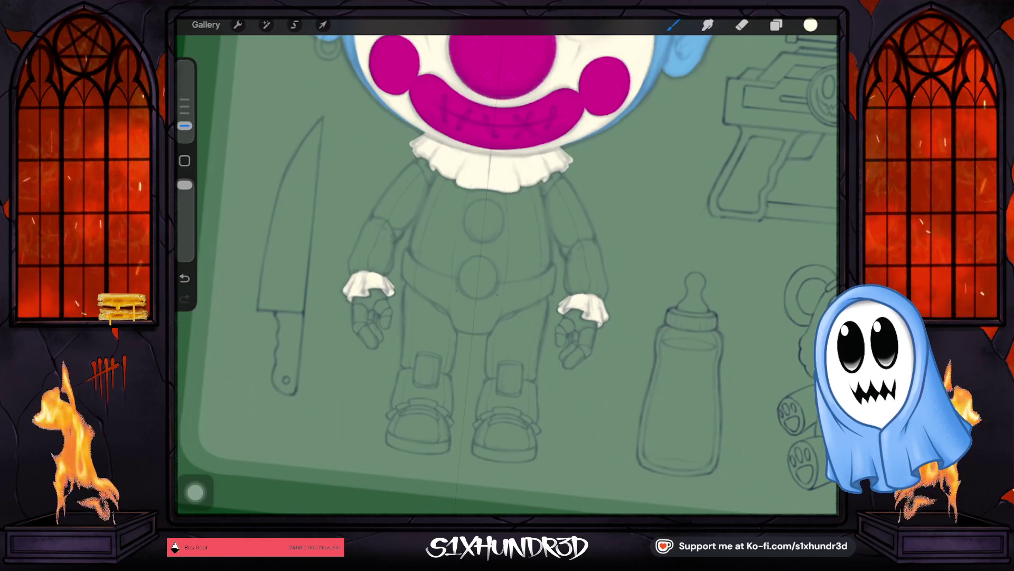
scroll(507, 274, down, 2)
scroll(459, 420, up, 3)
scroll(460, 420, up, 3)
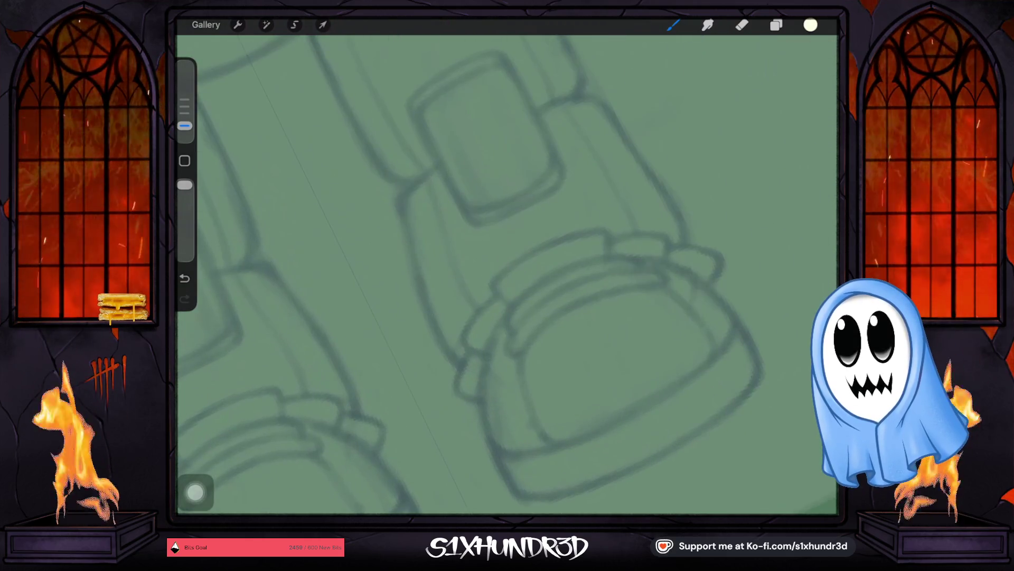
Stroke white scalloped bands across the tops of both shoes and thicken their ends.
drag(511, 300, 604, 254)
drag(184, 455, 282, 412)
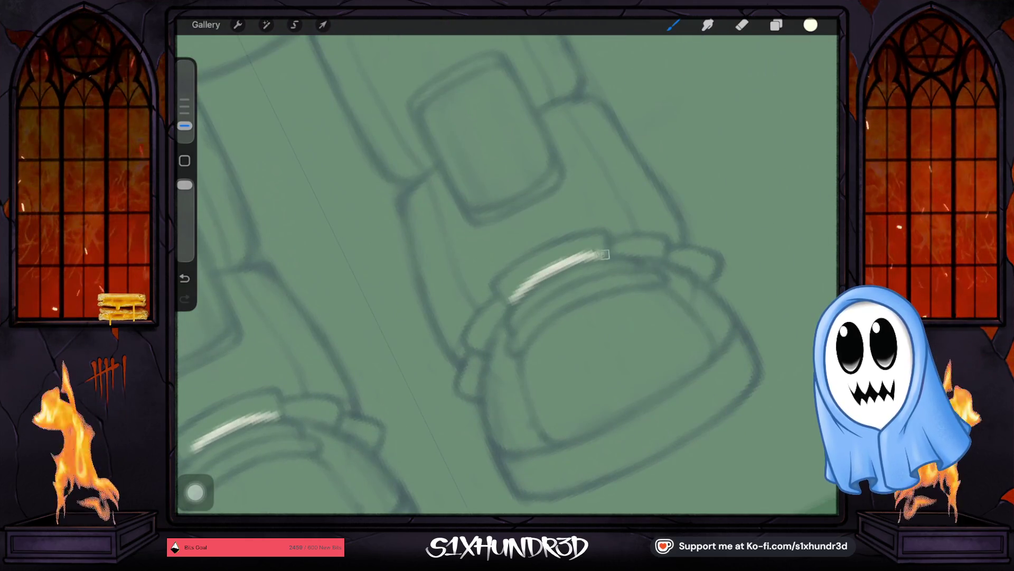
drag(510, 299, 473, 392)
drag(281, 412, 372, 445)
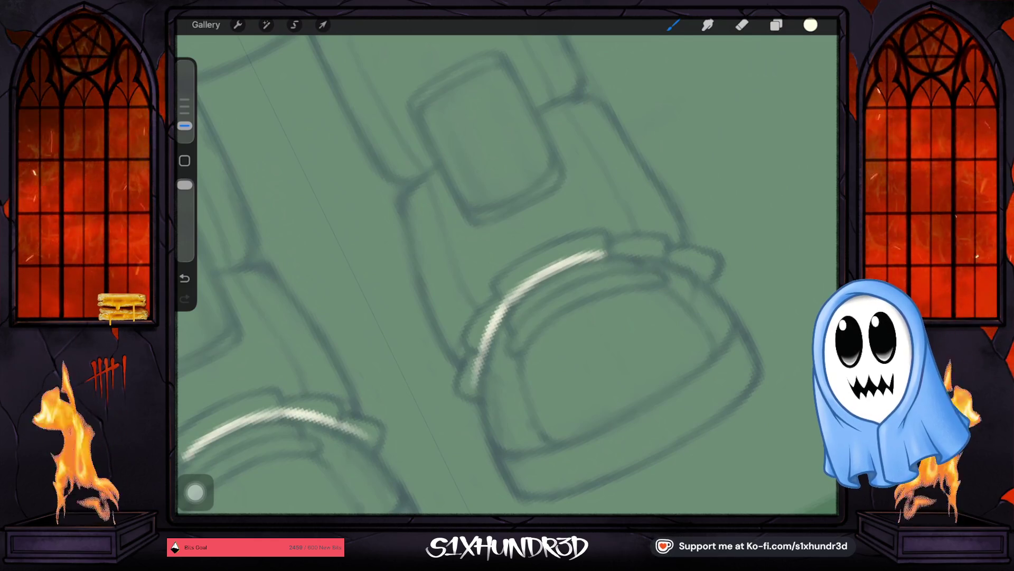
mouse_move(474, 368)
mouse_down()
mouse_move(477, 396)
mouse_move(476, 366)
mouse_up()
drag(361, 425, 379, 440)
drag(475, 394, 473, 350)
drag(337, 417, 373, 432)
mouse_move(484, 349)
mouse_down()
mouse_move(472, 339)
mouse_move(487, 315)
mouse_up()
drag(285, 411, 336, 400)
Brighten and widen both shoe bands, extending the band up the upper shoe.
drag(478, 341, 539, 258)
drag(284, 392, 193, 428)
drag(504, 289, 578, 242)
drag(243, 408, 192, 434)
drag(507, 289, 570, 250)
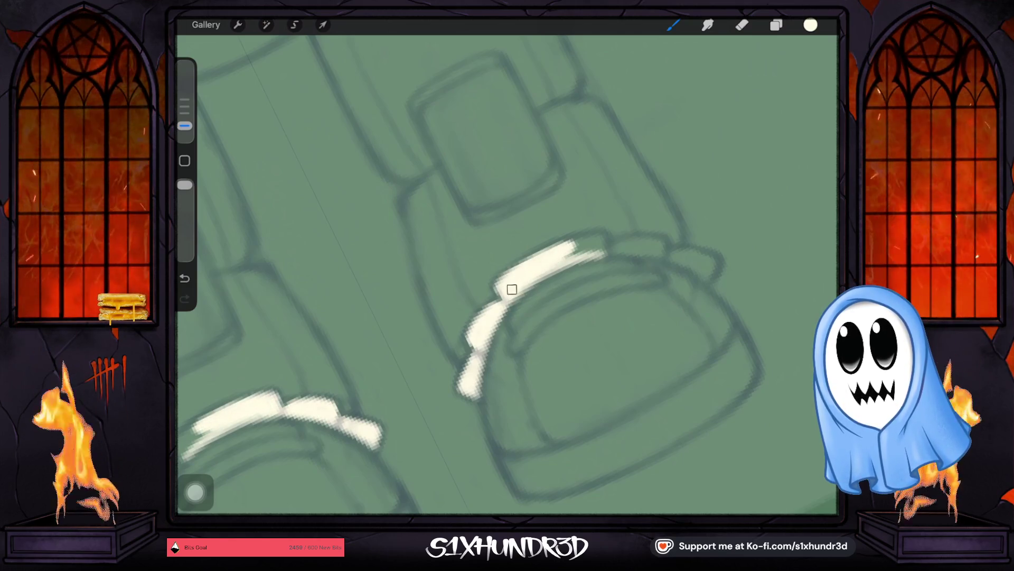
mouse_move(591, 242)
mouse_down()
mouse_move(536, 265)
mouse_move(600, 243)
mouse_move(559, 281)
mouse_up()
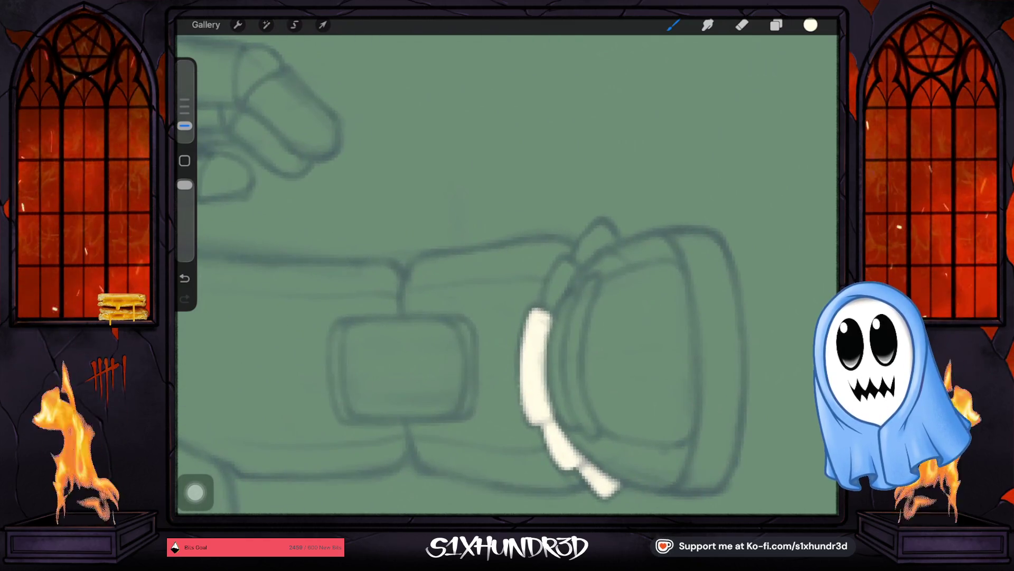
drag(548, 313, 574, 270)
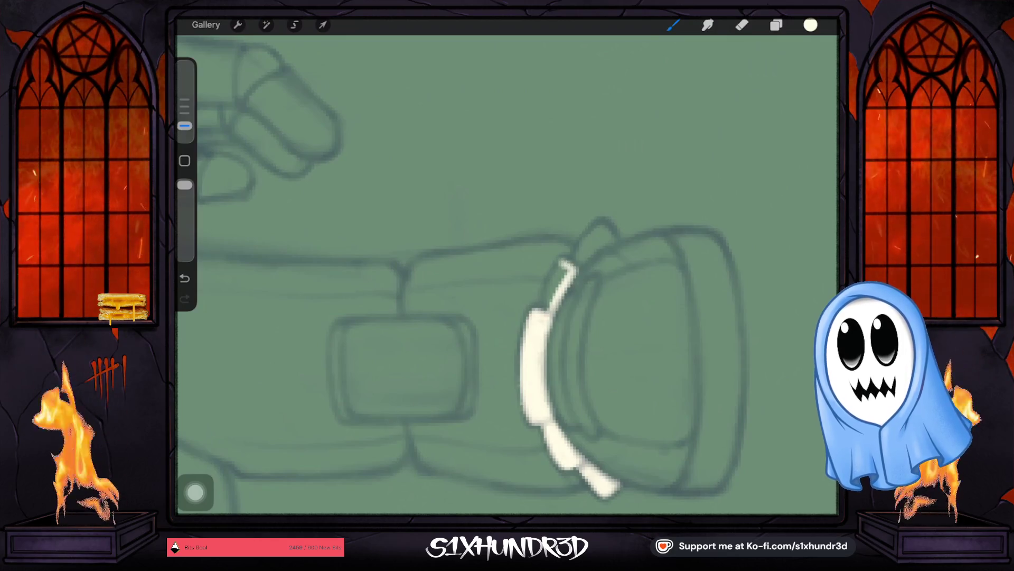
drag(573, 265, 548, 302)
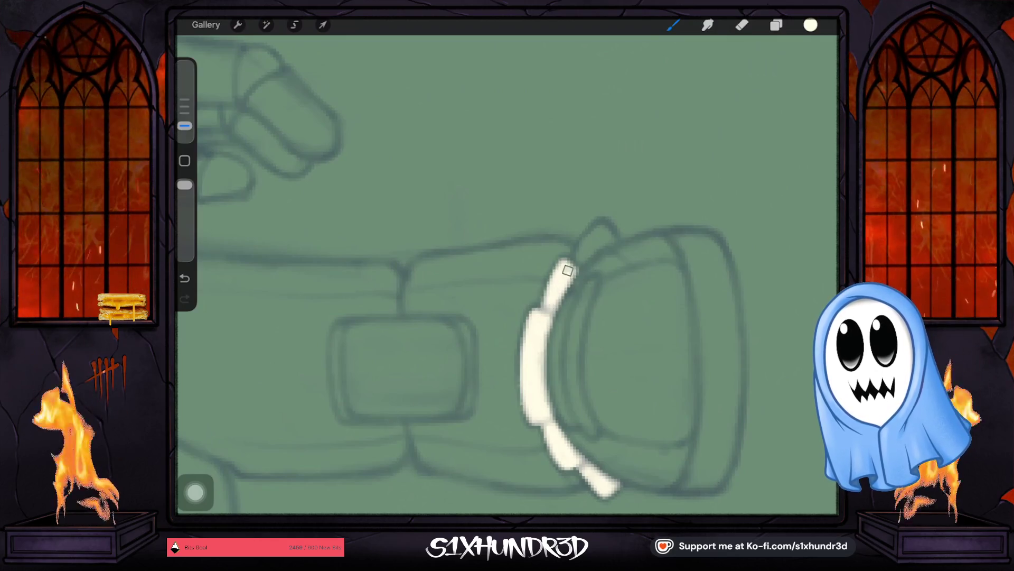
drag(572, 267, 605, 236)
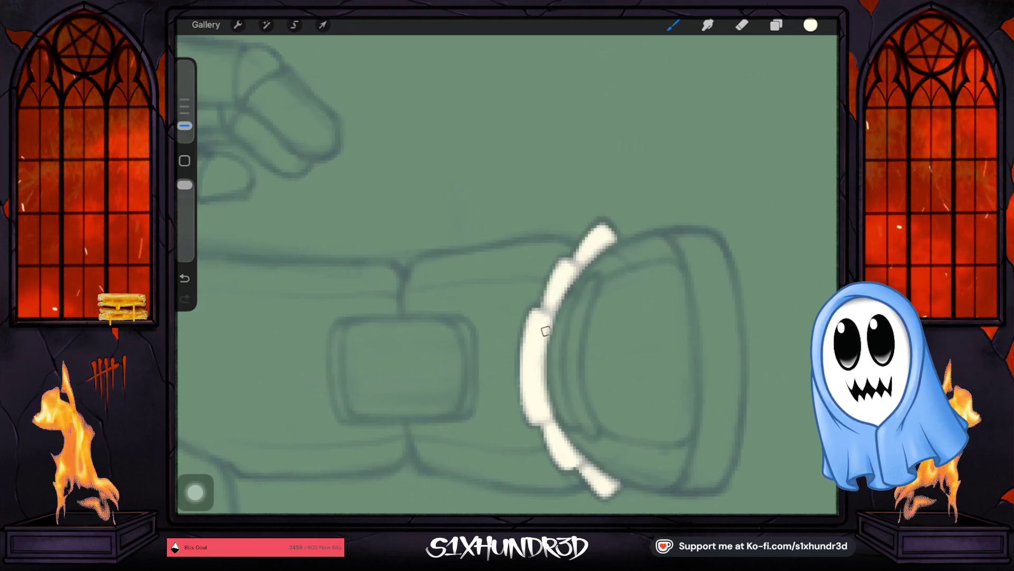
Undo the stray stroke, then fill a gap and thin the left end of the right shoe's band.
key(ctrl+z)
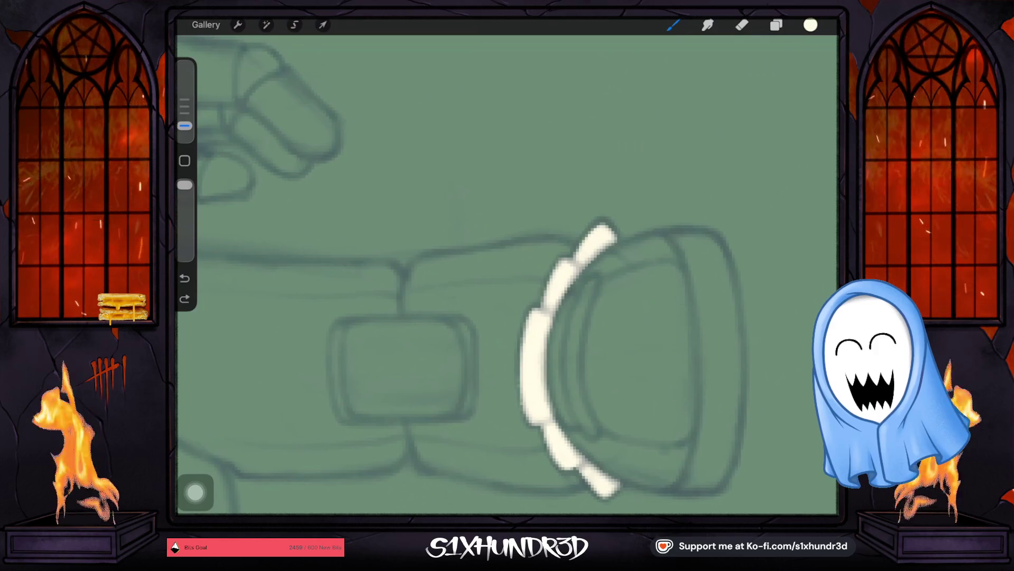
drag(404, 368, 428, 242)
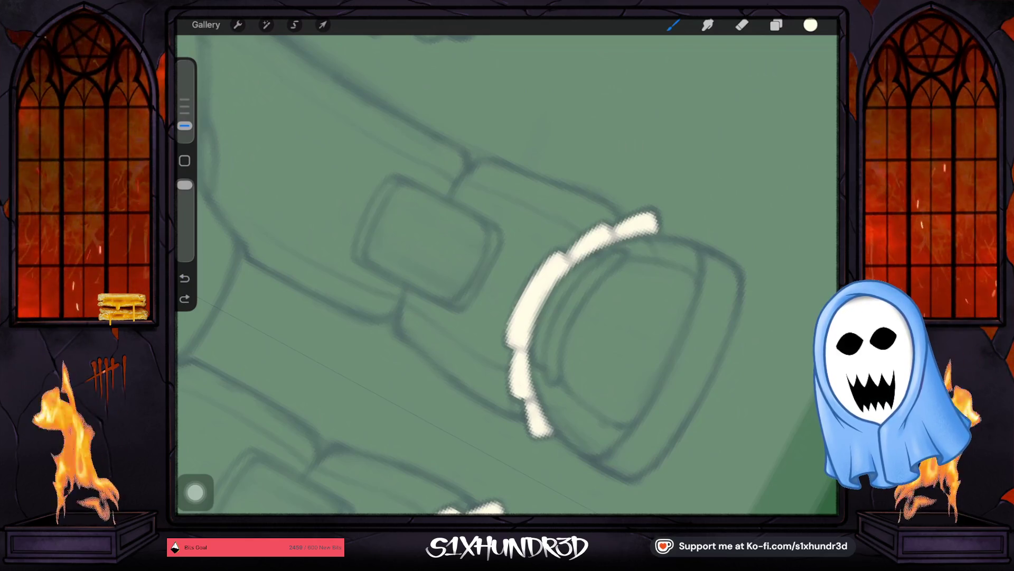
scroll(484, 274, up, 2)
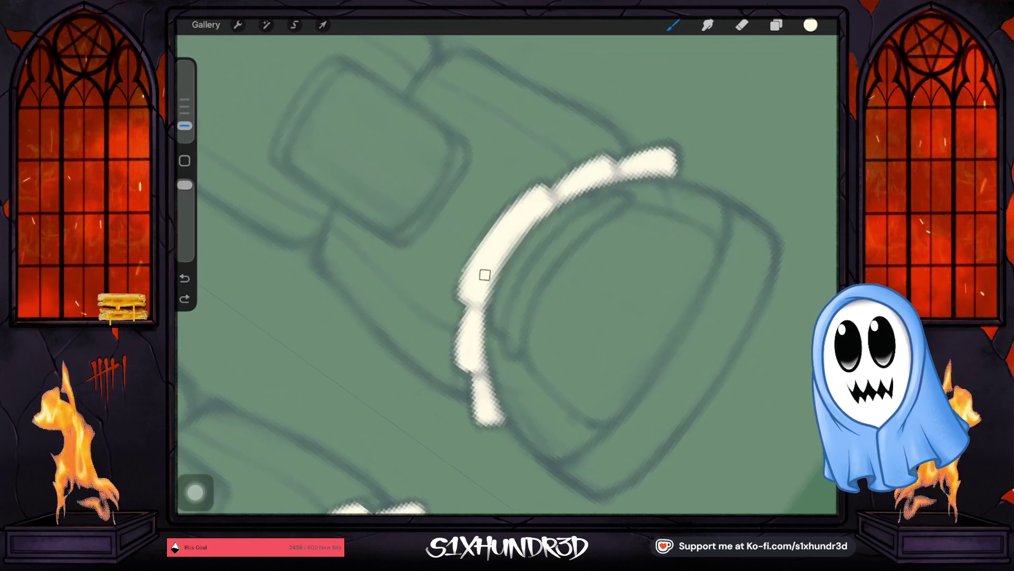
drag(484, 275, 476, 262)
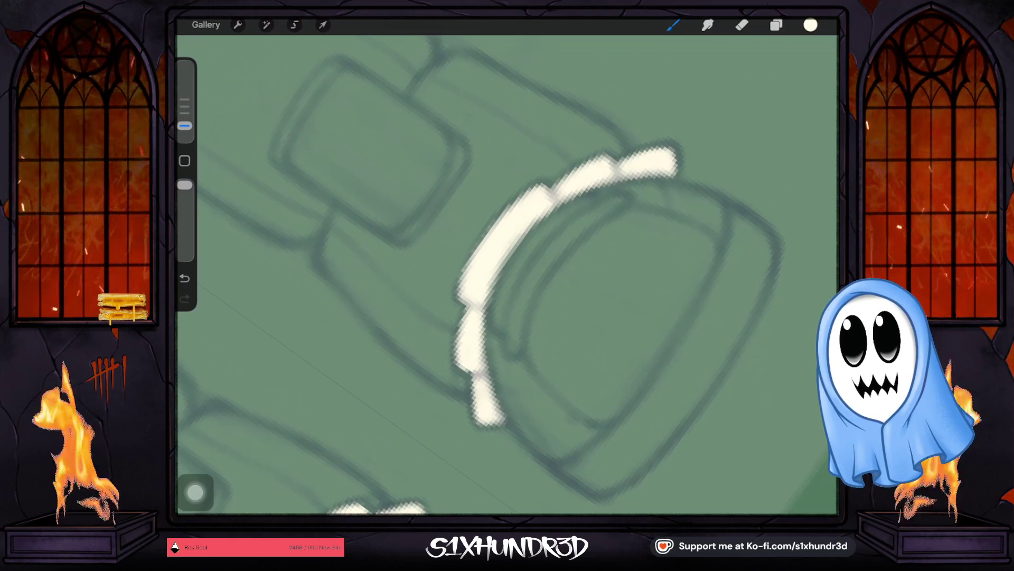
scroll(507, 273, down, 5)
scroll(508, 273, up, 2)
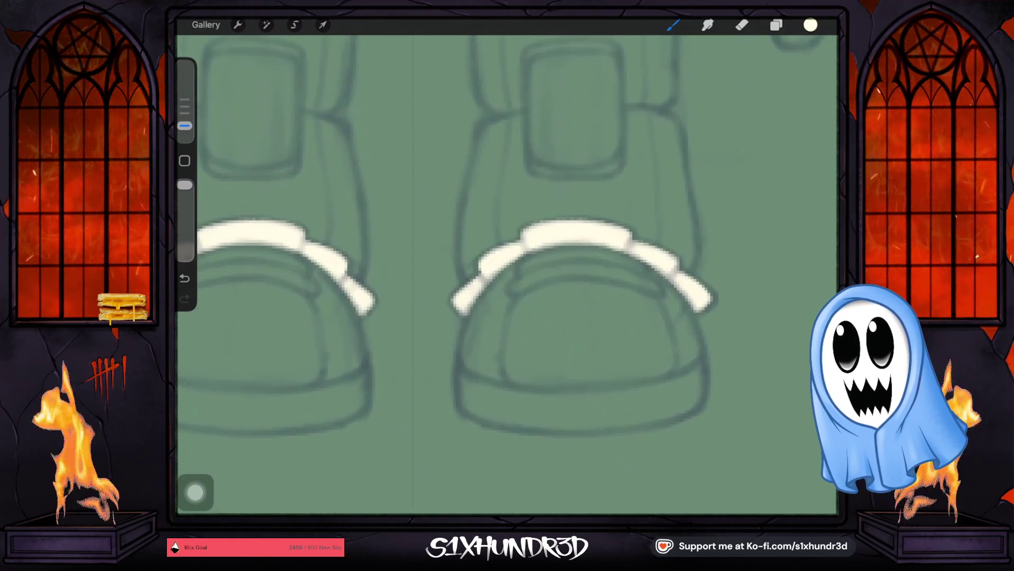
drag(476, 284, 463, 302)
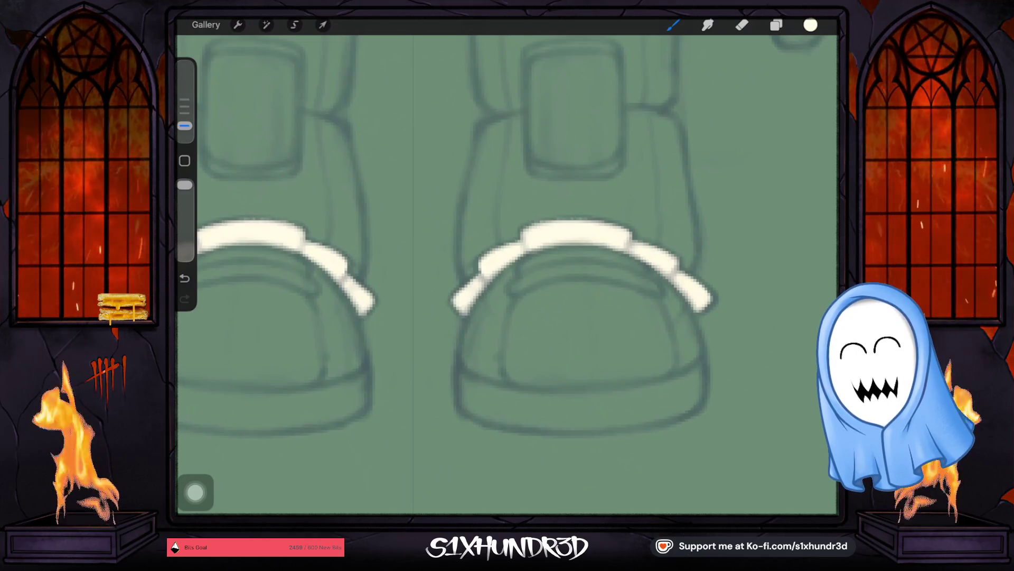
scroll(502, 264, down, 2)
scroll(502, 264, down, 3)
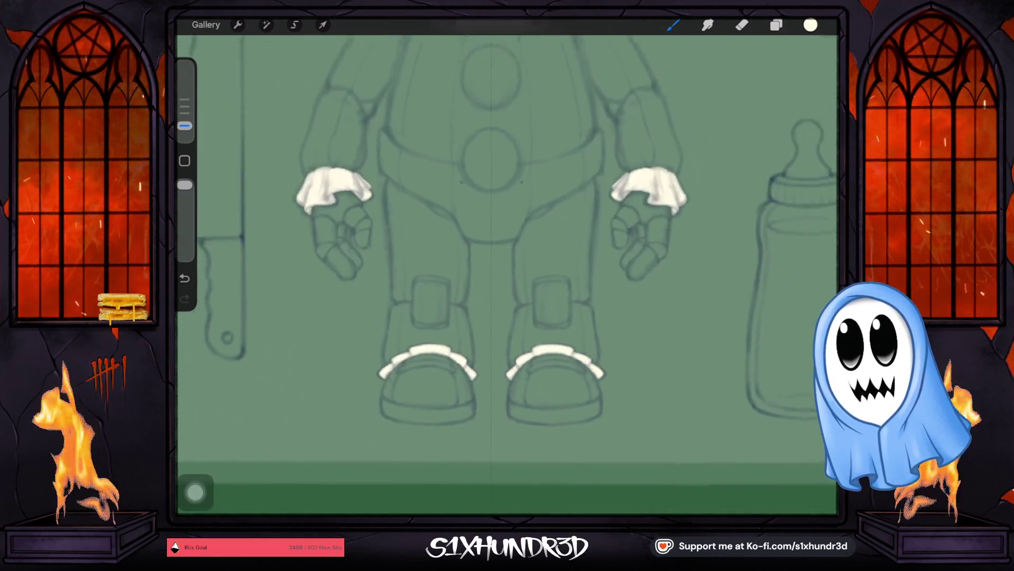
scroll(502, 264, down, 2)
scroll(507, 274, down, 3)
scroll(507, 274, up, 2)
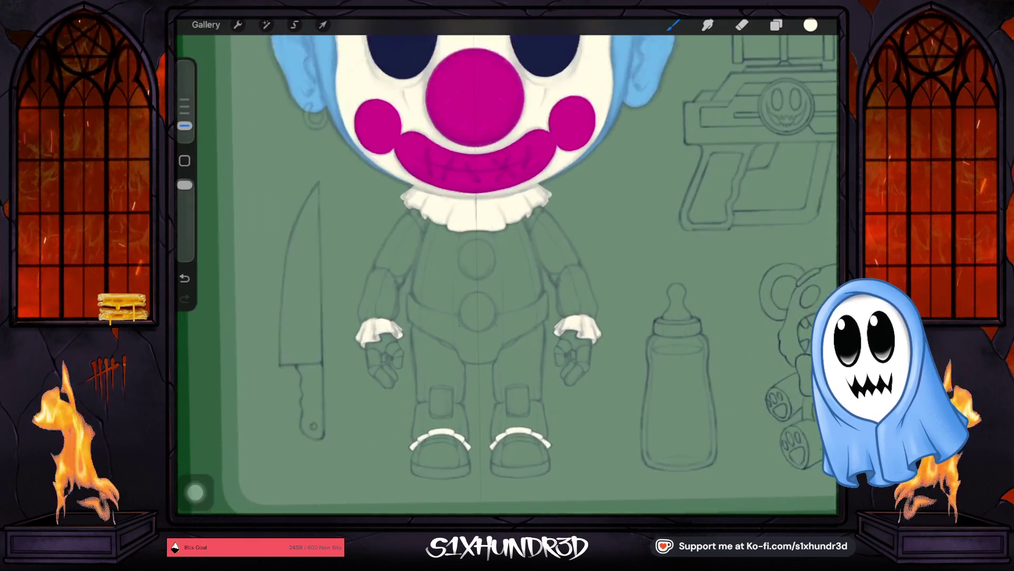
scroll(508, 273, up, 1)
scroll(507, 274, up, 1)
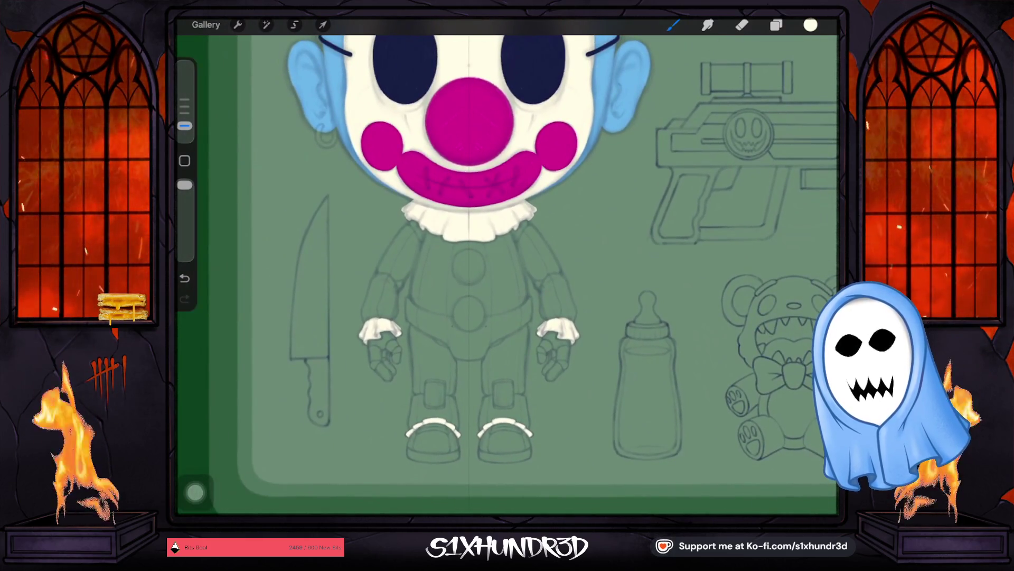
scroll(507, 274, up, 1)
scroll(507, 274, up, 3)
Select the white trim layer and start painting the top chest button white.
click(776, 25)
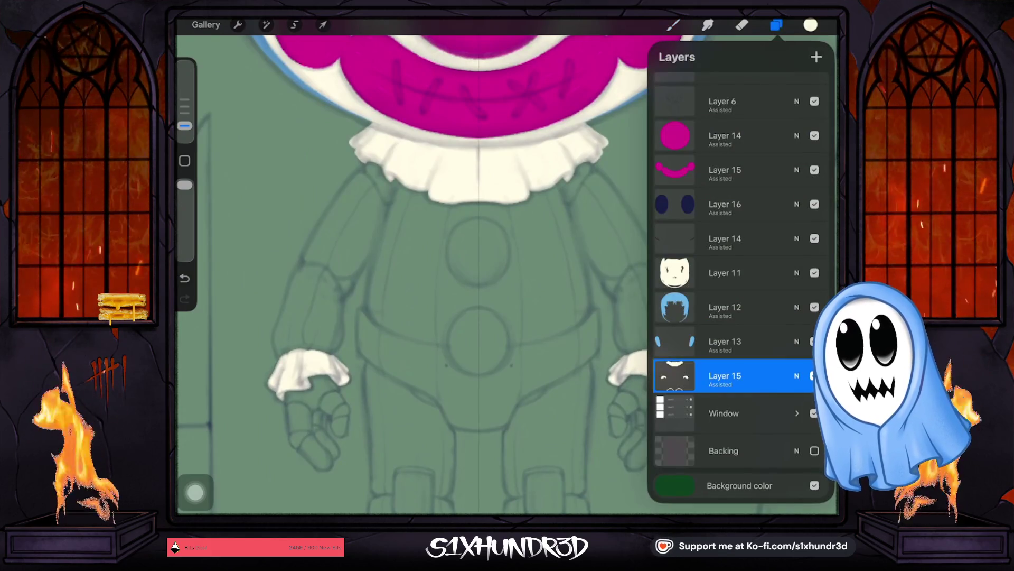
click(673, 25)
drag(184, 125, 184, 113)
scroll(507, 273, up, 3)
drag(532, 283, 507, 306)
mouse_move(478, 279)
mouse_down()
mouse_move(508, 307)
mouse_move(529, 288)
mouse_move(520, 298)
mouse_up()
Enlarge and widen the white shape across the lower part of the top button.
drag(184, 114, 184, 125)
scroll(508, 273, up, 2)
scroll(508, 274, up, 2)
drag(499, 305, 515, 333)
drag(583, 308, 544, 335)
mouse_move(499, 309)
mouse_down()
mouse_move(537, 340)
mouse_move(524, 347)
mouse_move(550, 347)
mouse_move(526, 343)
mouse_up()
drag(609, 311, 526, 342)
drag(483, 289, 507, 330)
mouse_move(603, 294)
mouse_down()
mouse_move(507, 330)
mouse_move(476, 290)
mouse_move(528, 345)
mouse_up()
drag(474, 285, 527, 345)
drag(469, 268, 480, 311)
drag(620, 267, 610, 318)
drag(463, 269, 486, 327)
drag(622, 288, 610, 325)
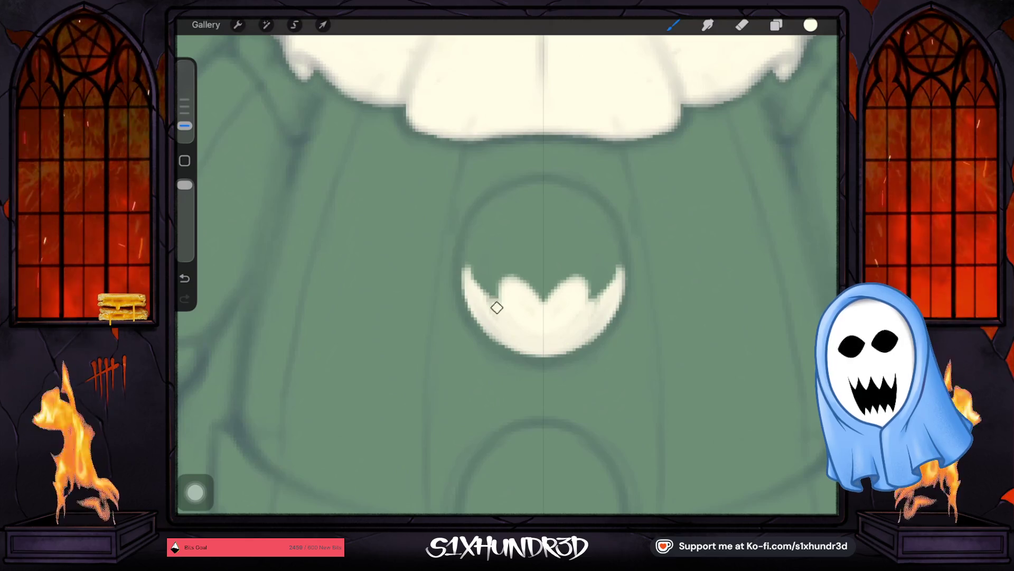
Extend the white sides up the top button and join them into a closed ring.
drag(476, 250, 491, 306)
drag(602, 263, 609, 306)
drag(474, 238, 477, 279)
drag(614, 232, 615, 284)
drag(471, 221, 468, 277)
drag(617, 220, 618, 281)
drag(479, 263, 473, 205)
drag(617, 247, 597, 201)
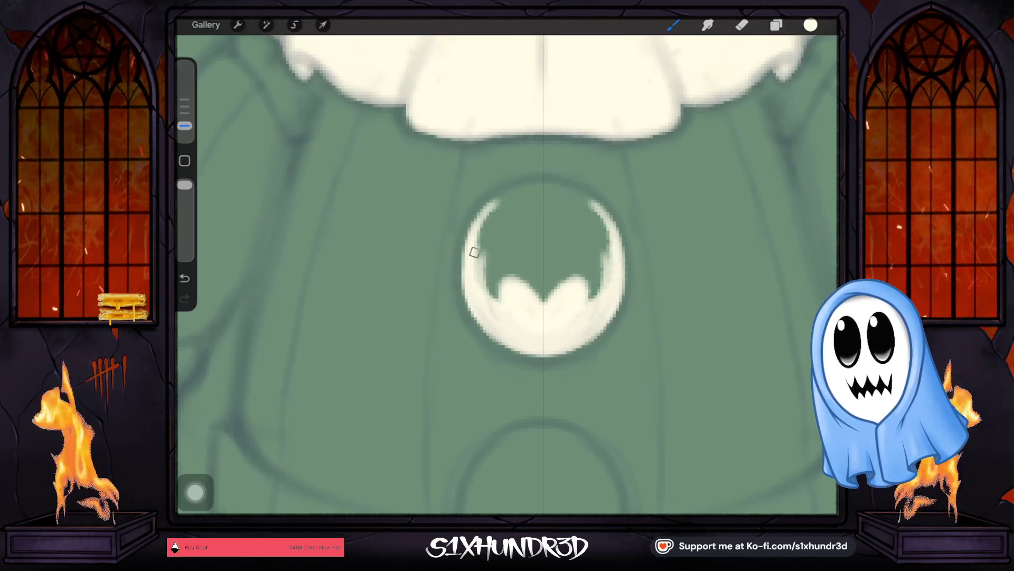
drag(475, 246, 524, 190)
drag(610, 246, 563, 190)
mouse_move(496, 208)
mouse_down()
mouse_move(587, 194)
mouse_move(491, 212)
mouse_up()
mouse_move(587, 207)
mouse_down()
mouse_move(515, 193)
mouse_move(544, 188)
mouse_move(509, 199)
mouse_move(530, 197)
mouse_up()
mouse_move(483, 238)
mouse_down()
mouse_move(542, 197)
mouse_move(508, 228)
mouse_move(476, 283)
mouse_move(489, 288)
mouse_move(553, 255)
mouse_move(539, 304)
mouse_up()
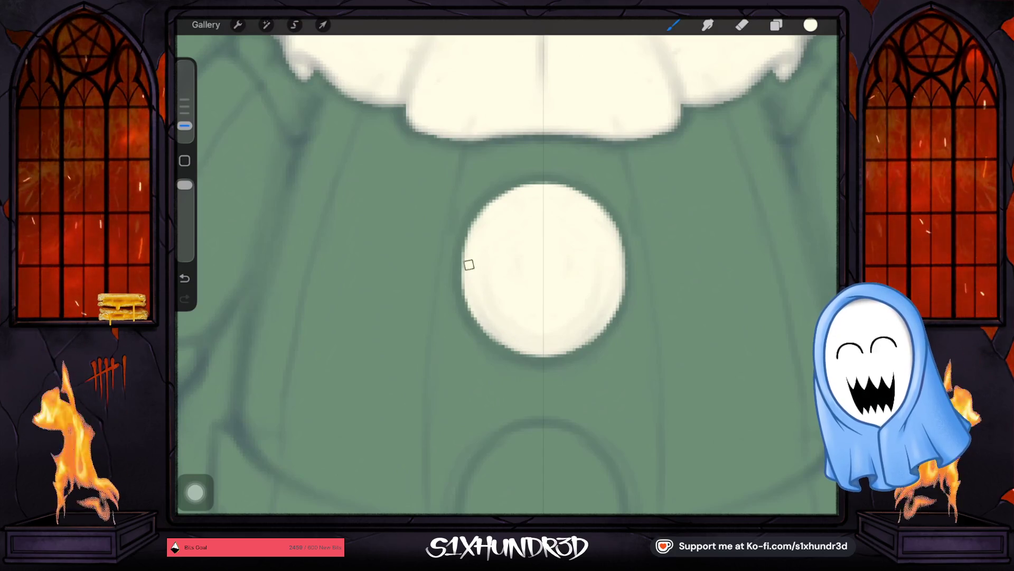
drag(464, 244, 462, 288)
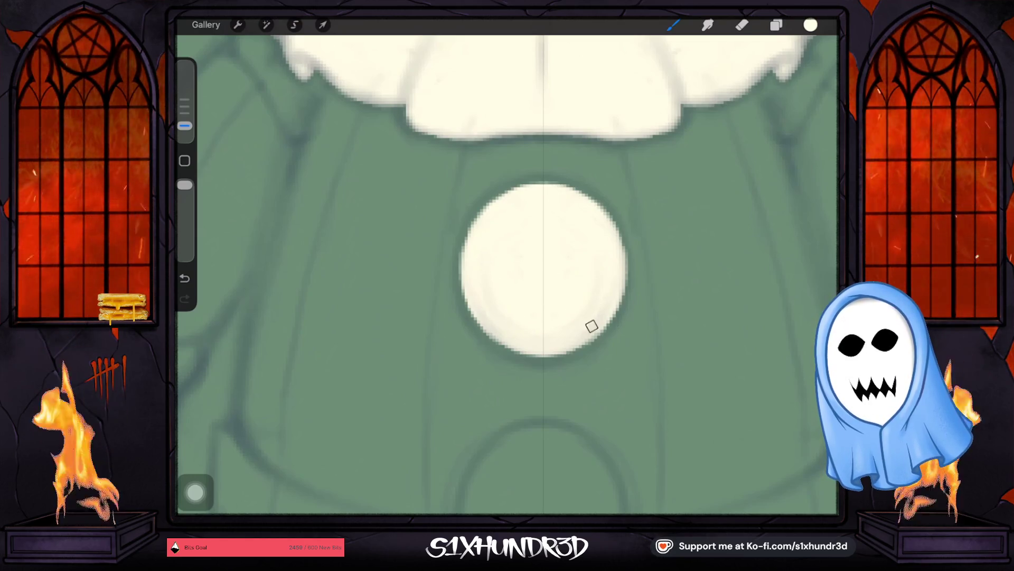
scroll(508, 270, down, 5)
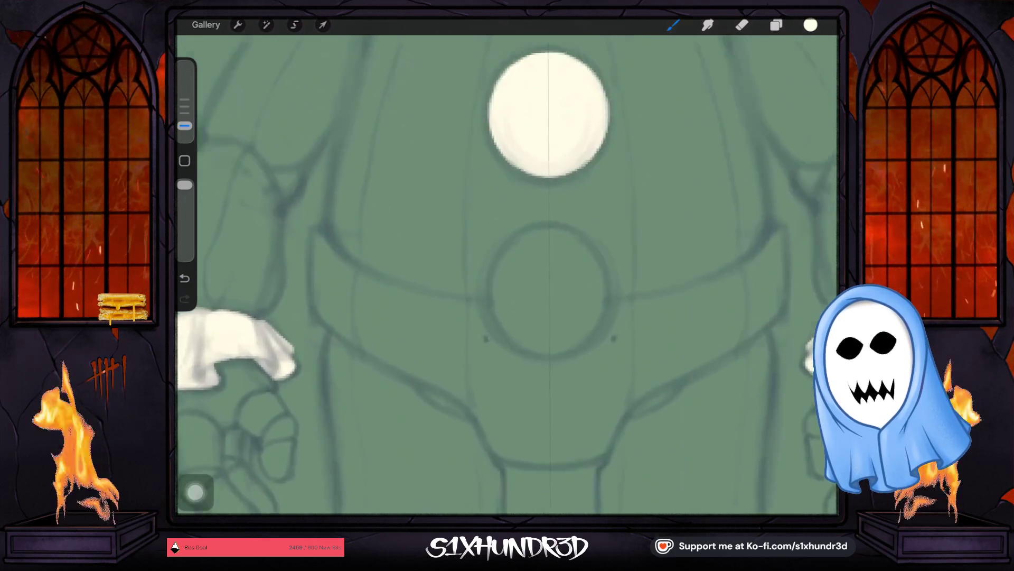
Paint a white arc at the lower button's bottom and curve its sides toward the top.
drag(506, 315, 611, 321)
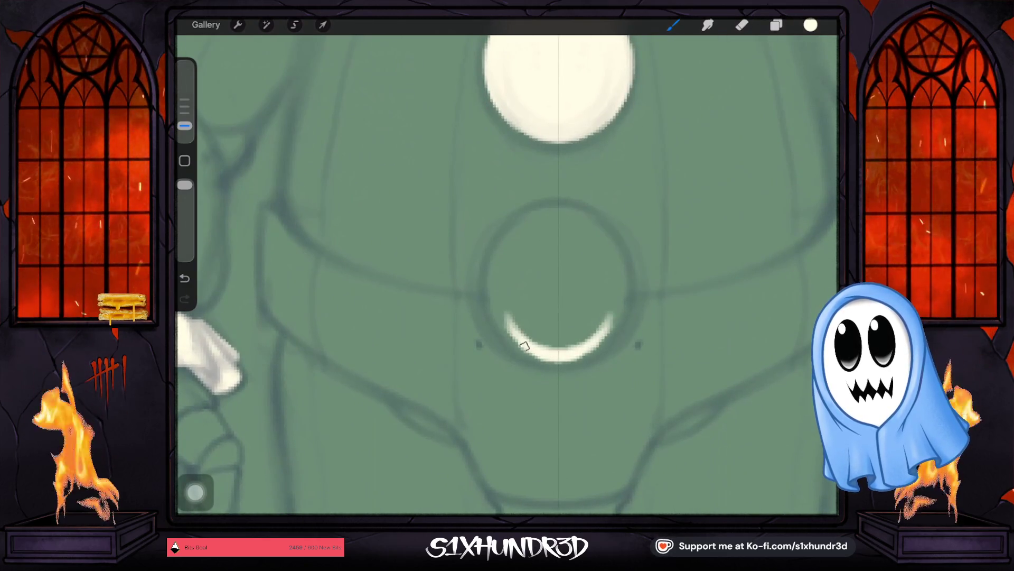
drag(506, 315, 618, 316)
drag(488, 294, 631, 293)
mouse_move(484, 262)
mouse_down()
mouse_move(636, 262)
mouse_move(507, 333)
mouse_move(634, 274)
mouse_up()
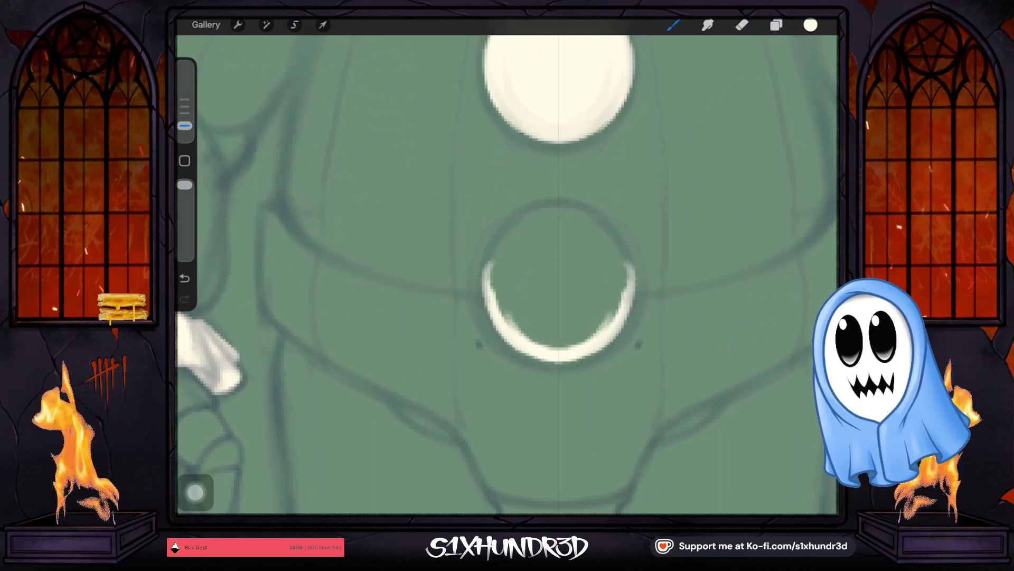
drag(486, 274, 634, 273)
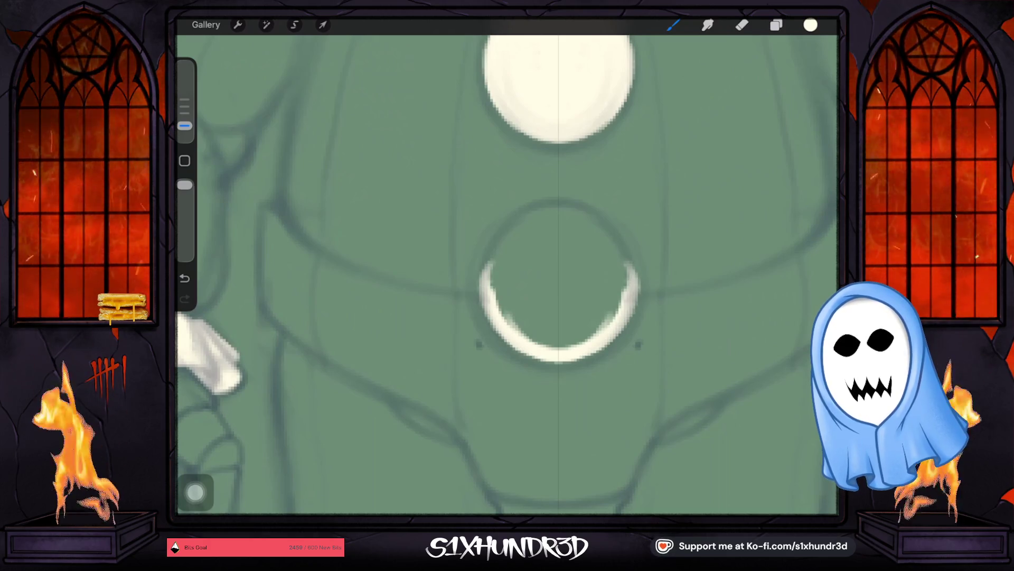
drag(627, 333, 631, 274)
drag(485, 313, 485, 270)
drag(634, 313, 634, 261)
drag(489, 287, 496, 252)
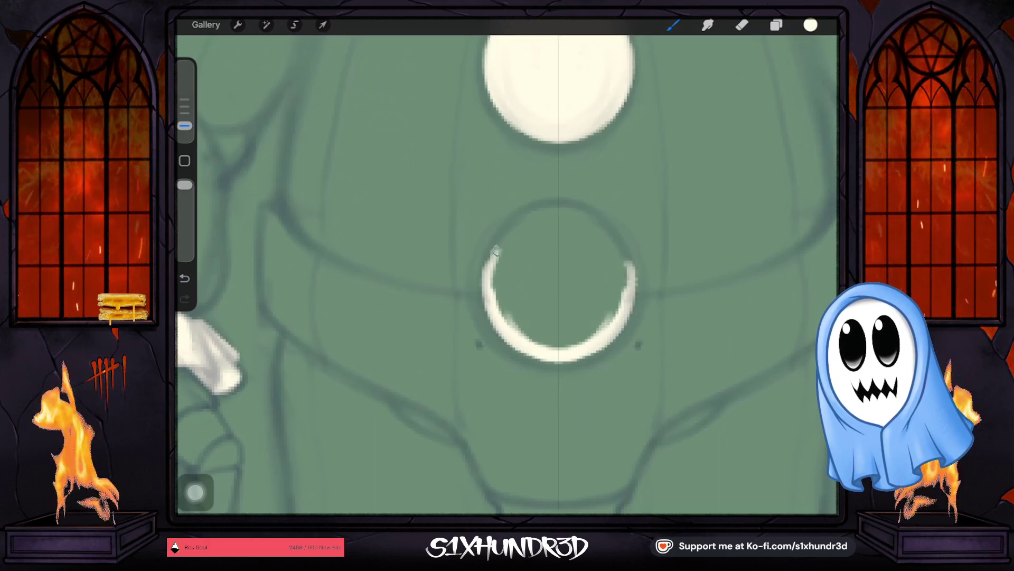
drag(631, 289, 612, 235)
drag(486, 269, 504, 229)
drag(634, 265, 590, 214)
mouse_move(502, 236)
mouse_down()
mouse_move(523, 216)
mouse_move(614, 230)
mouse_up()
Close the lower button's white ring and fill its remaining green centre solid.
mouse_move(524, 220)
mouse_down()
mouse_move(606, 223)
mouse_move(567, 207)
mouse_up()
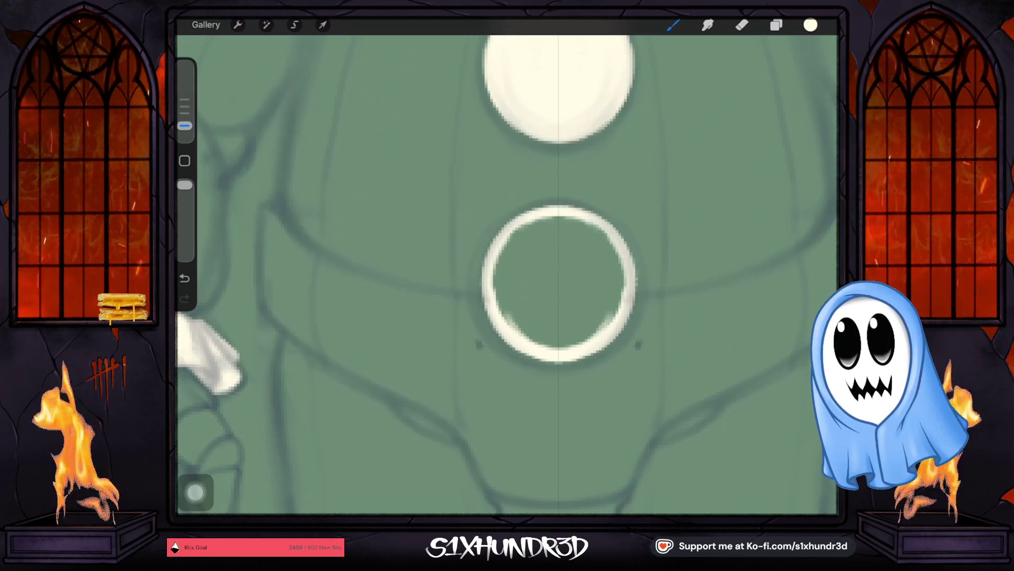
drag(488, 273, 497, 303)
mouse_move(622, 301)
mouse_down()
mouse_move(618, 252)
mouse_move(590, 225)
mouse_up()
mouse_move(499, 264)
mouse_down()
mouse_move(525, 224)
mouse_move(594, 220)
mouse_up()
mouse_move(519, 248)
mouse_down()
mouse_move(555, 221)
mouse_move(496, 272)
mouse_move(493, 302)
mouse_move(505, 267)
mouse_move(564, 231)
mouse_move(502, 299)
mouse_move(503, 317)
mouse_move(551, 252)
mouse_up()
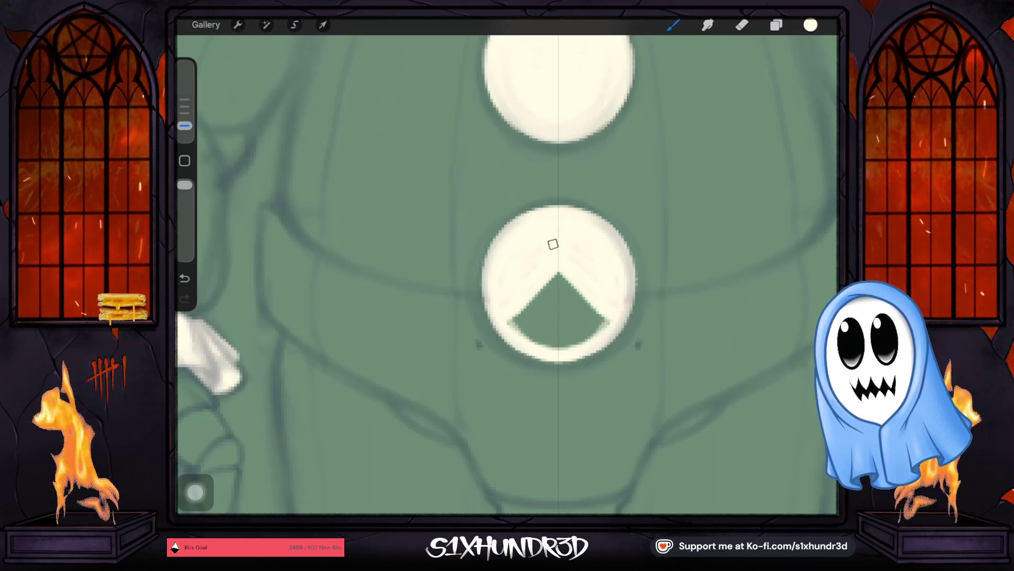
drag(519, 334, 555, 347)
mouse_move(516, 301)
mouse_down()
mouse_move(557, 281)
mouse_move(562, 293)
mouse_move(535, 335)
mouse_move(544, 328)
mouse_up()
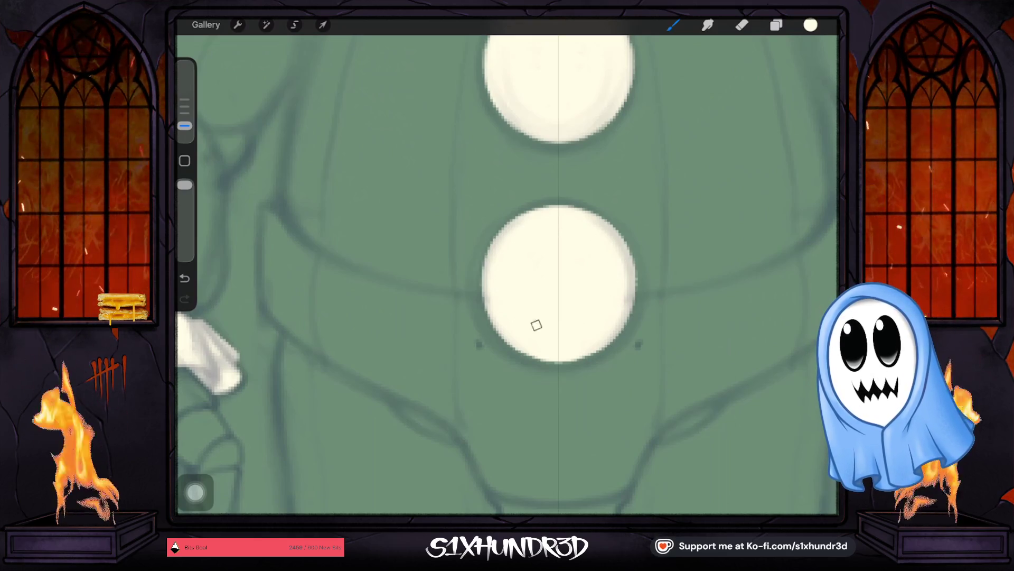
scroll(507, 276, down, 3)
scroll(508, 274, down, 3)
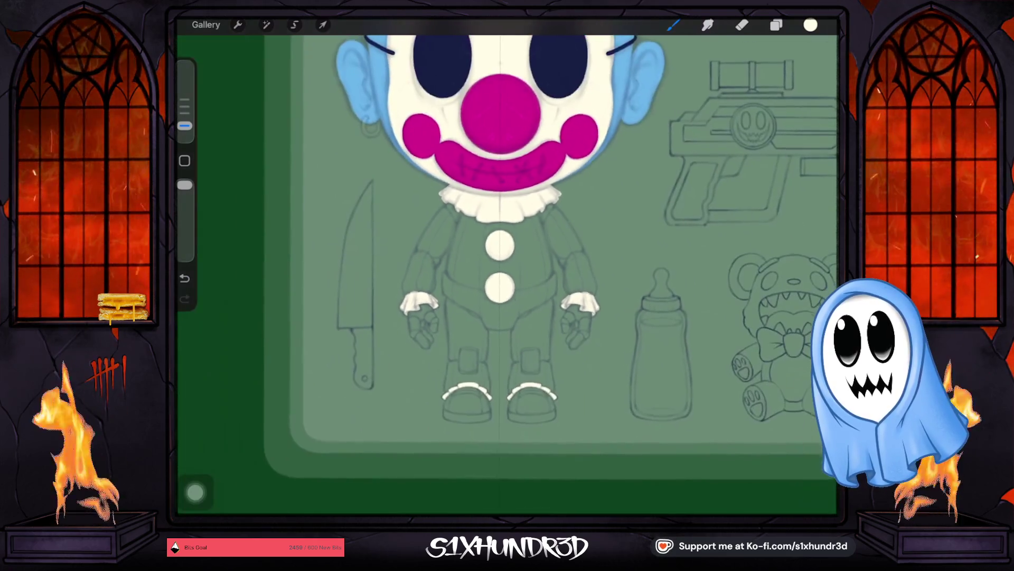
scroll(508, 276, down, 2)
scroll(507, 275, down, 1)
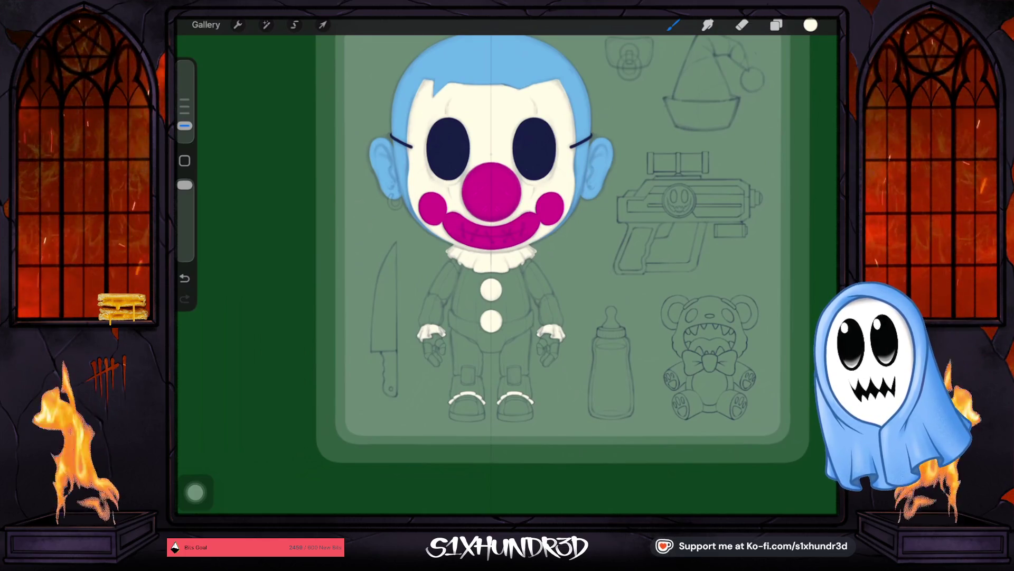
Set the painting colour to a saturated orange in the colour picker.
click(811, 25)
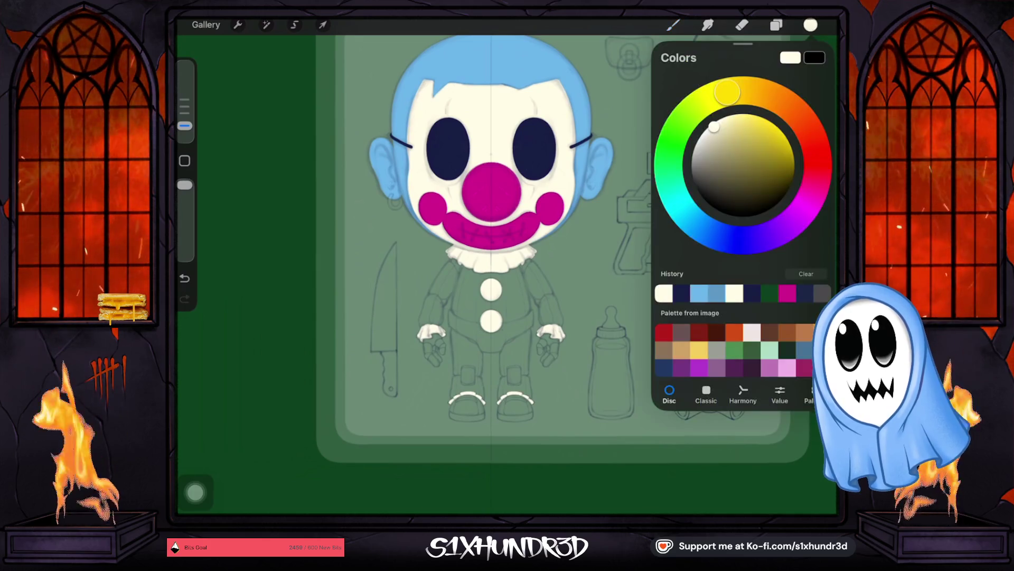
drag(786, 101, 804, 121)
mouse_move(714, 127)
mouse_down()
mouse_move(762, 131)
mouse_move(766, 120)
mouse_up()
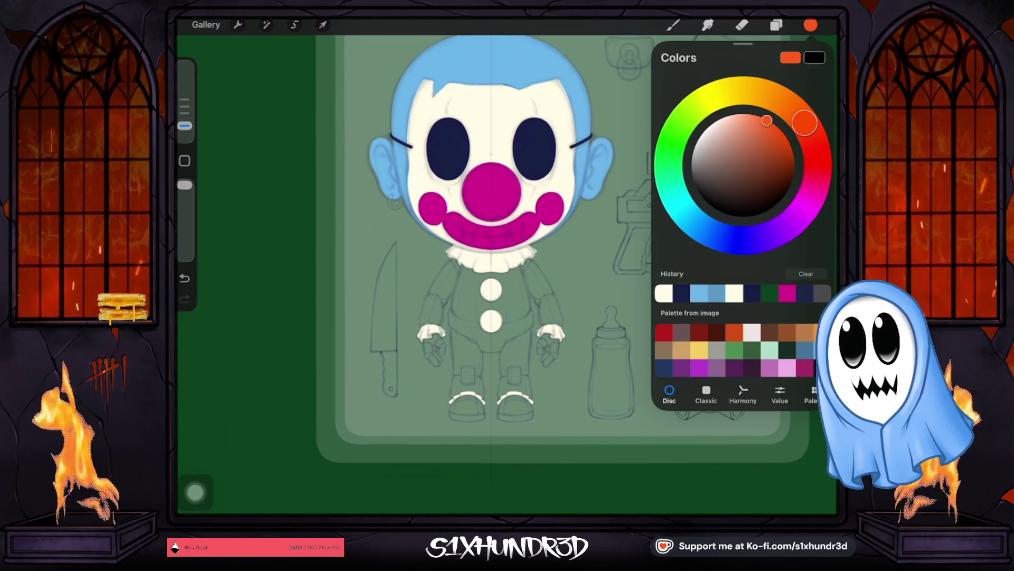
Add a new empty Layer 16 above the Window group and return to the brush.
click(776, 25)
click(724, 414)
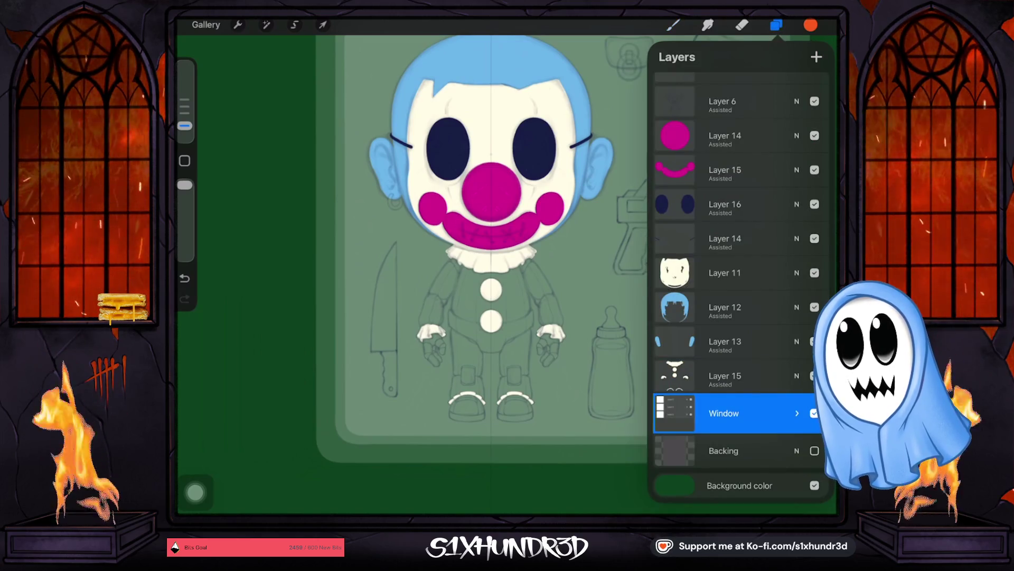
click(816, 56)
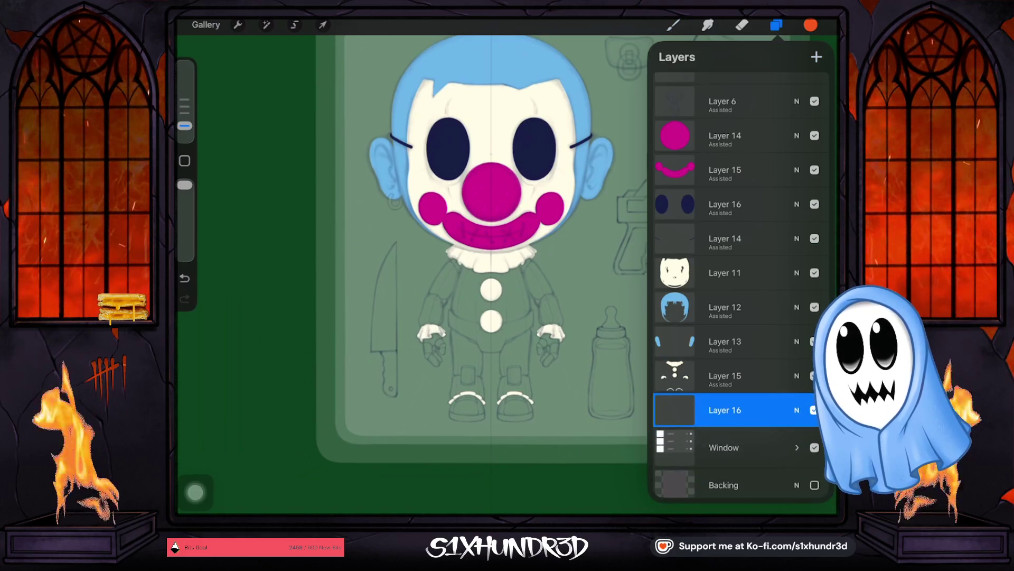
click(673, 24)
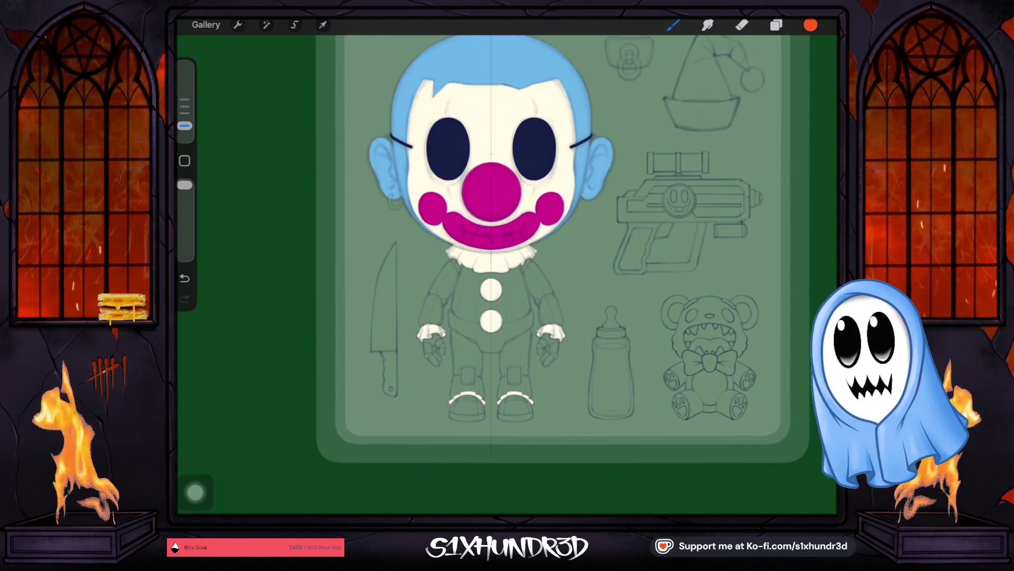
Check Layer 16's options in the Layers panel, then dismiss them and resume painting.
click(776, 24)
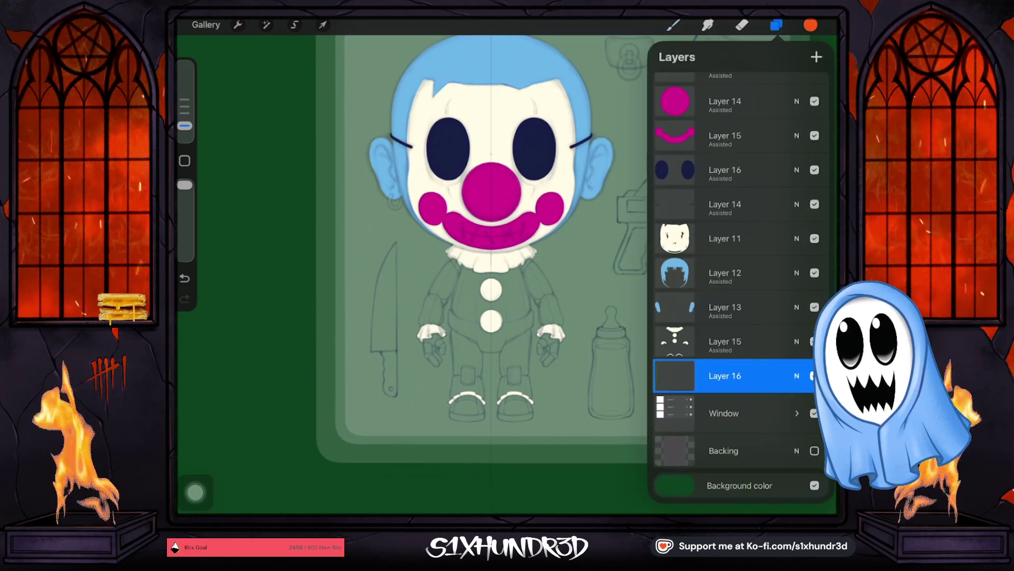
click(675, 375)
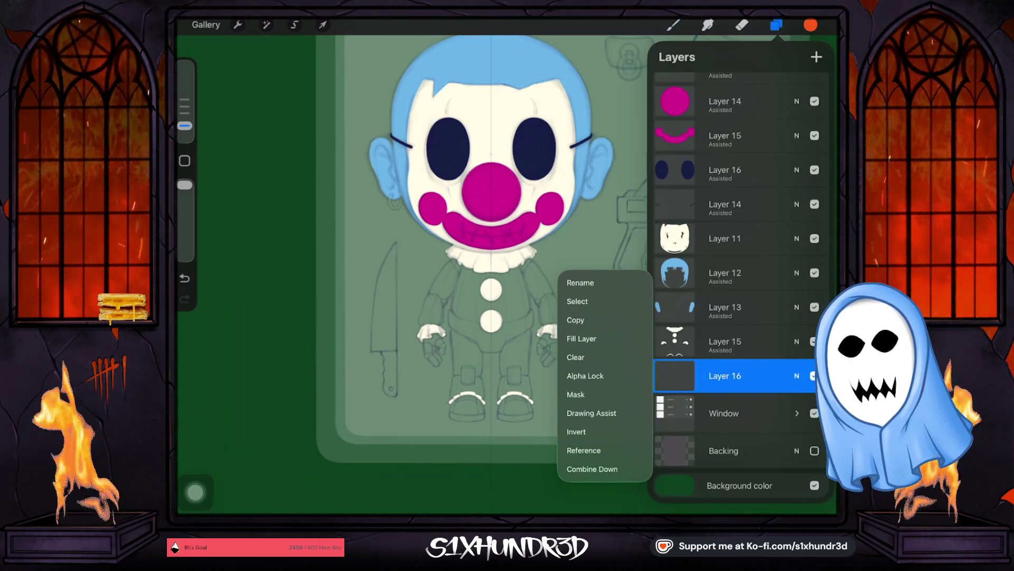
click(675, 375)
click(673, 24)
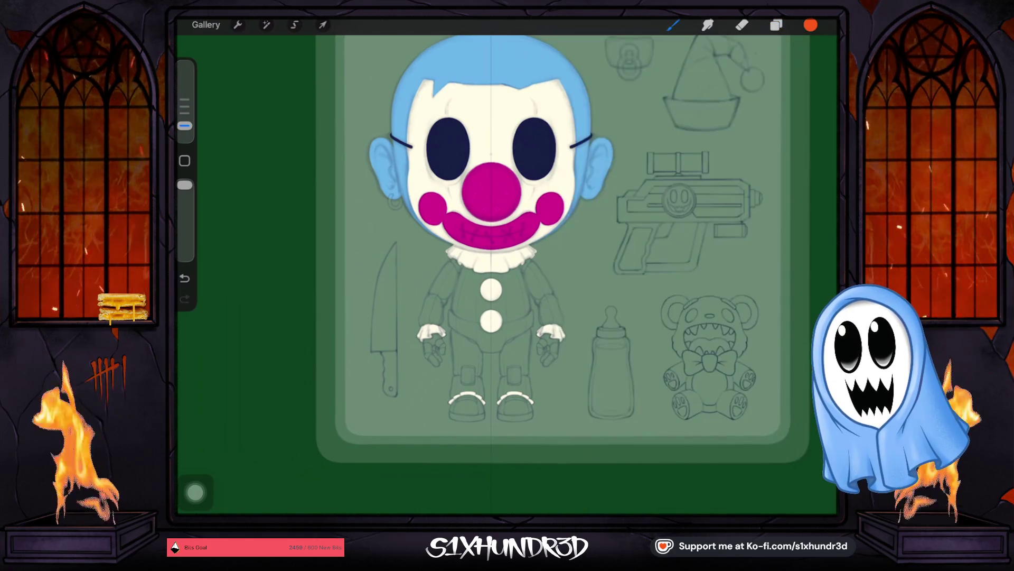
scroll(444, 317, up, 5)
Outline the left sleeve in orange from the cuff up toward the shoulder with a larger brush.
drag(423, 321, 422, 355)
drag(185, 125, 185, 113)
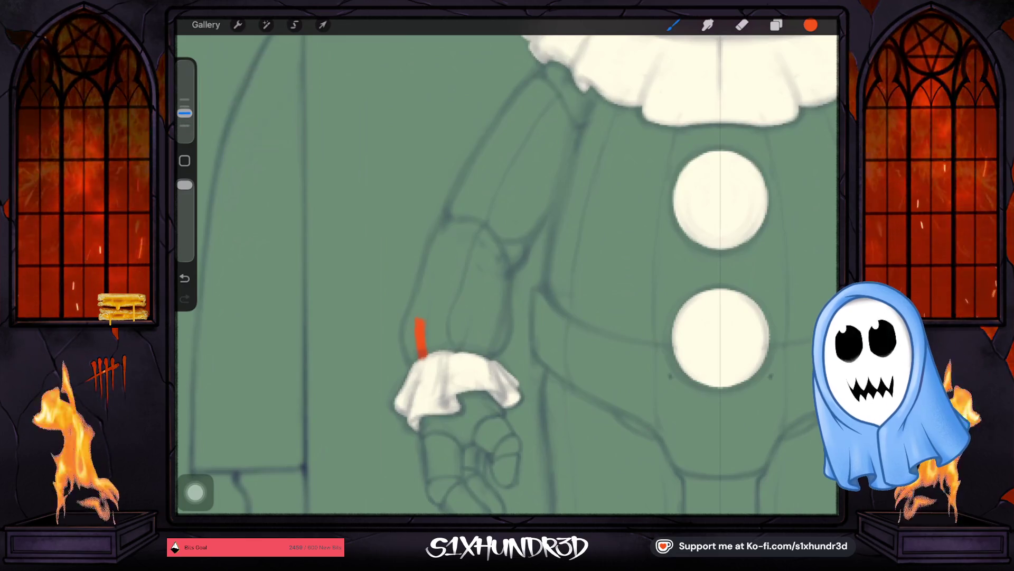
drag(411, 356, 410, 322)
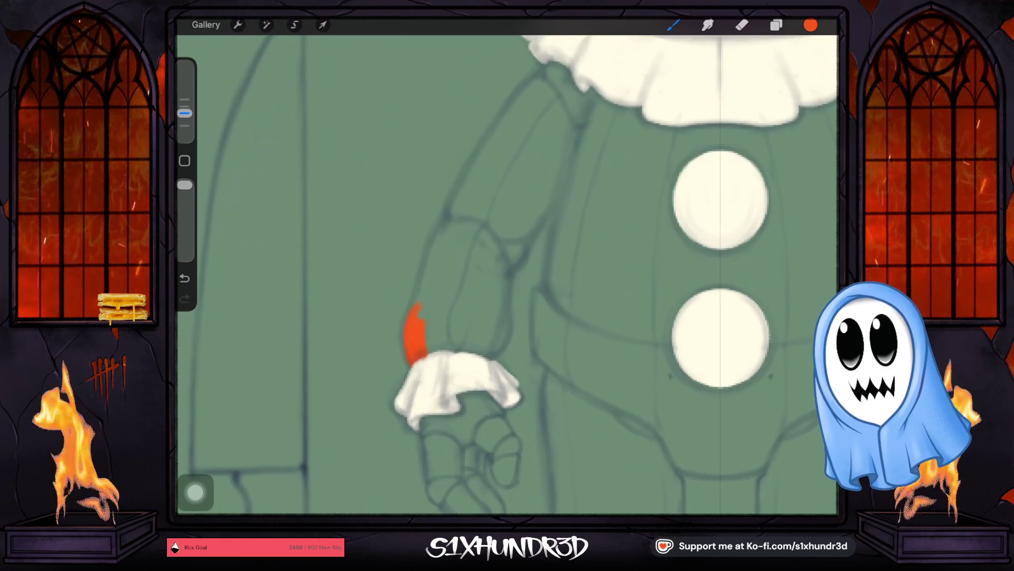
mouse_move(409, 325)
mouse_down()
mouse_move(412, 343)
mouse_move(423, 285)
mouse_up()
mouse_move(434, 239)
mouse_down()
mouse_move(472, 224)
mouse_move(497, 257)
mouse_up()
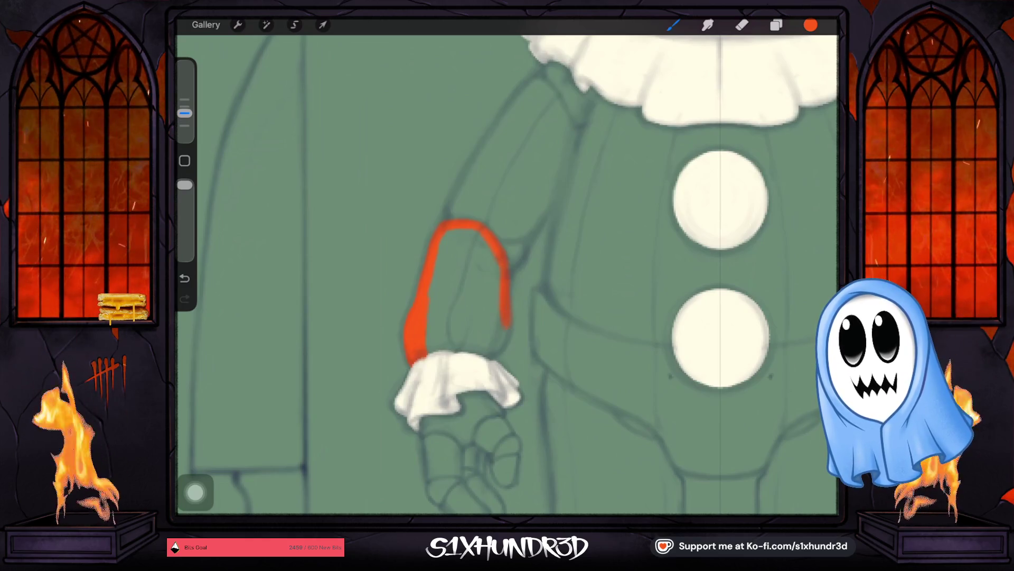
Fill the sleeve outline solid orange, covering the remaining green gaps.
drag(504, 327, 505, 316)
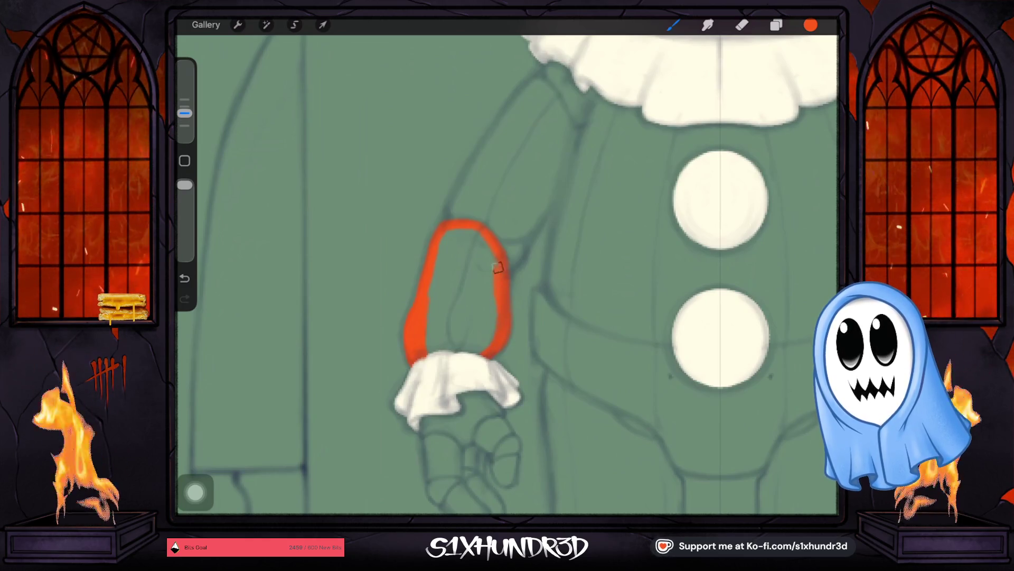
drag(498, 272, 460, 230)
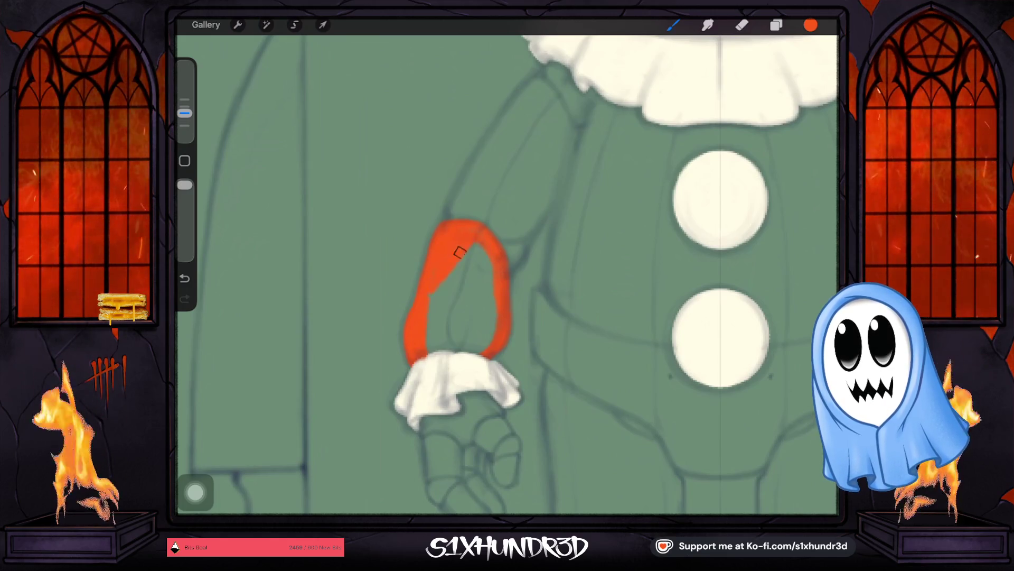
drag(418, 317, 478, 266)
mouse_move(427, 309)
mouse_down()
mouse_move(477, 255)
mouse_move(481, 349)
mouse_move(436, 350)
mouse_up()
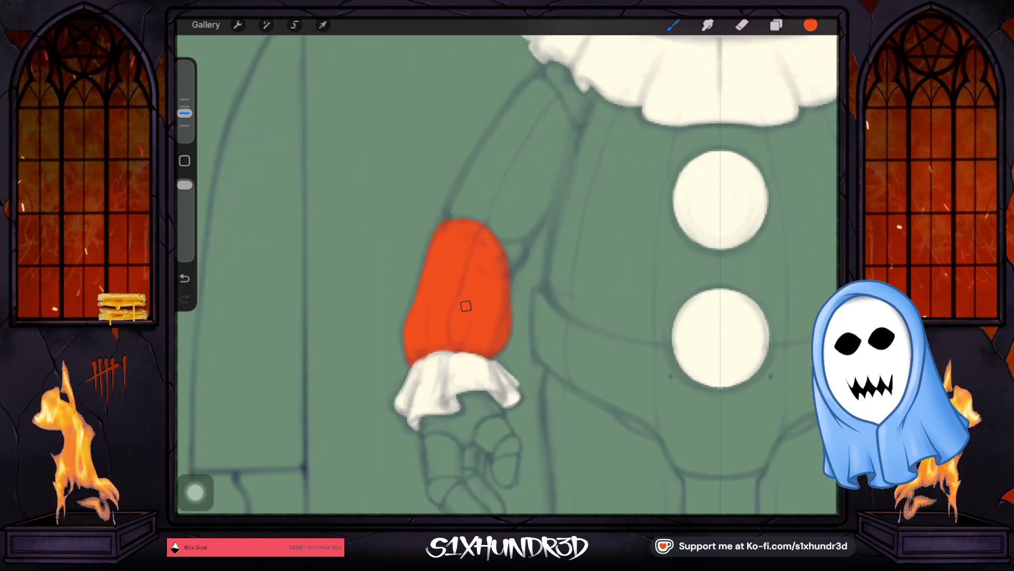
scroll(471, 281, up, 3)
scroll(472, 281, up, 3)
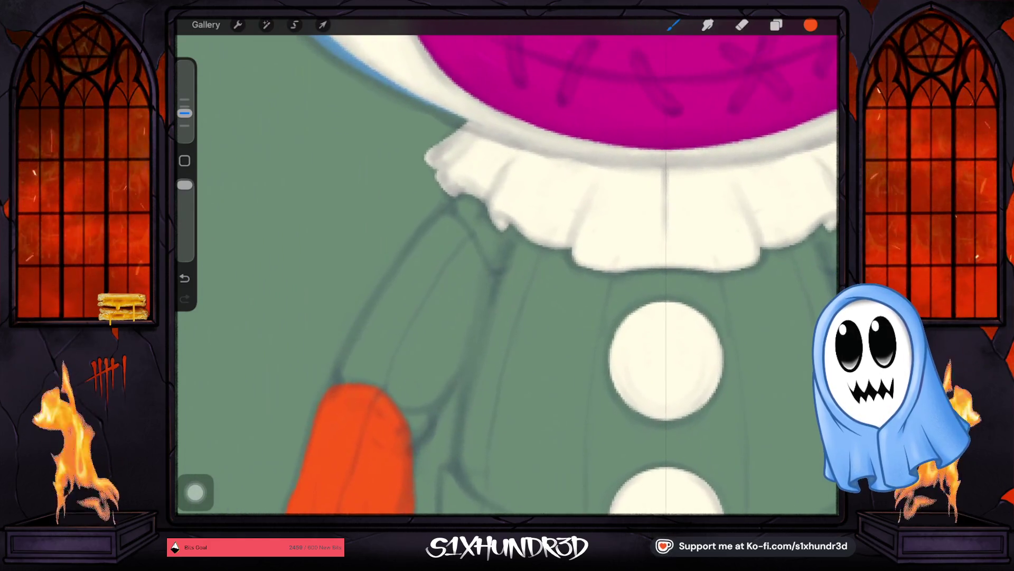
Paint a small orange shoulder piece beside the collar with a smaller brush.
drag(185, 113, 185, 126)
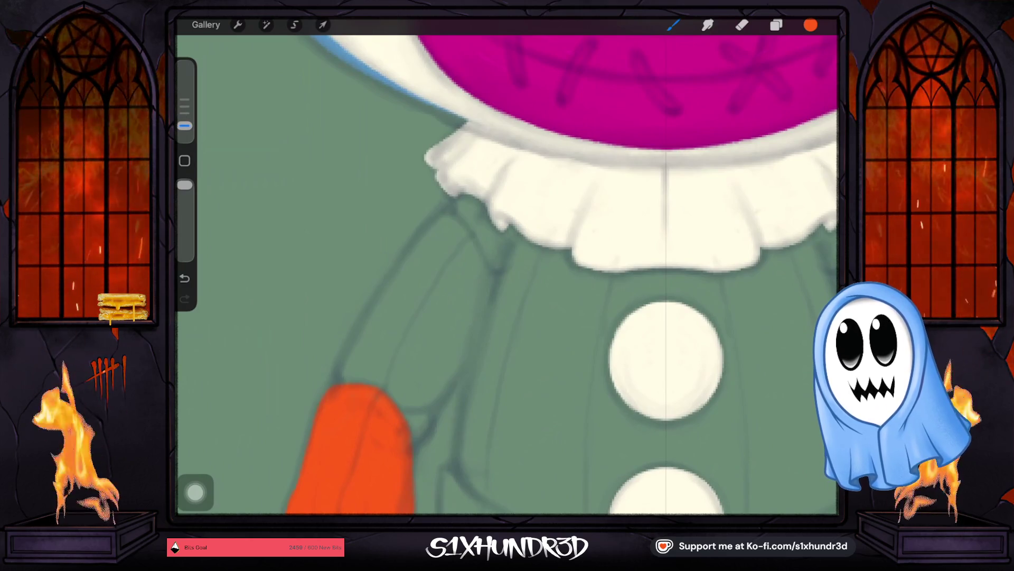
drag(460, 210, 493, 267)
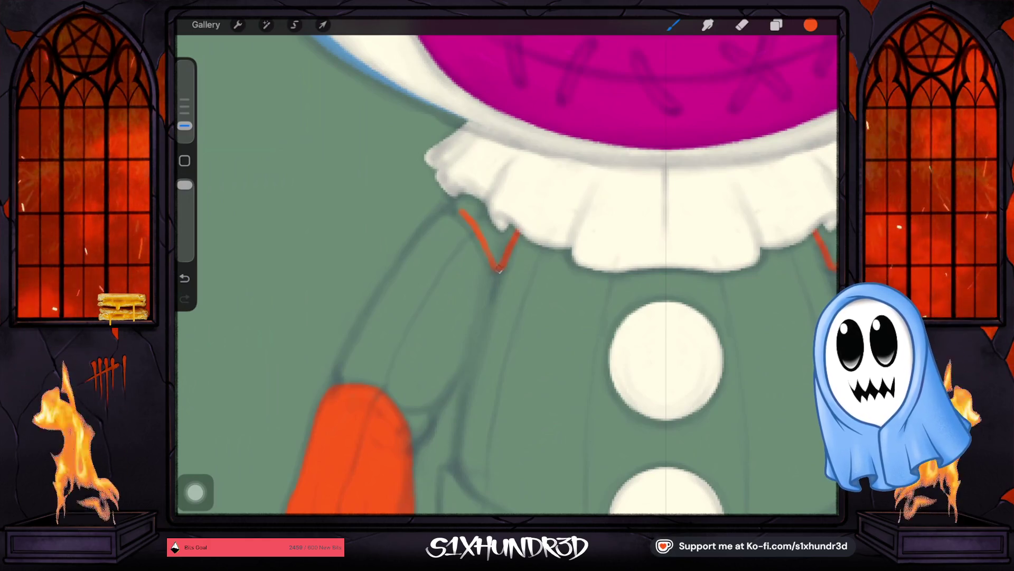
mouse_move(460, 210)
mouse_down()
mouse_move(454, 196)
mouse_move(472, 208)
mouse_up()
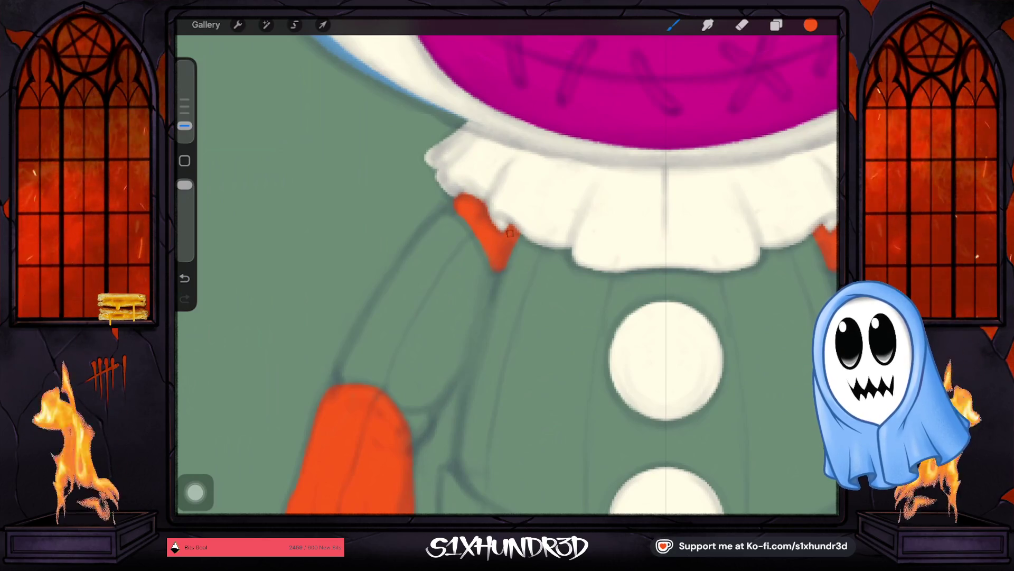
scroll(516, 225, down, 5)
scroll(507, 238, up, 5)
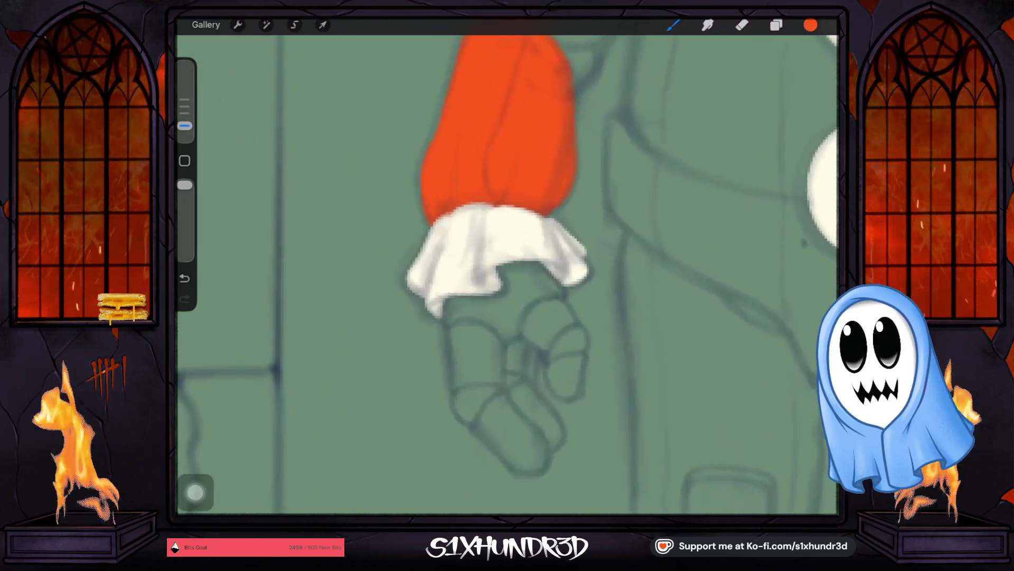
Paint orange below the cuff, then undo twice to discard the stray strokes.
mouse_move(432, 277)
mouse_down()
mouse_move(435, 299)
mouse_move(513, 324)
mouse_move(568, 268)
mouse_up()
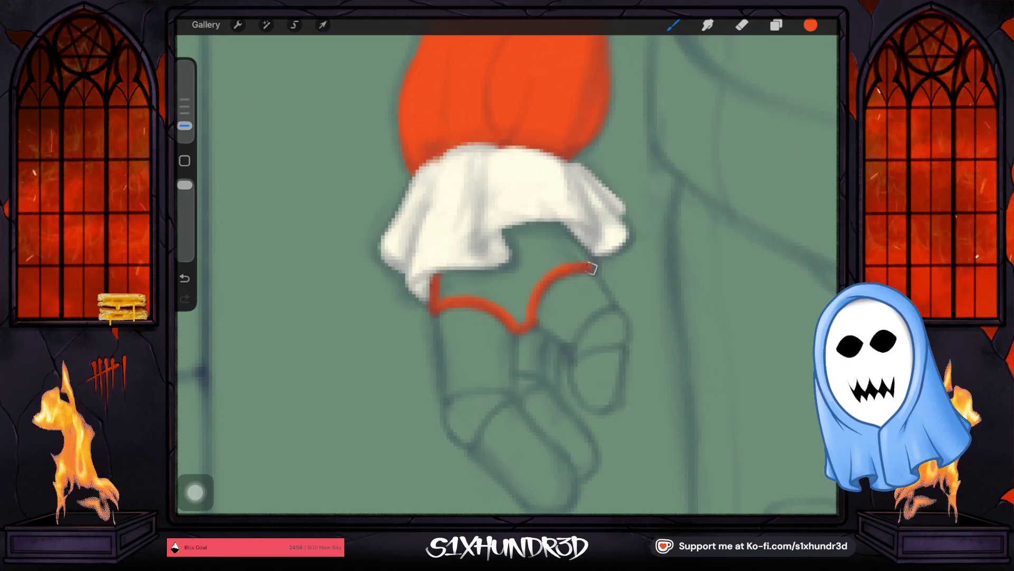
key(ctrl+z)
key(ctrl+z)
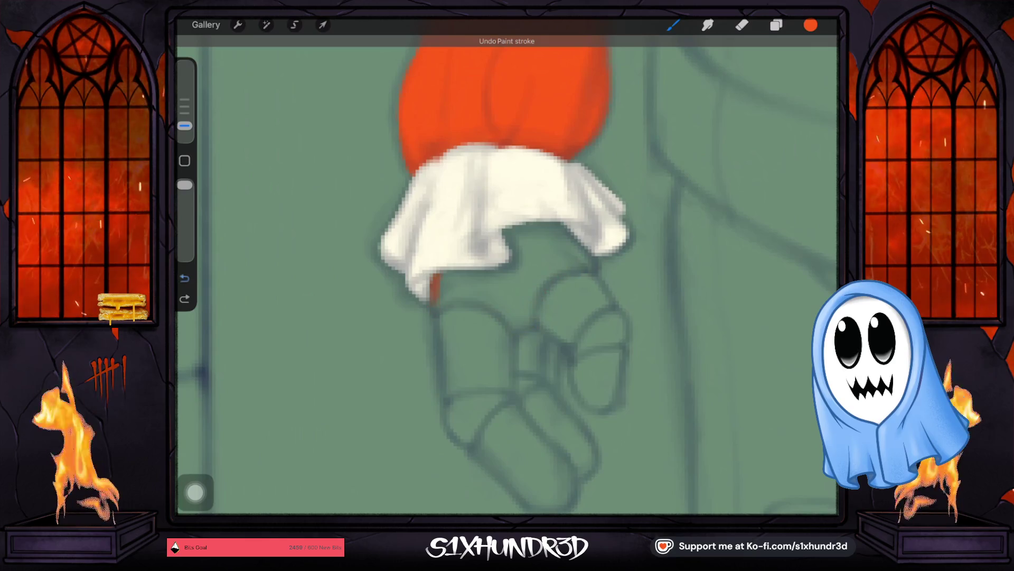
key(ctrl+z)
scroll(507, 270, down, 5)
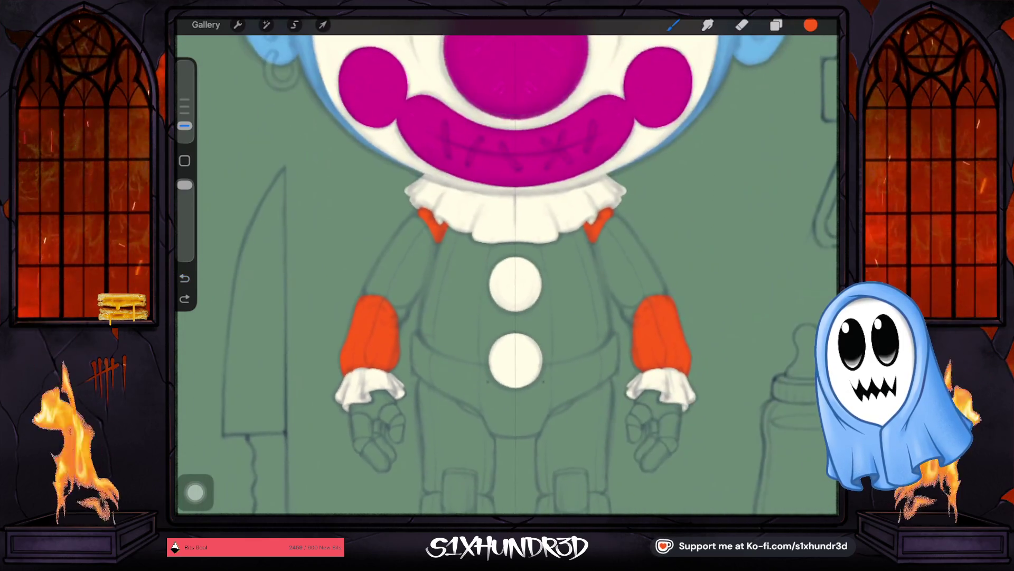
scroll(508, 270, up, 2)
Draw a long orange line along the torso side with a larger brush.
drag(185, 126, 185, 113)
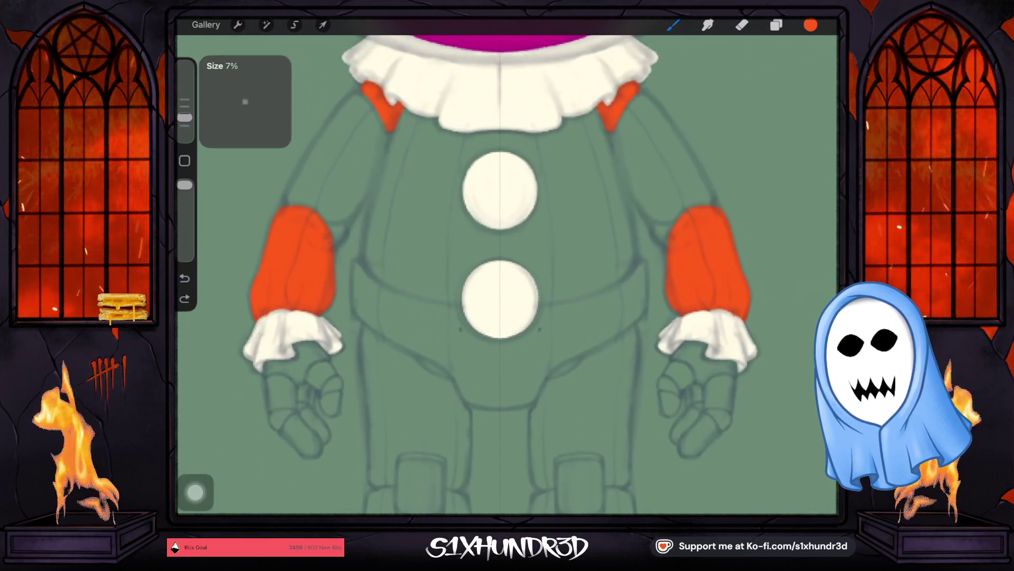
scroll(507, 269, up, 3)
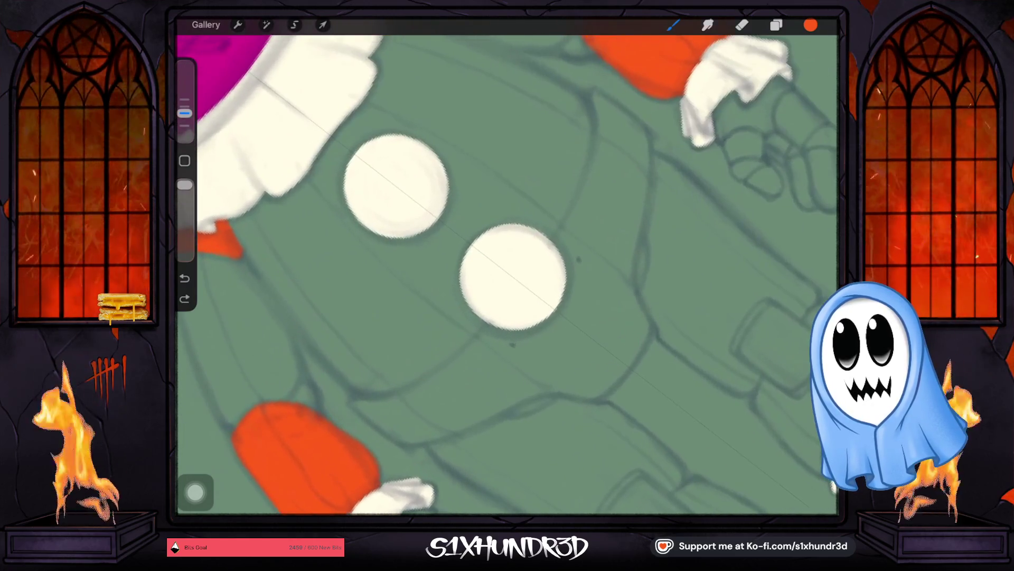
drag(598, 199, 458, 379)
drag(608, 176, 438, 393)
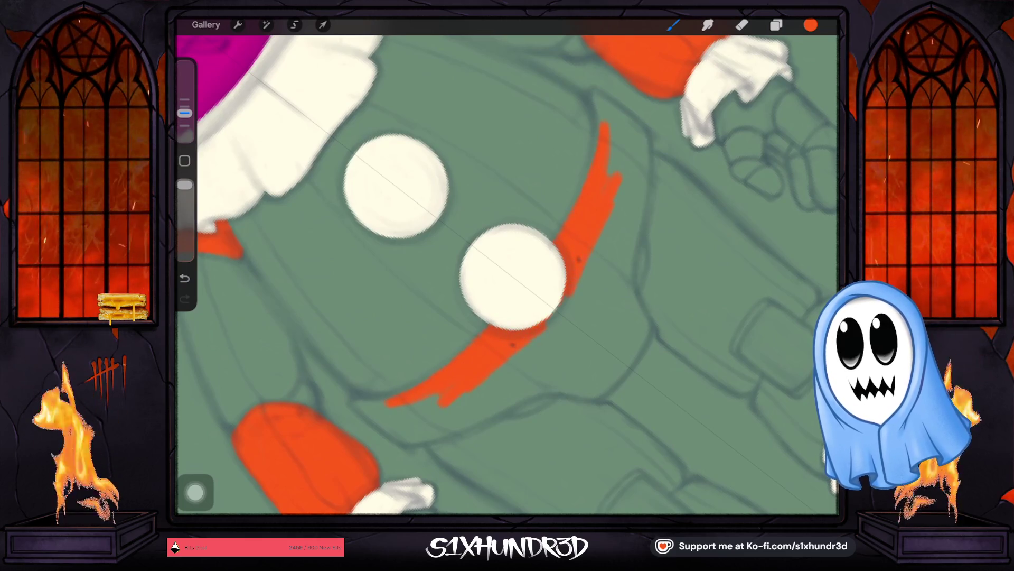
scroll(481, 369, up, 3)
drag(185, 114, 184, 126)
scroll(507, 269, down, 2)
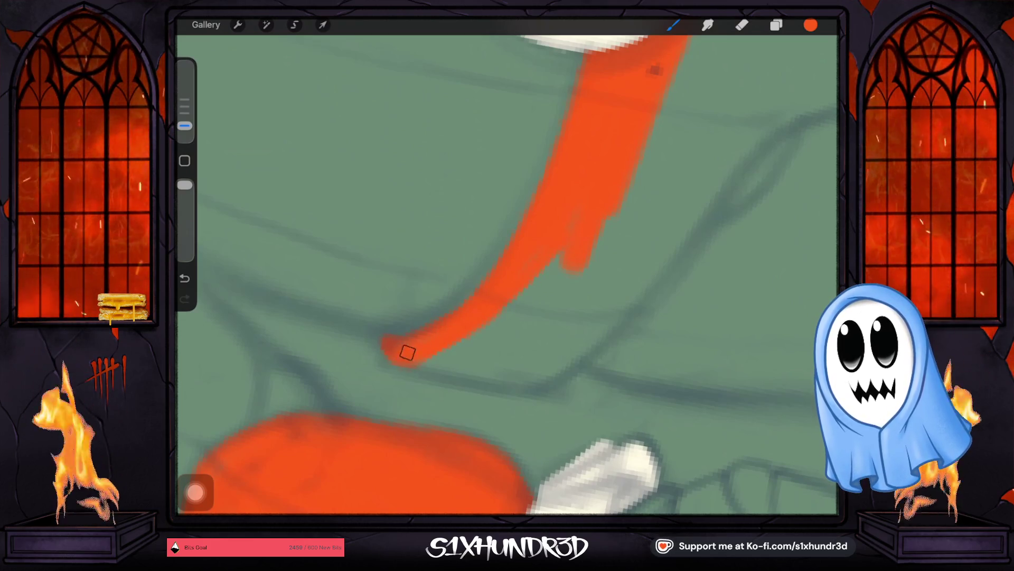
scroll(507, 274, down, 3)
scroll(507, 274, down, 2)
Add diagonal orange strokes beside the torso line and fill the notch between them.
drag(499, 186, 372, 301)
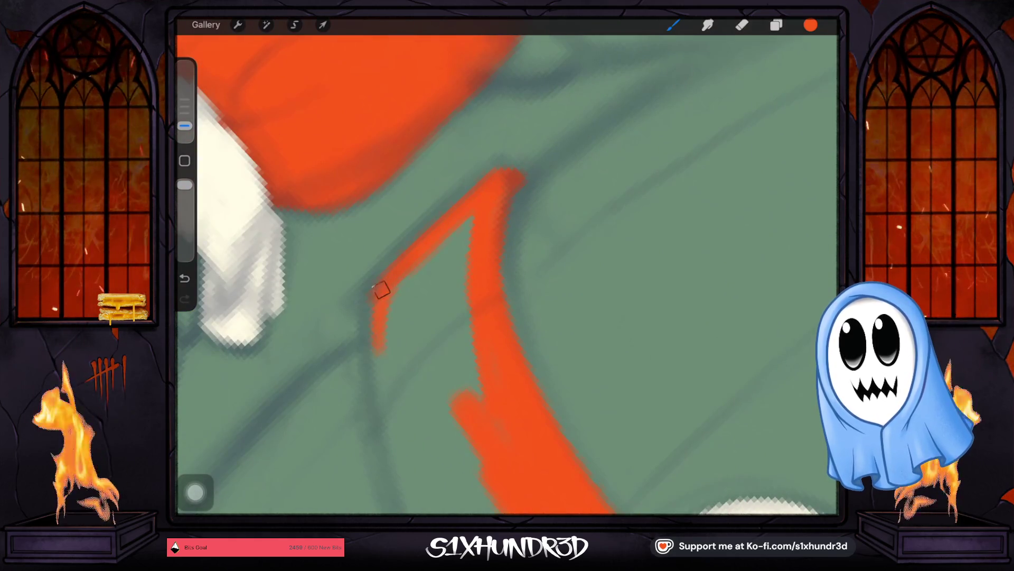
drag(374, 306, 387, 418)
mouse_move(412, 305)
mouse_down()
mouse_move(385, 328)
mouse_move(466, 293)
mouse_move(464, 285)
mouse_up()
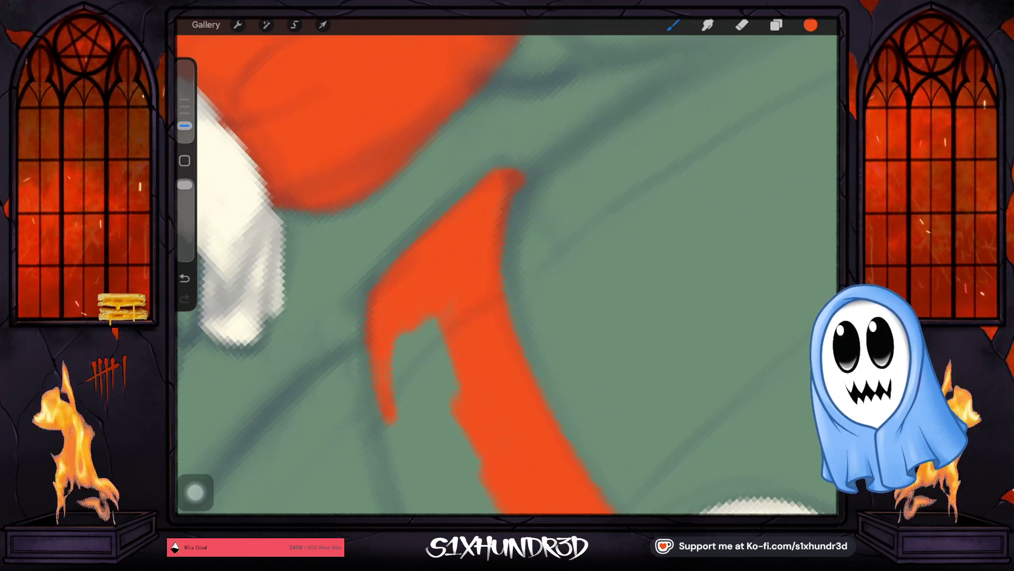
scroll(507, 277, down, 3)
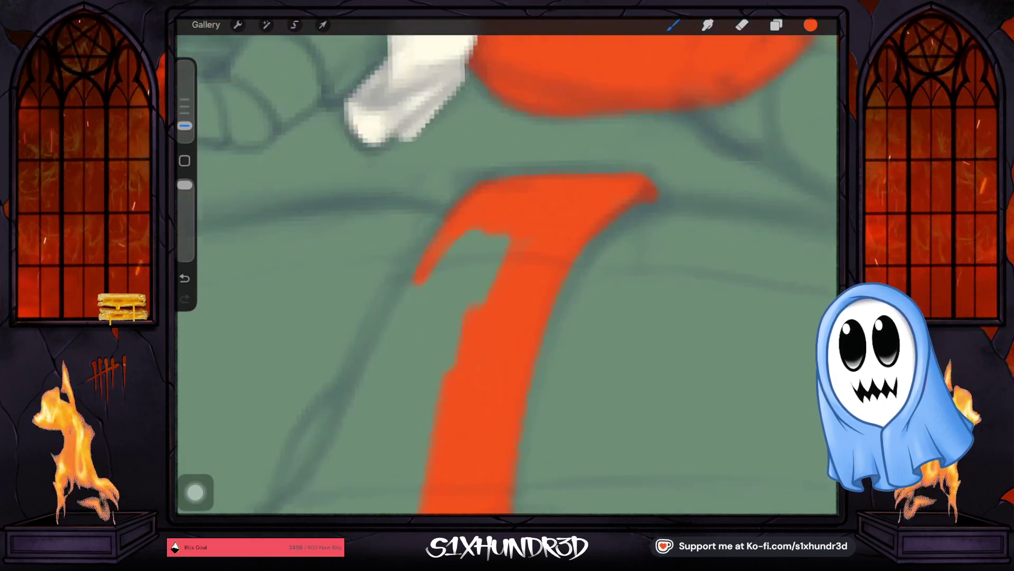
scroll(508, 278, down, 2)
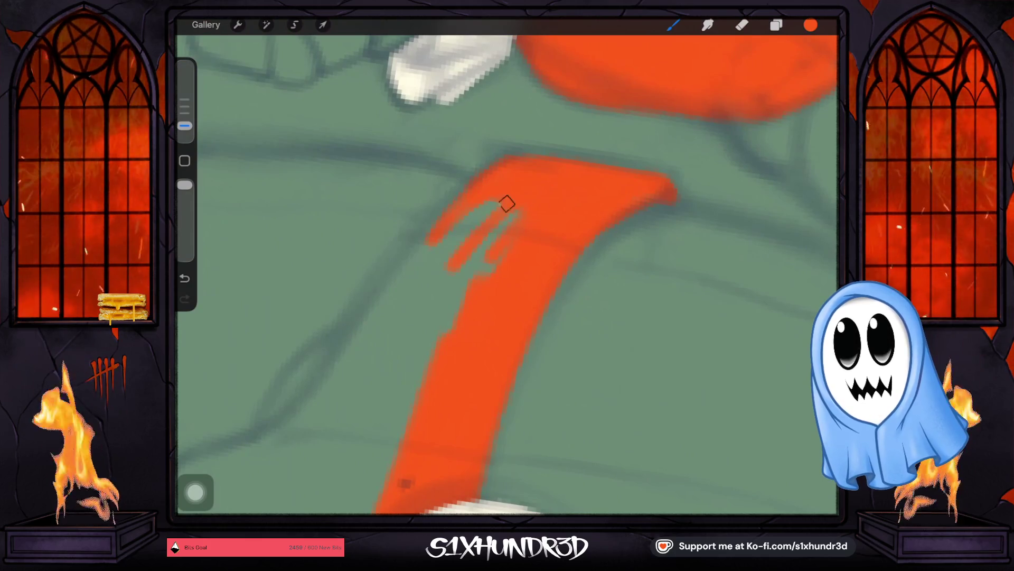
drag(501, 208, 339, 366)
drag(404, 270, 265, 440)
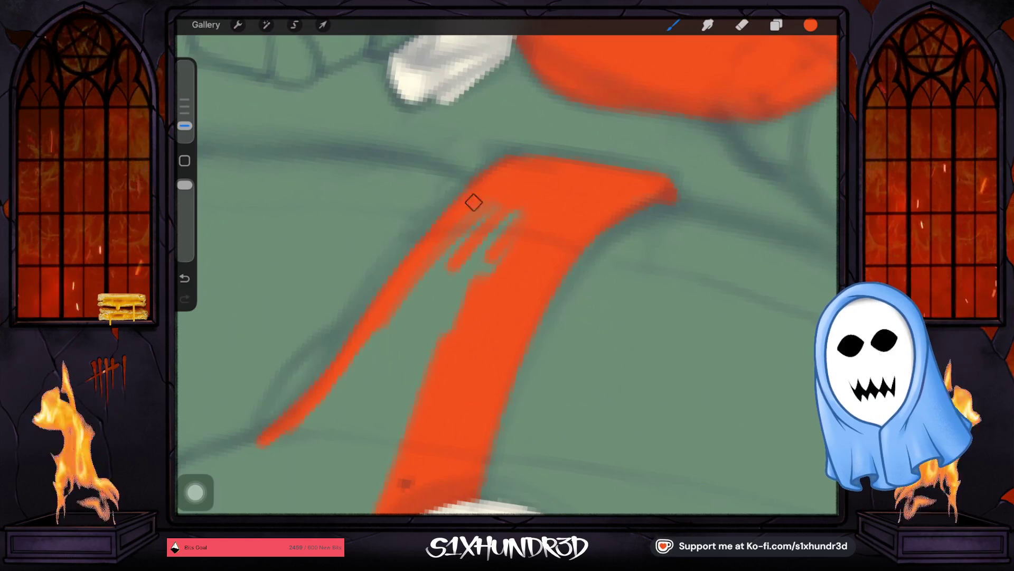
scroll(507, 317, up, 3)
scroll(658, 379, up, 3)
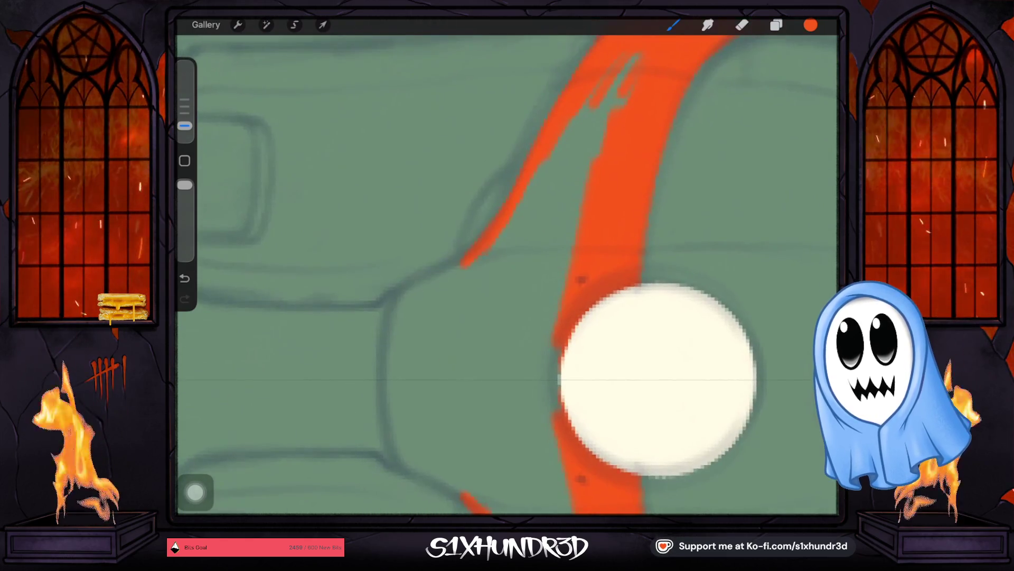
Trace the suit's left contour in orange and fill the green gap beside the lower button.
drag(444, 279, 490, 237)
drag(430, 278, 483, 511)
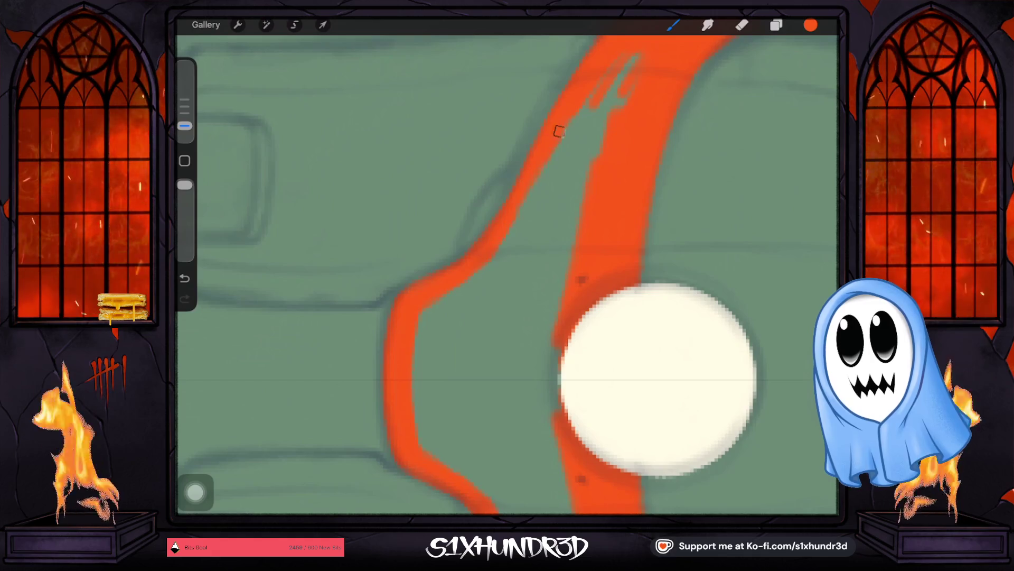
drag(185, 125, 184, 105)
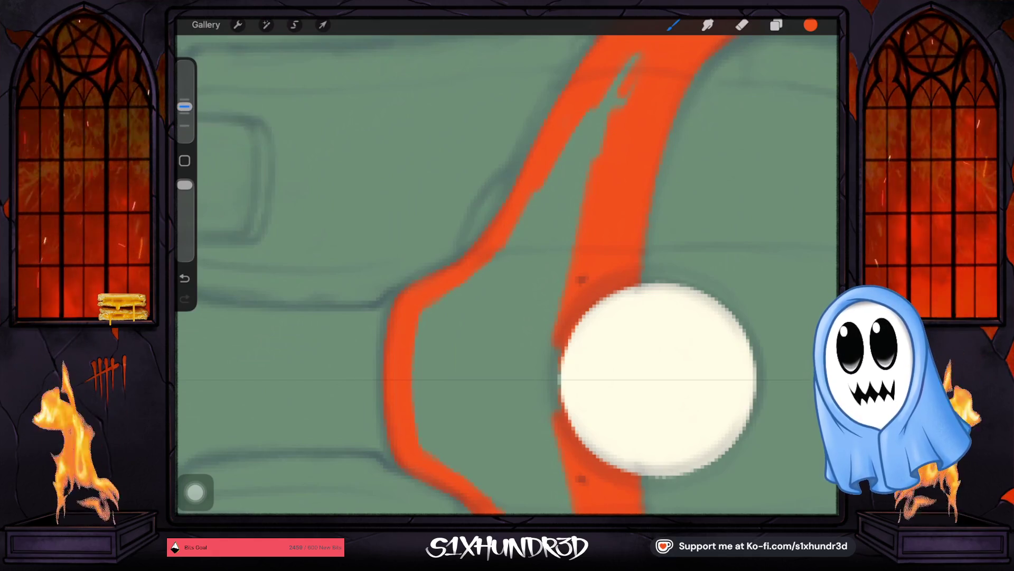
drag(627, 64, 591, 155)
mouse_move(568, 259)
mouse_down()
mouse_move(594, 233)
mouse_move(561, 256)
mouse_move(547, 175)
mouse_move(520, 254)
mouse_move(514, 362)
mouse_move(557, 412)
mouse_move(512, 275)
mouse_move(462, 295)
mouse_move(430, 362)
mouse_move(432, 348)
mouse_move(430, 381)
mouse_move(513, 293)
mouse_up()
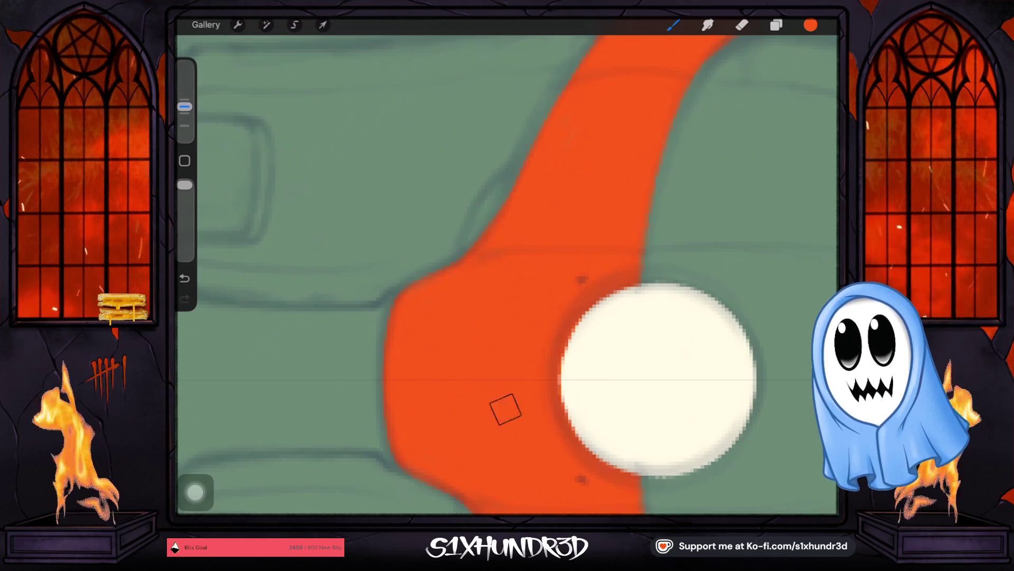
scroll(505, 410, down, 3)
scroll(507, 274, down, 3)
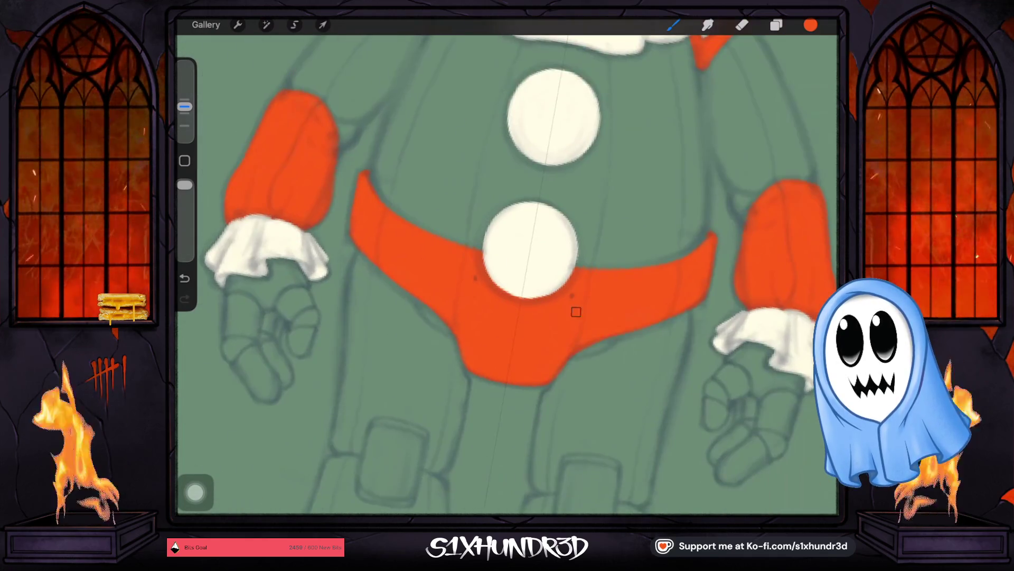
scroll(508, 274, down, 2)
scroll(507, 274, down, 1)
Draw the orange strap edges upward beside both boots with a slightly smaller brush.
drag(184, 106, 185, 113)
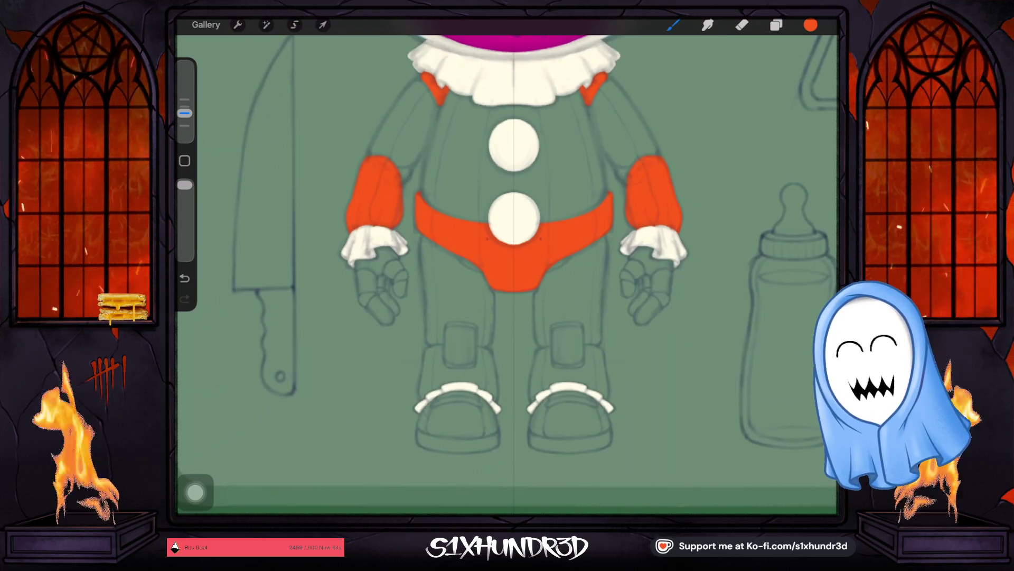
scroll(508, 273, up, 2)
scroll(508, 273, up, 2)
scroll(507, 274, up, 1)
scroll(508, 273, up, 1)
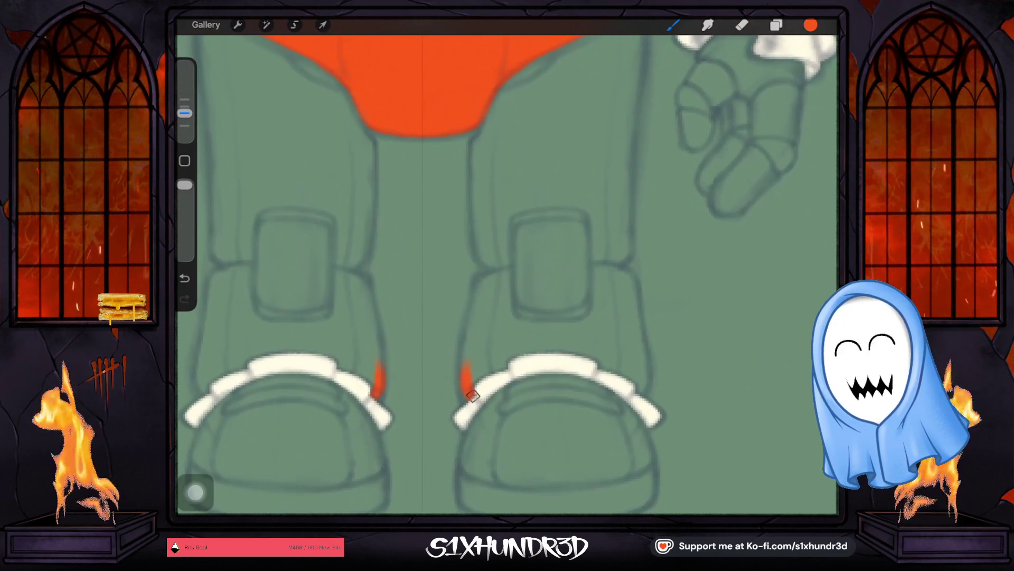
drag(466, 357, 470, 401)
drag(464, 366, 473, 328)
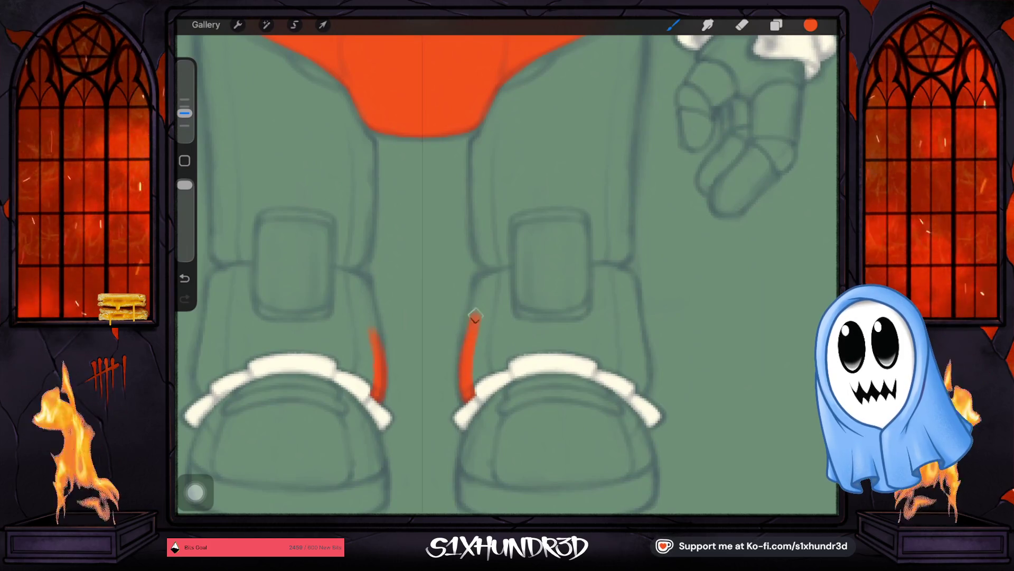
drag(477, 290, 489, 278)
drag(369, 317, 346, 275)
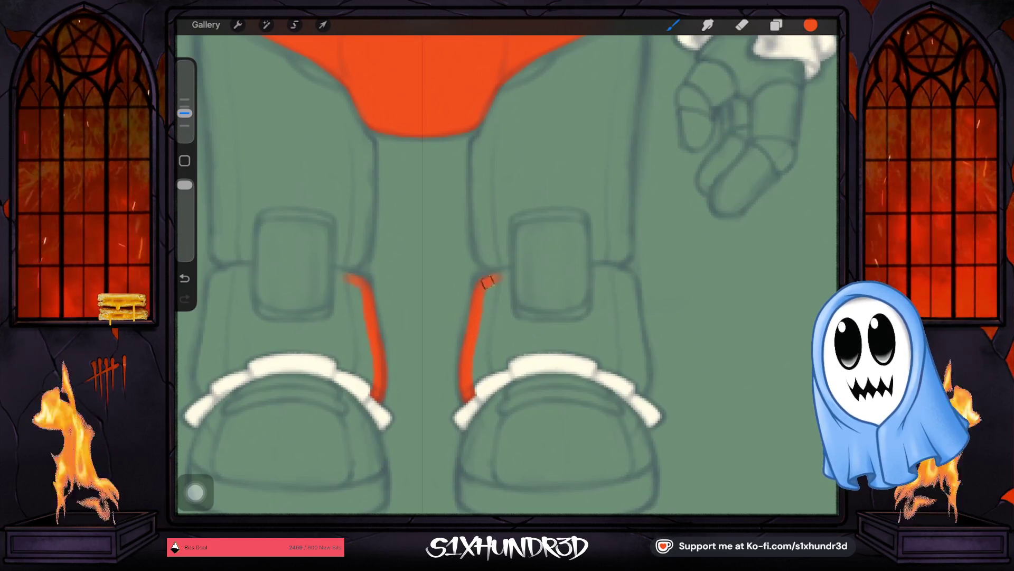
drag(482, 281, 498, 275)
Outline the outer and inner sides of both leg straps with a fine brush.
drag(185, 113, 185, 125)
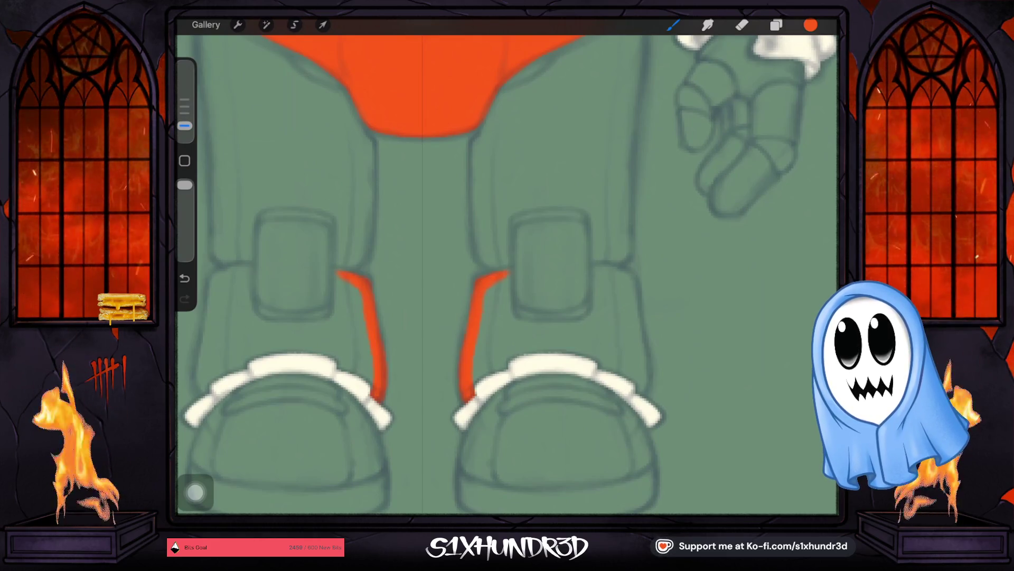
drag(501, 276, 509, 281)
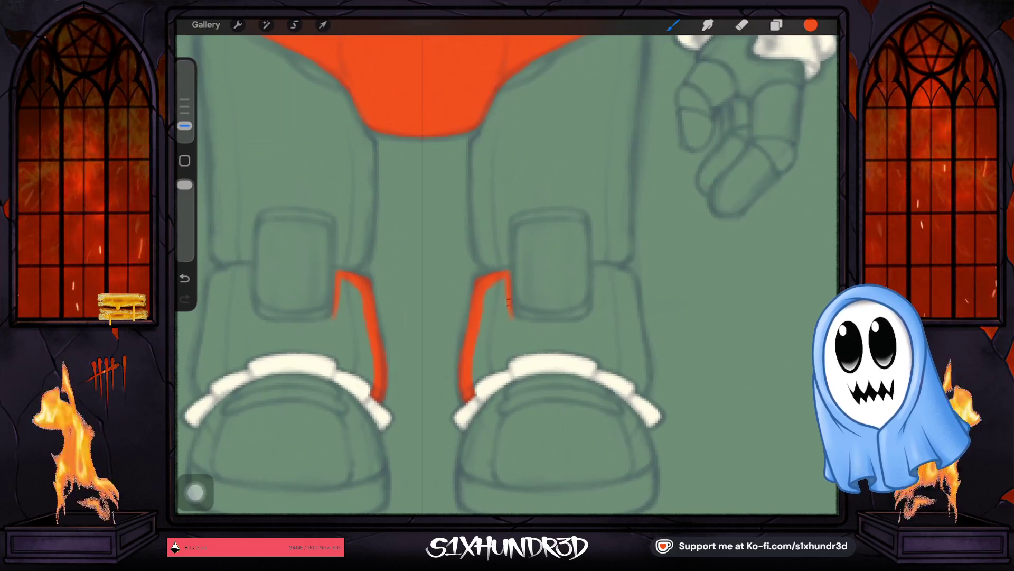
drag(508, 281, 513, 318)
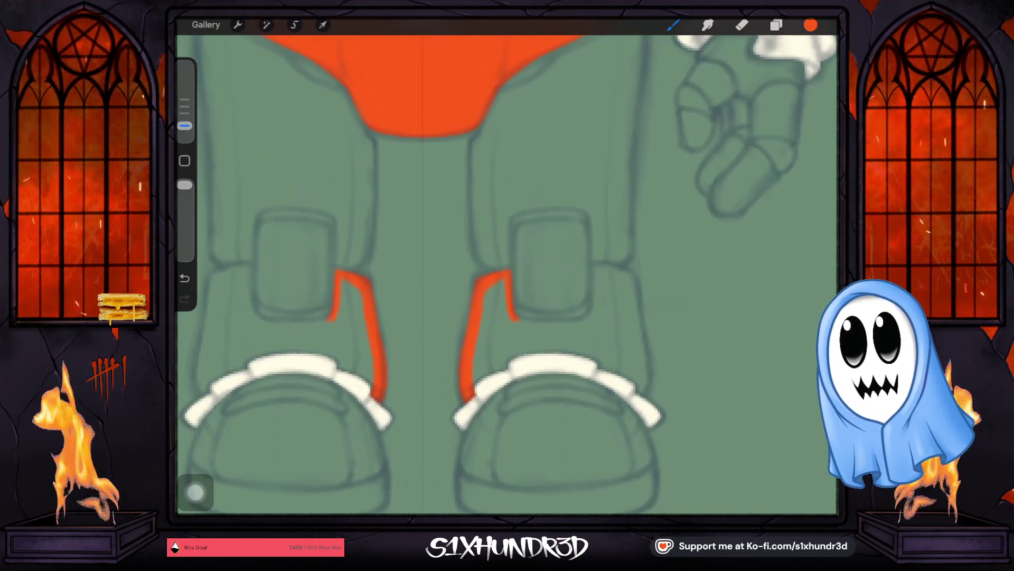
drag(251, 269, 252, 301)
drag(595, 300, 594, 269)
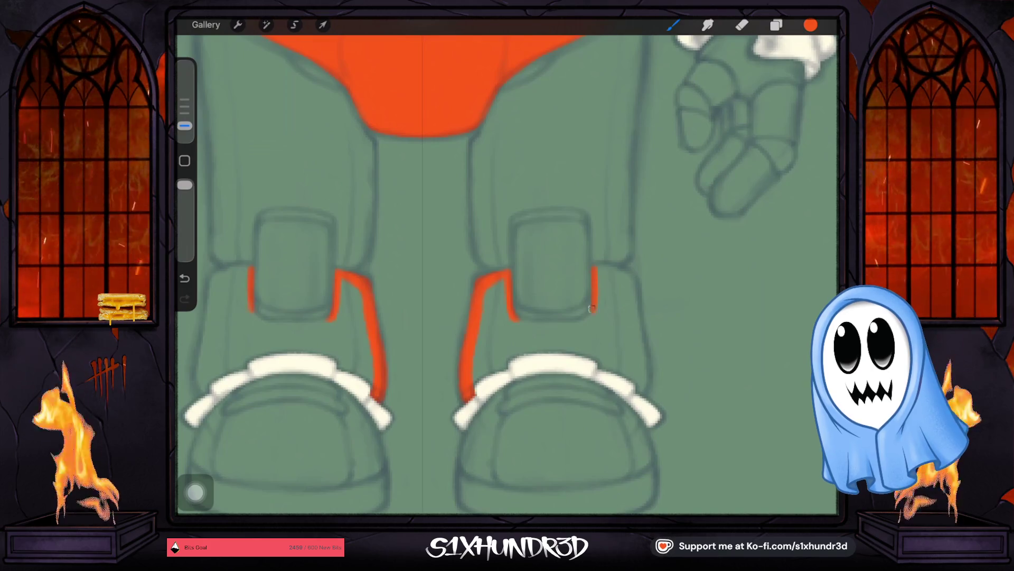
scroll(554, 356, up, 3)
scroll(555, 357, up, 2)
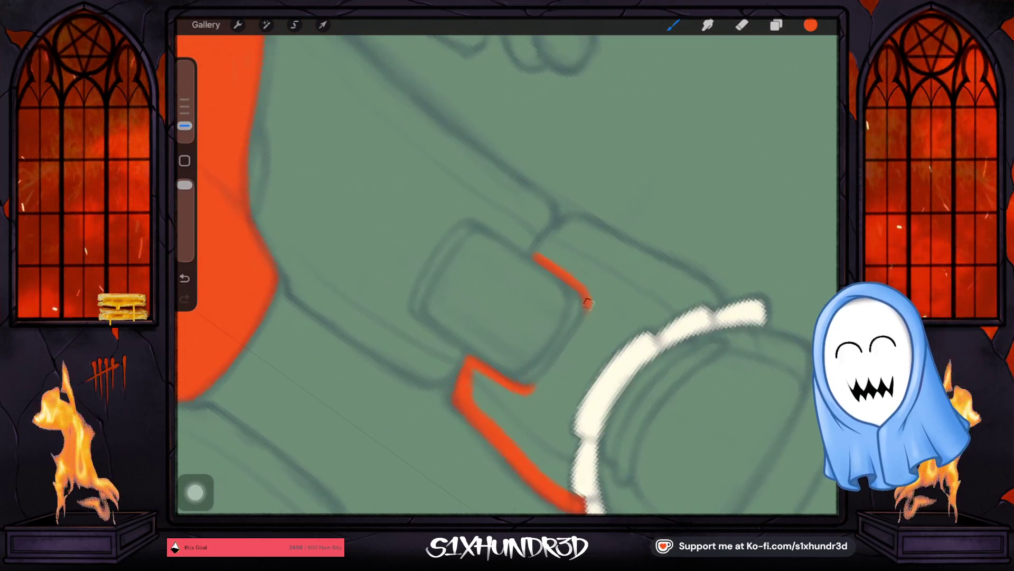
drag(587, 303, 525, 389)
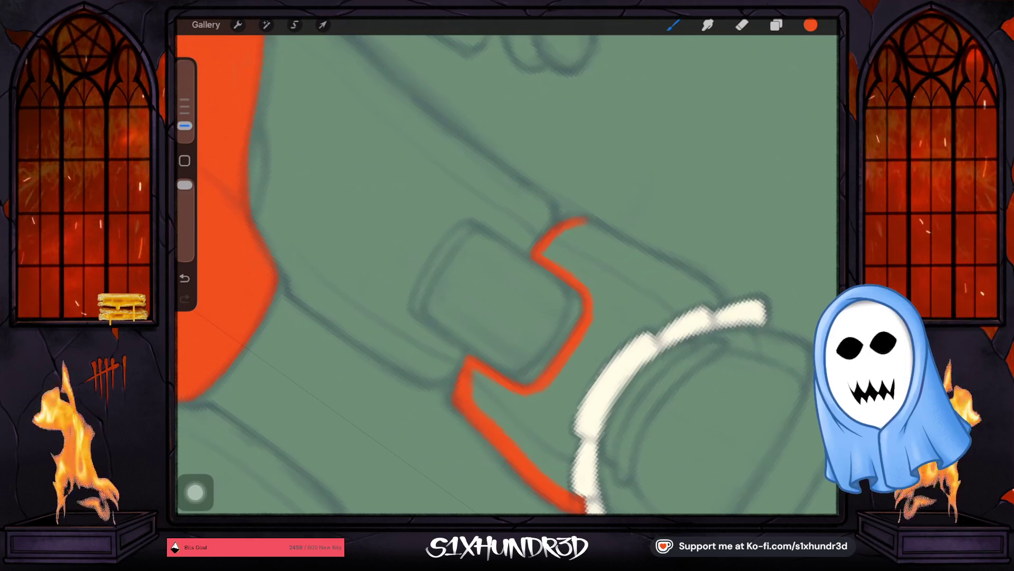
mouse_move(567, 262)
mouse_down()
mouse_move(570, 227)
mouse_move(550, 336)
mouse_up()
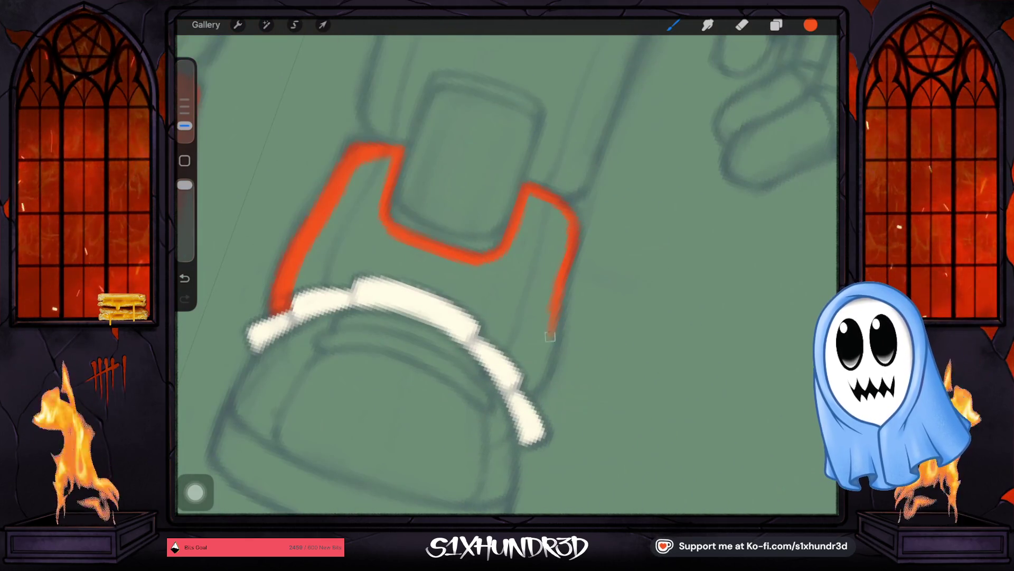
drag(537, 386, 527, 389)
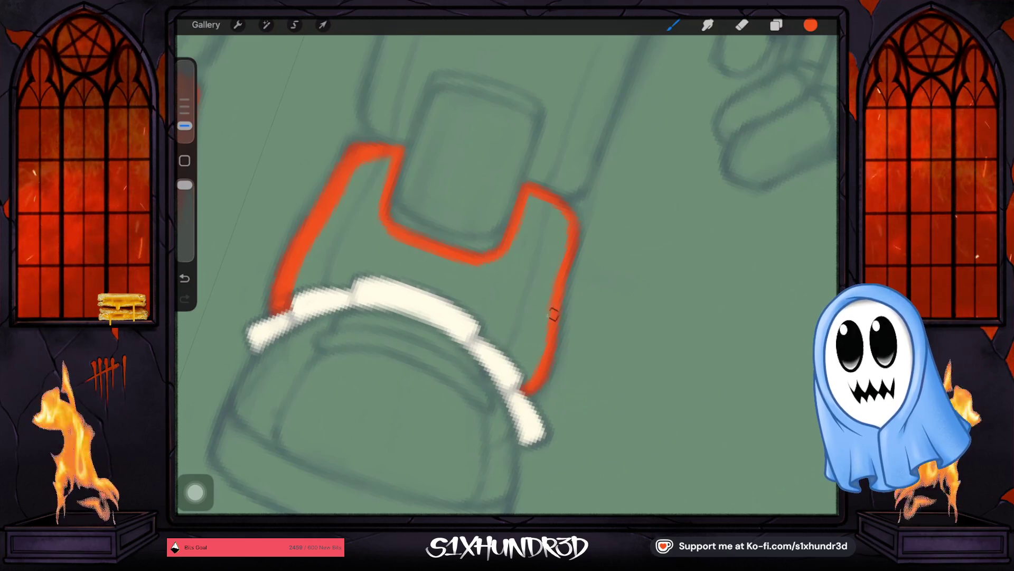
Enlarge the brush and start filling the leg straps with orange.
drag(185, 126, 185, 113)
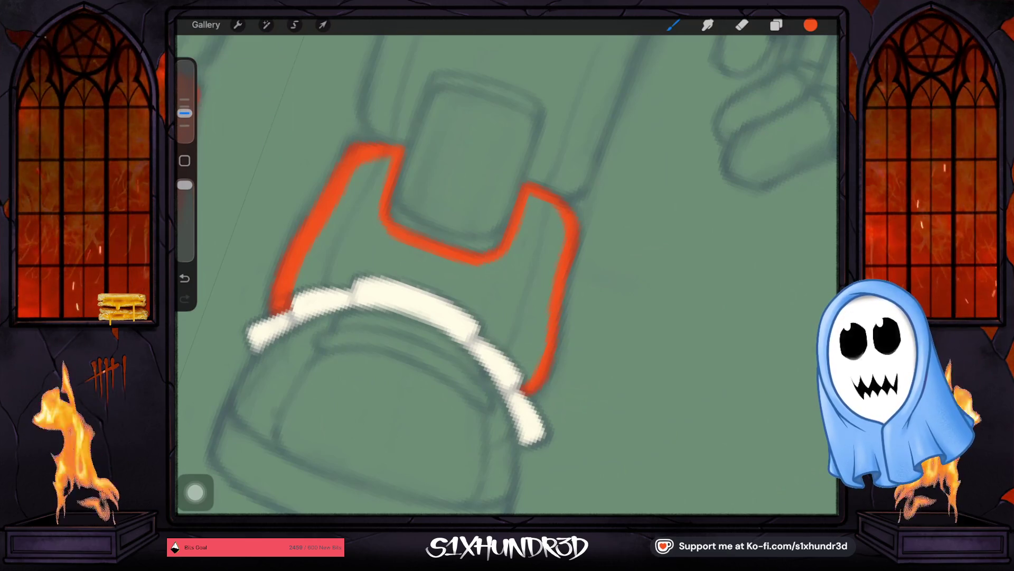
mouse_move(324, 267)
mouse_down()
mouse_move(295, 298)
mouse_move(372, 283)
mouse_move(448, 294)
mouse_move(509, 354)
mouse_up()
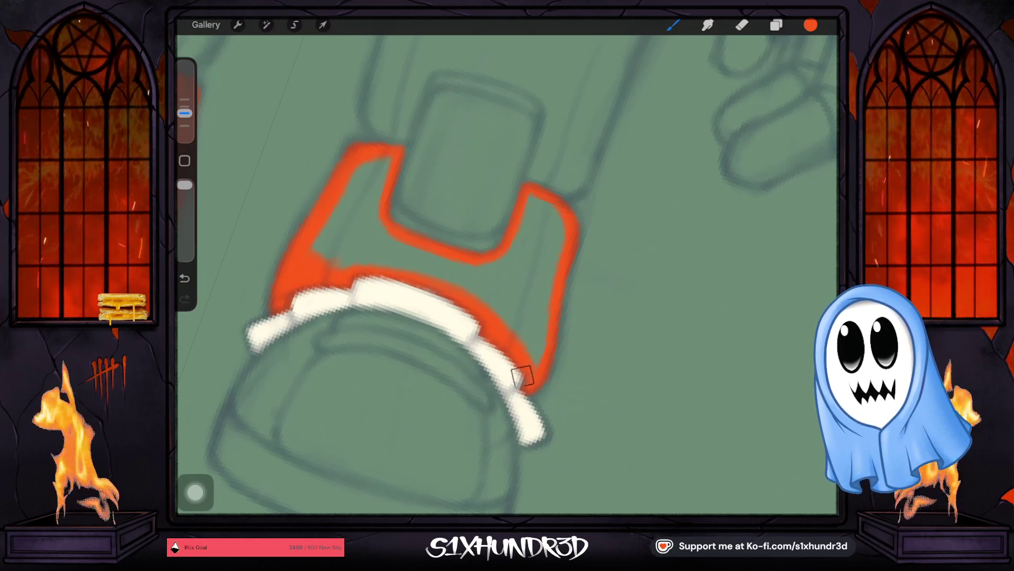
scroll(396, 421, down, 5)
scroll(507, 275, down, 5)
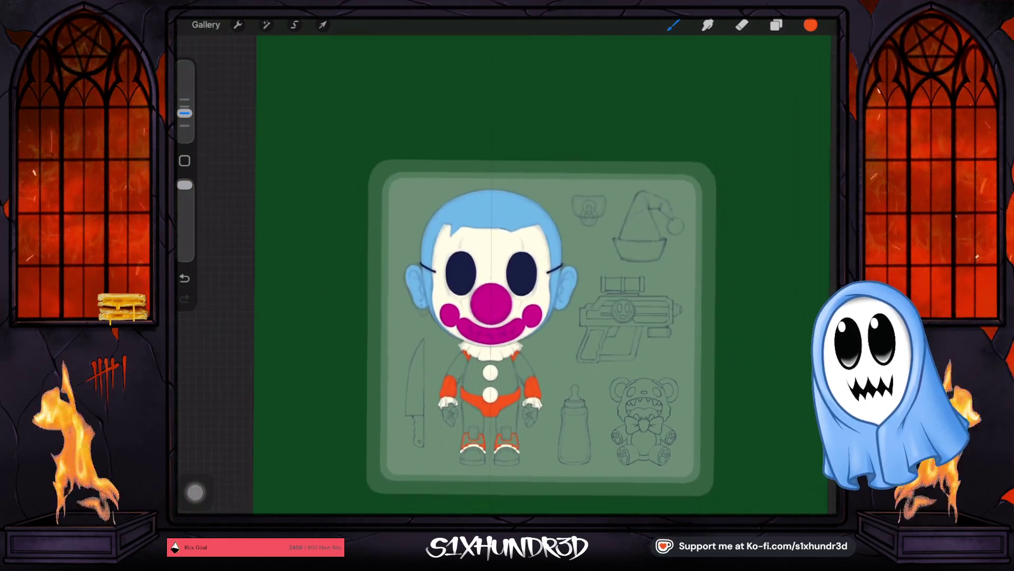
scroll(507, 285, down, 5)
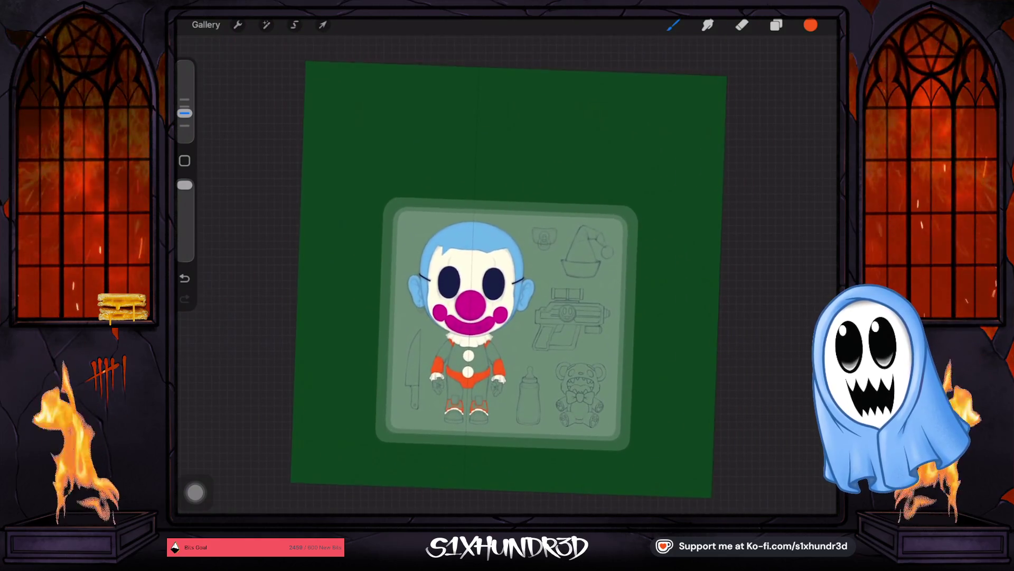
scroll(507, 285, up, 2)
scroll(508, 286, up, 2)
scroll(507, 286, up, 3)
scroll(507, 285, up, 3)
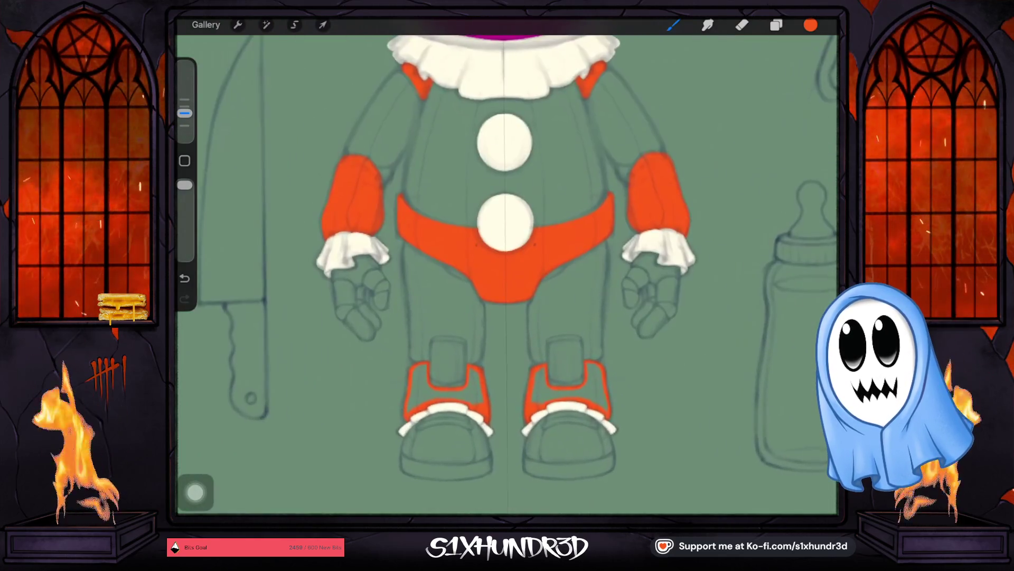
scroll(508, 285, up, 3)
Fill both leg straps completely orange, covering the last green triangle.
drag(378, 382, 392, 308)
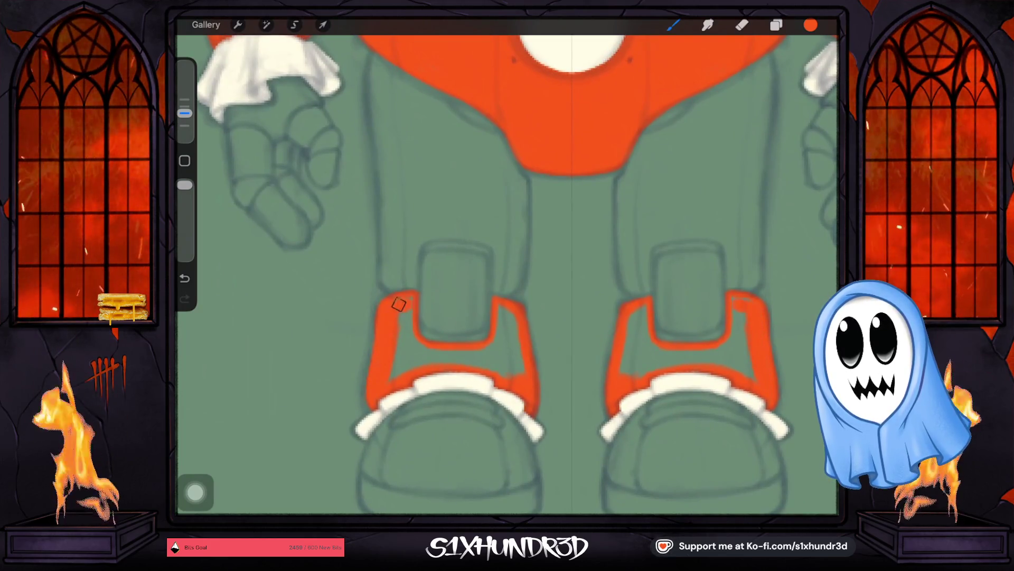
drag(407, 317, 392, 376)
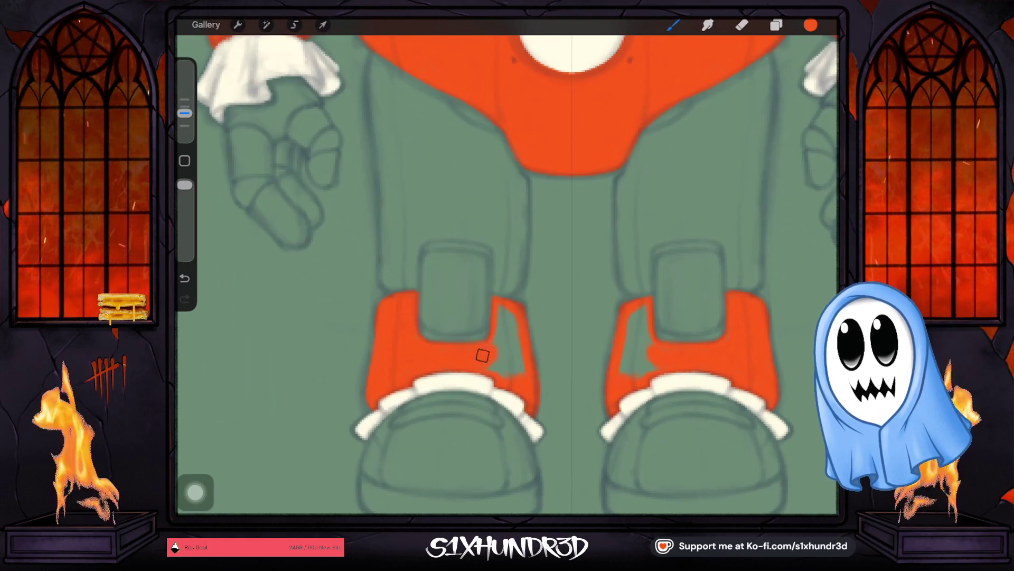
mouse_move(499, 306)
mouse_down()
mouse_move(515, 362)
mouse_move(516, 326)
mouse_up()
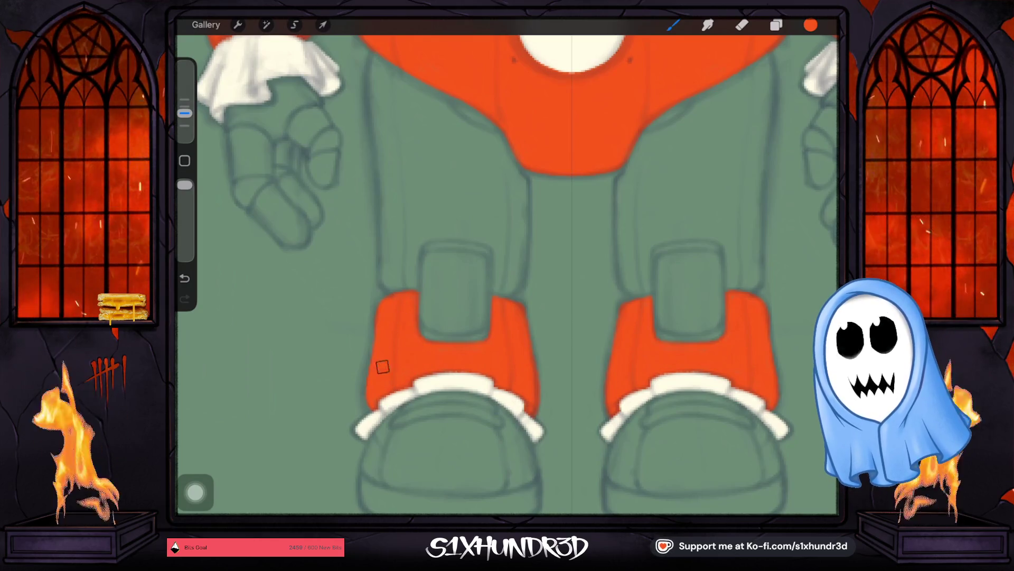
scroll(447, 418, down, 5)
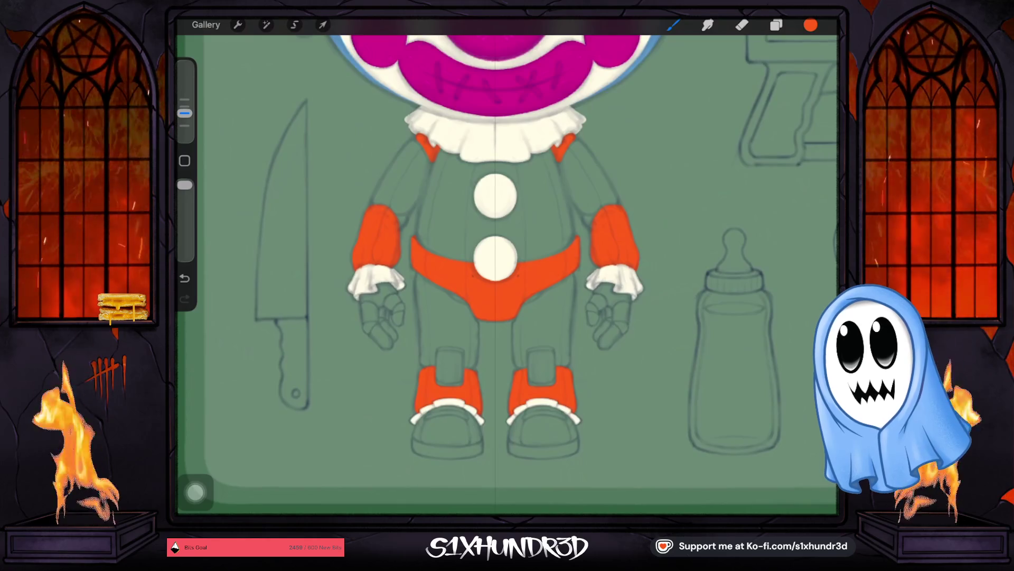
scroll(507, 270, up, 5)
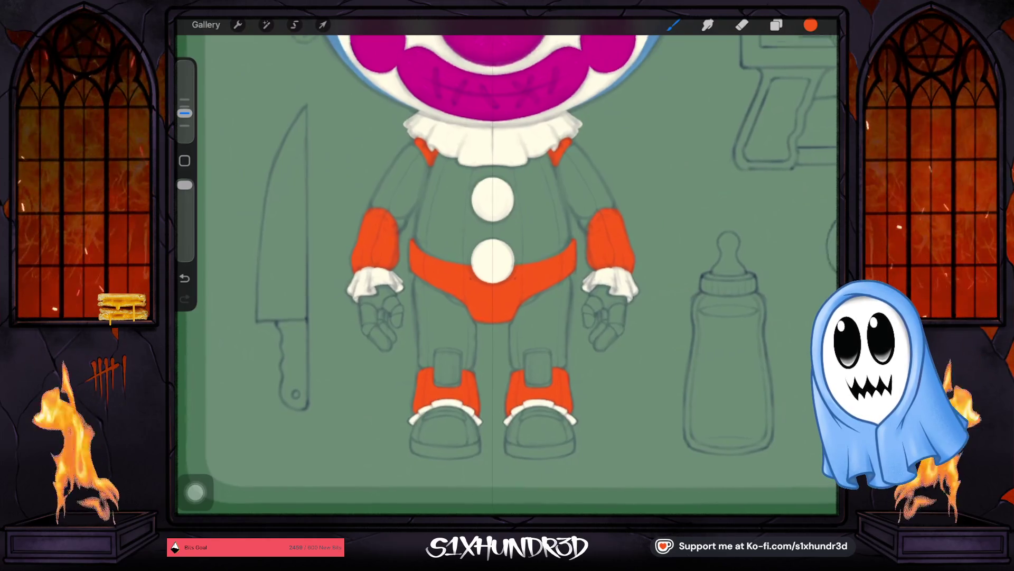
click(776, 25)
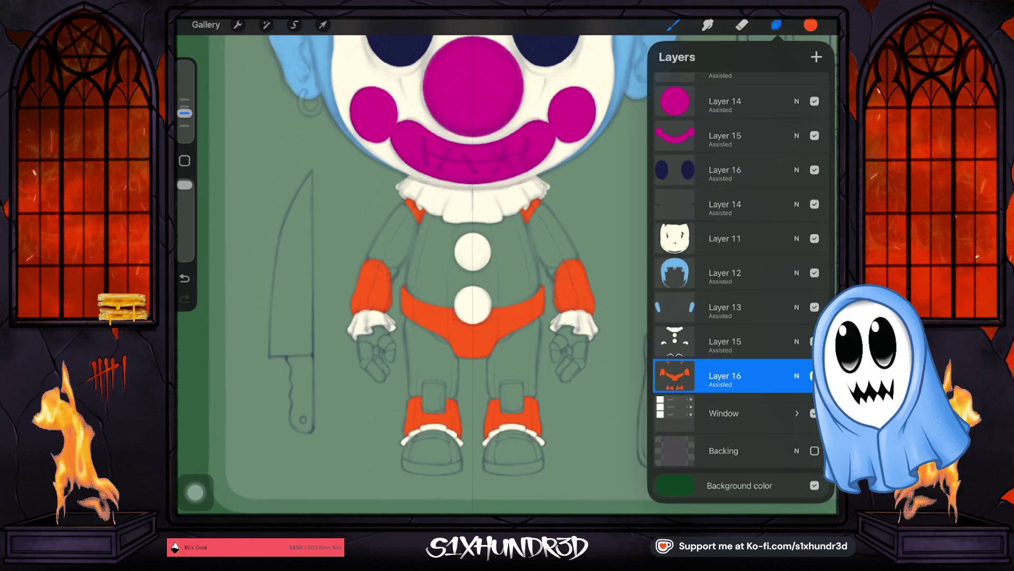
Add a new Layer 17 above the Window group, dismiss its options and return to painting.
click(724, 412)
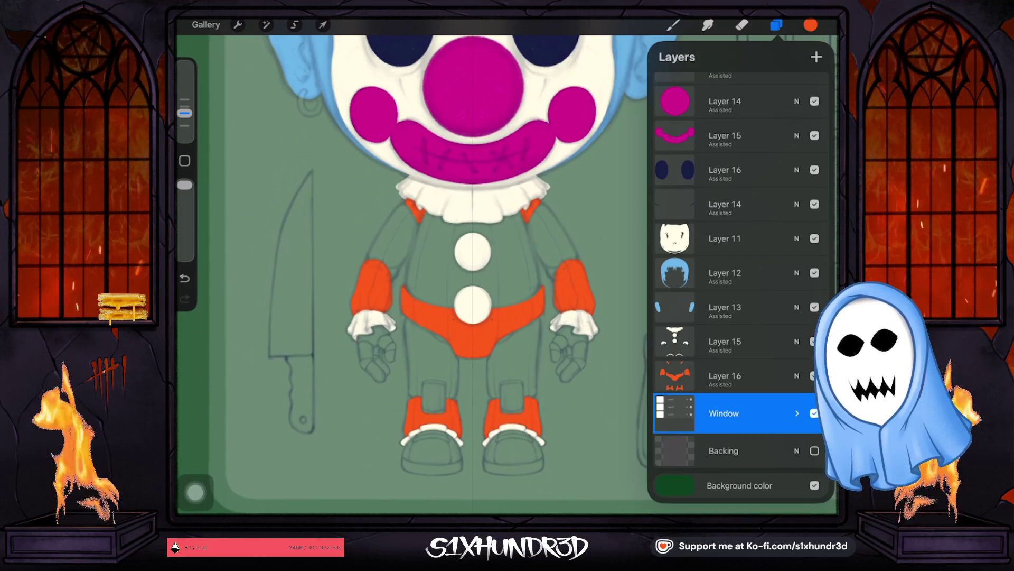
click(817, 57)
click(725, 409)
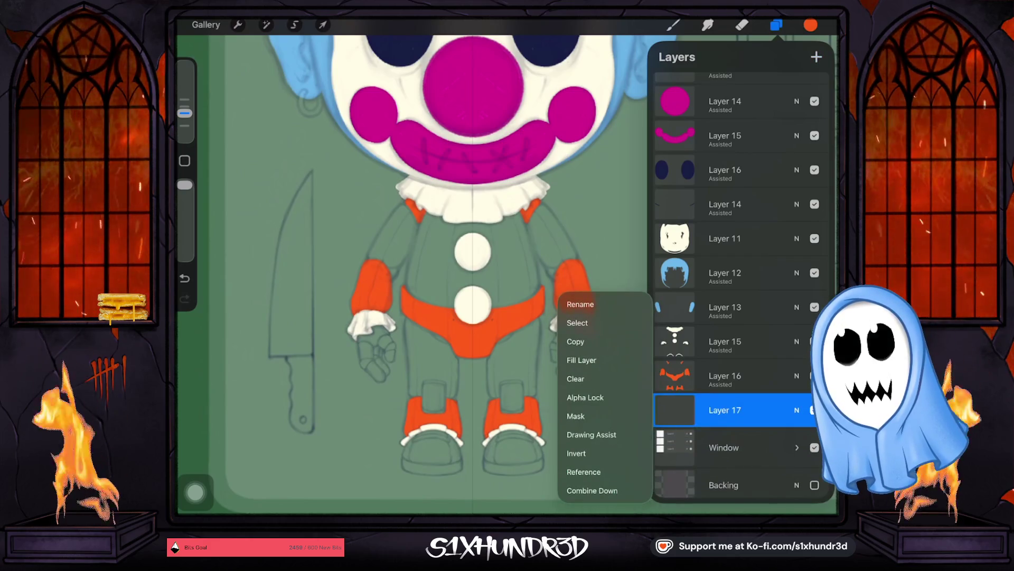
key(Escape)
key(b)
scroll(507, 270, up, 5)
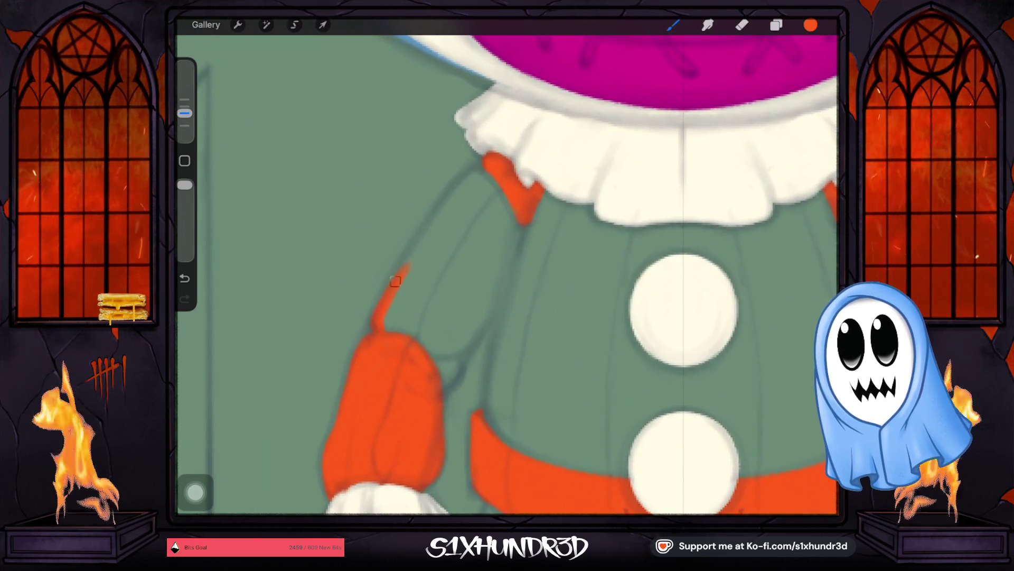
Undo the rough stroke and outline the left upper sleeve in orange up to the collar.
key(ctrl+z)
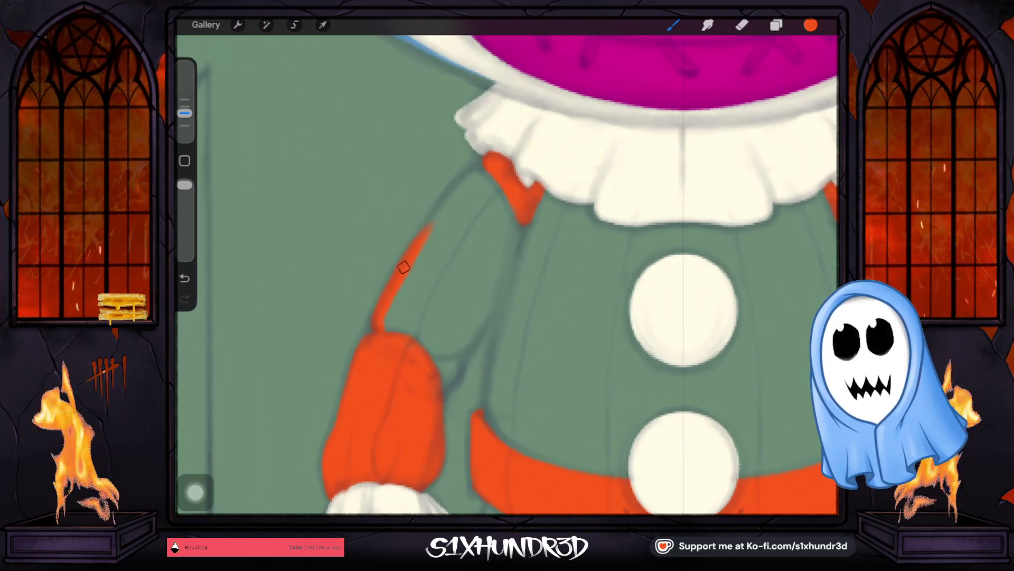
drag(376, 325, 467, 176)
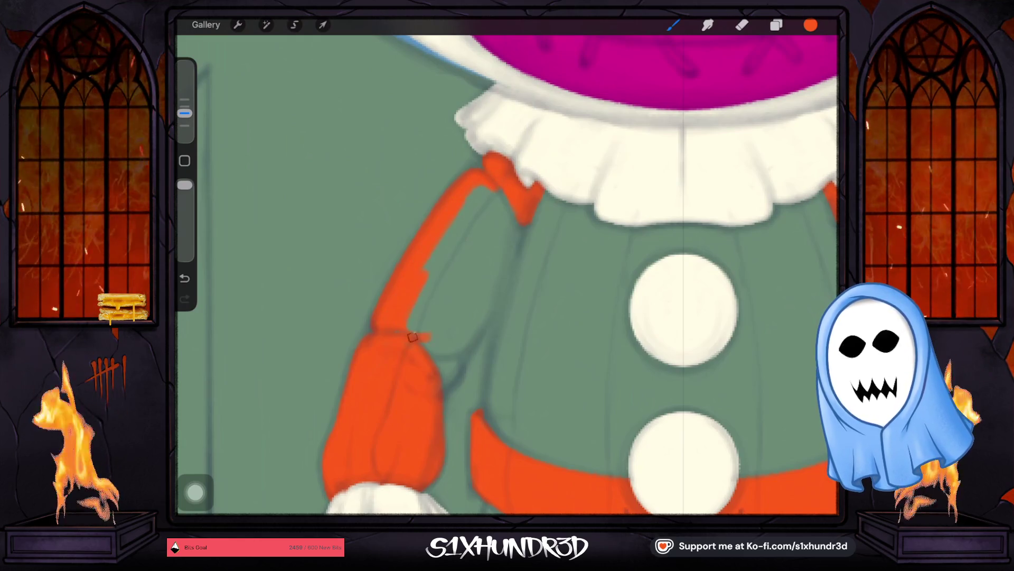
drag(413, 336, 423, 346)
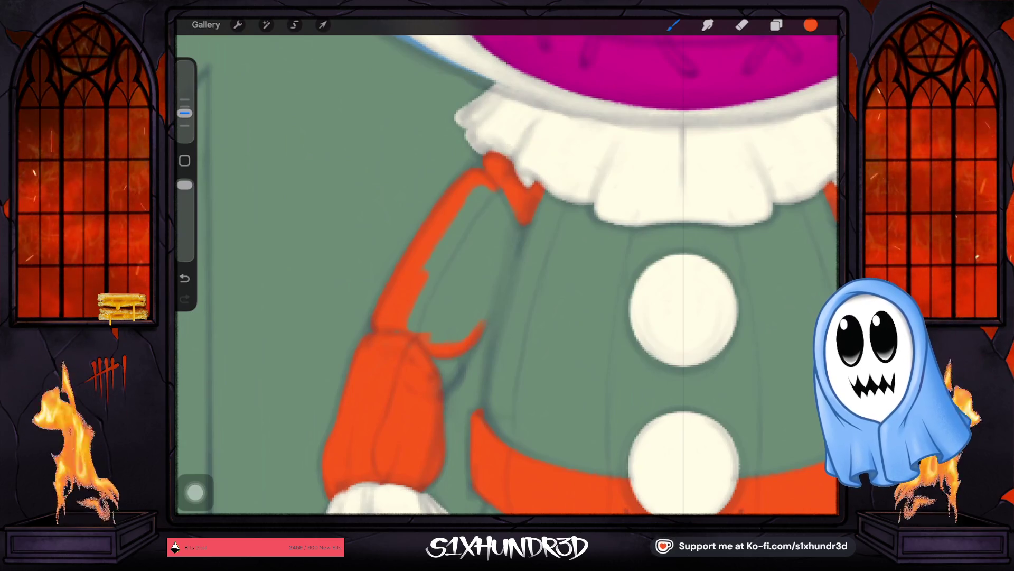
drag(507, 256, 479, 324)
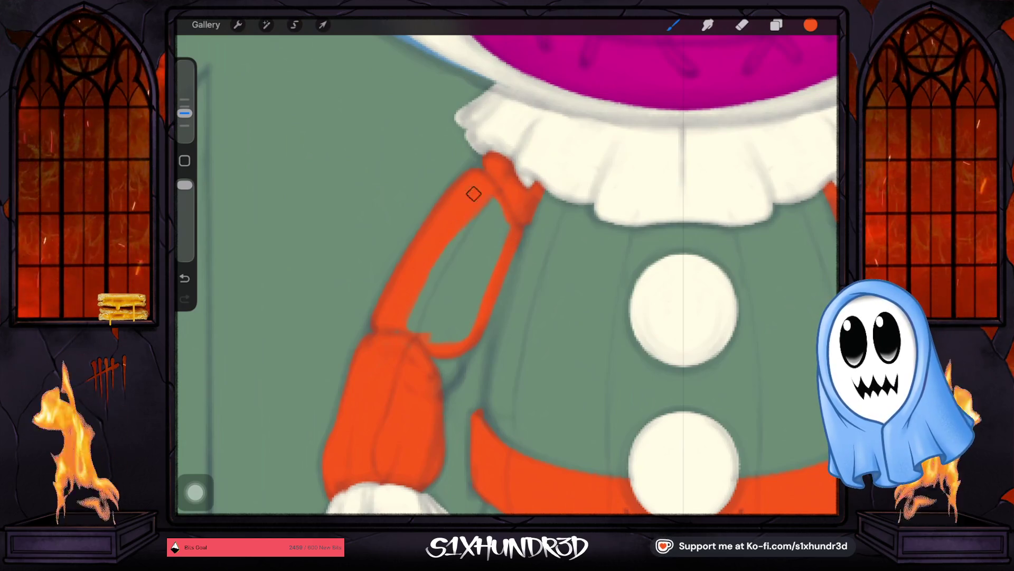
Fill the upper sleeve outline solid orange, covering the last green sliver.
mouse_move(440, 271)
mouse_down()
mouse_move(486, 274)
mouse_move(482, 298)
mouse_move(430, 340)
mouse_move(435, 277)
mouse_up()
mouse_move(423, 327)
mouse_down()
mouse_move(430, 338)
mouse_move(471, 301)
mouse_move(461, 340)
mouse_up()
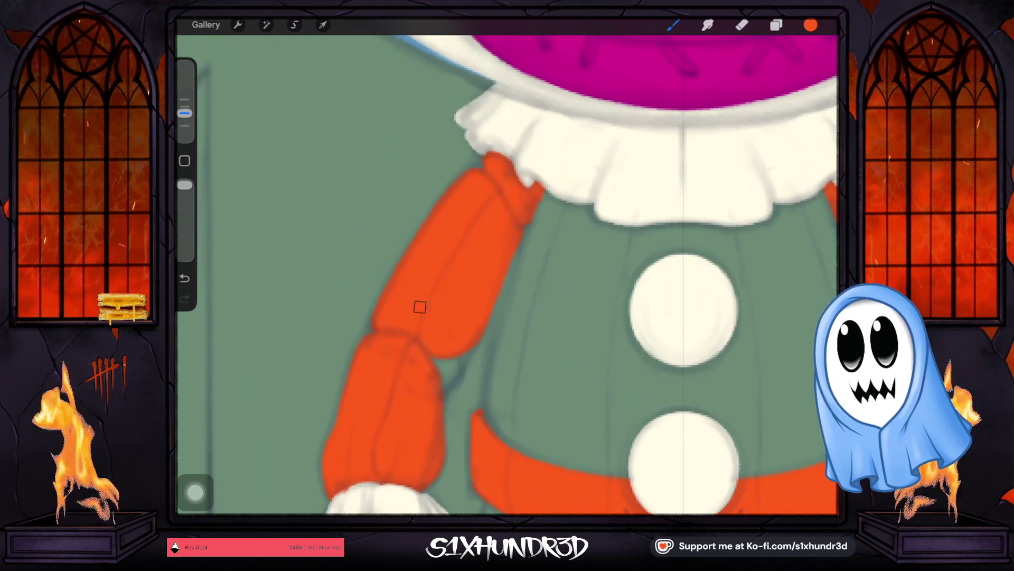
scroll(420, 306, down, 5)
scroll(508, 270, up, 3)
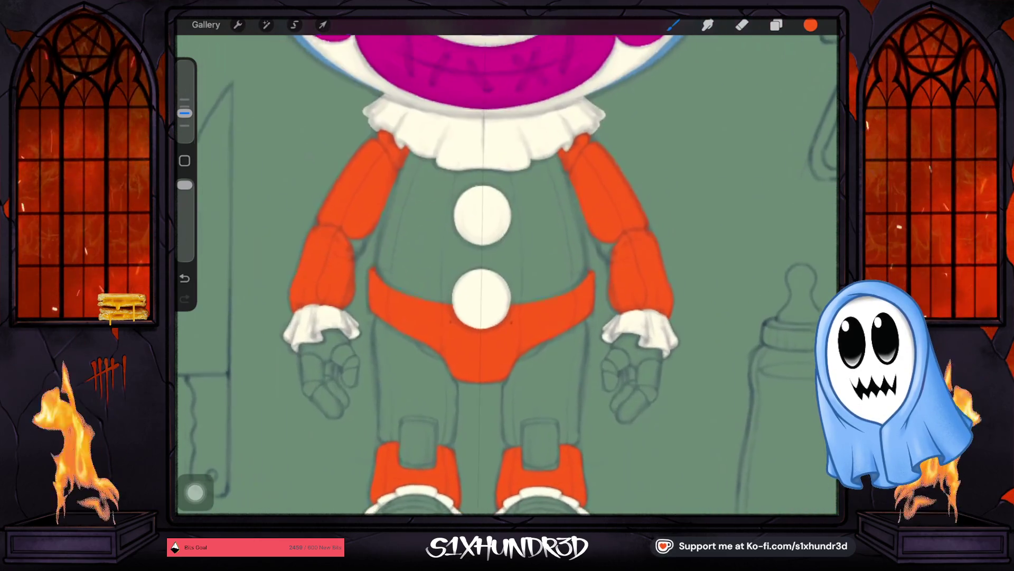
scroll(508, 270, up, 1)
scroll(508, 270, up, 2)
scroll(507, 270, up, 2)
scroll(507, 269, up, 1)
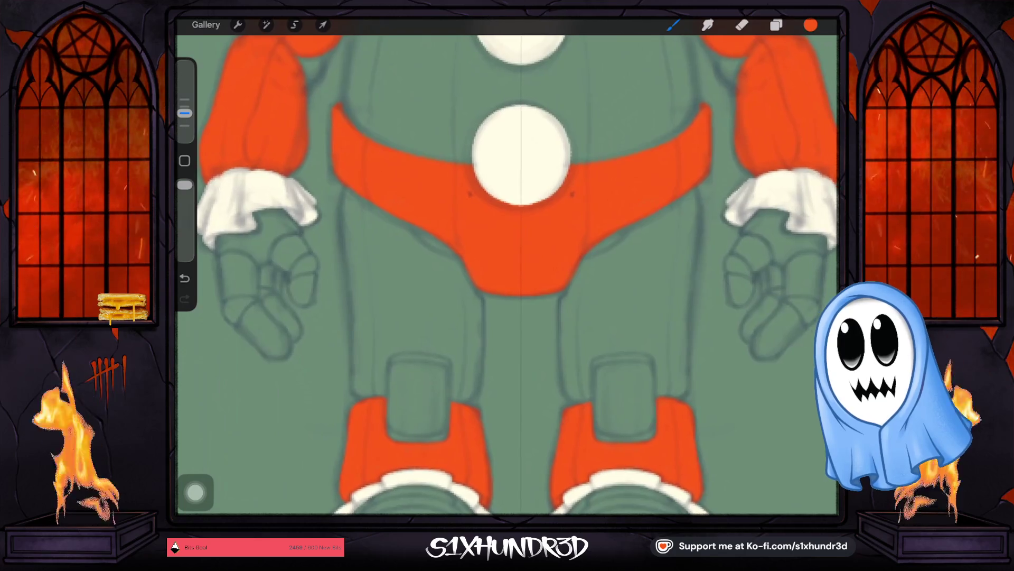
scroll(507, 275, down, 2)
scroll(507, 276, up, 2)
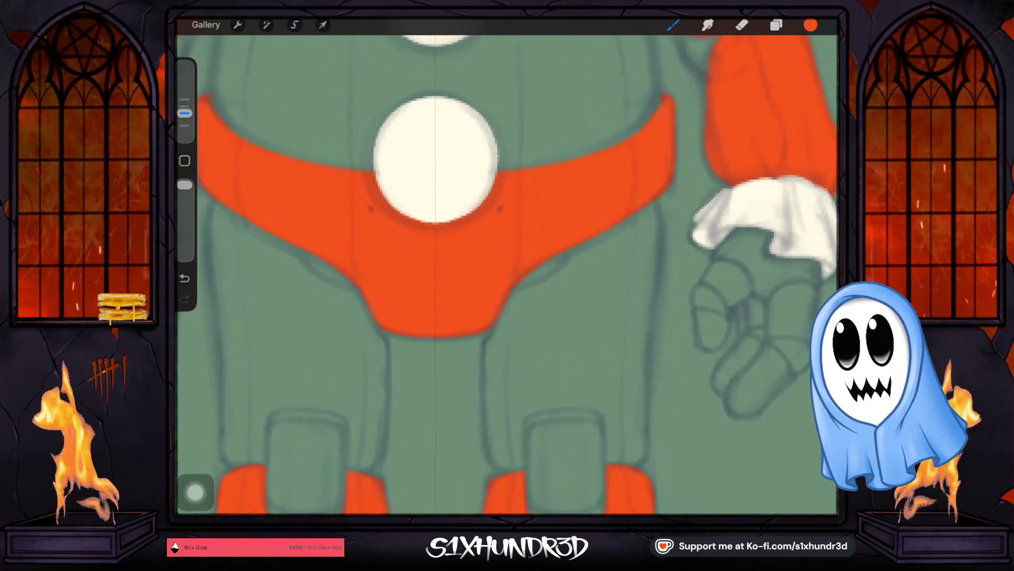
Paint orange edge strokes below the belt and extend them down the leg.
drag(325, 292, 279, 242)
drag(545, 293, 590, 238)
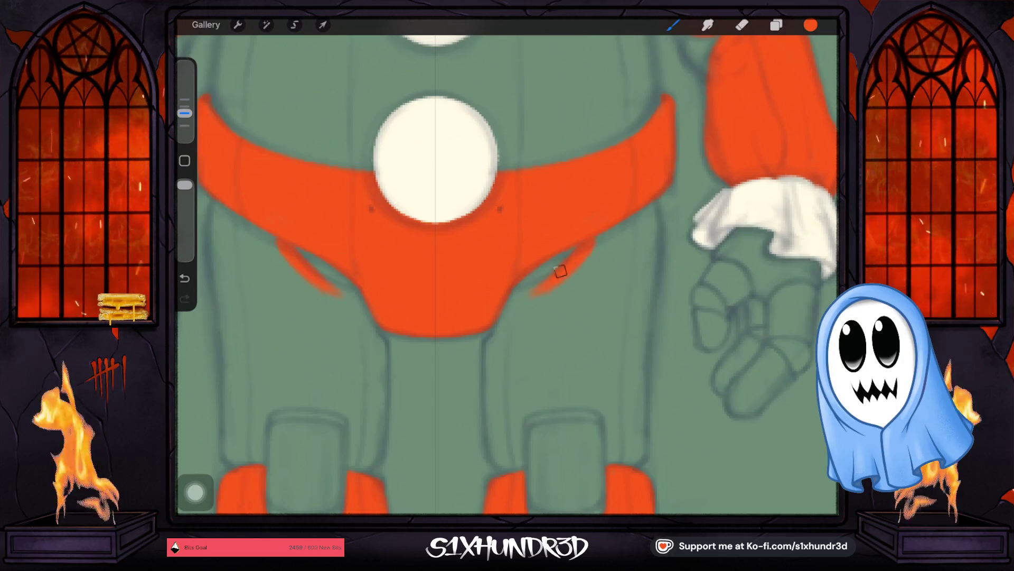
drag(279, 244, 361, 301)
drag(590, 242, 530, 291)
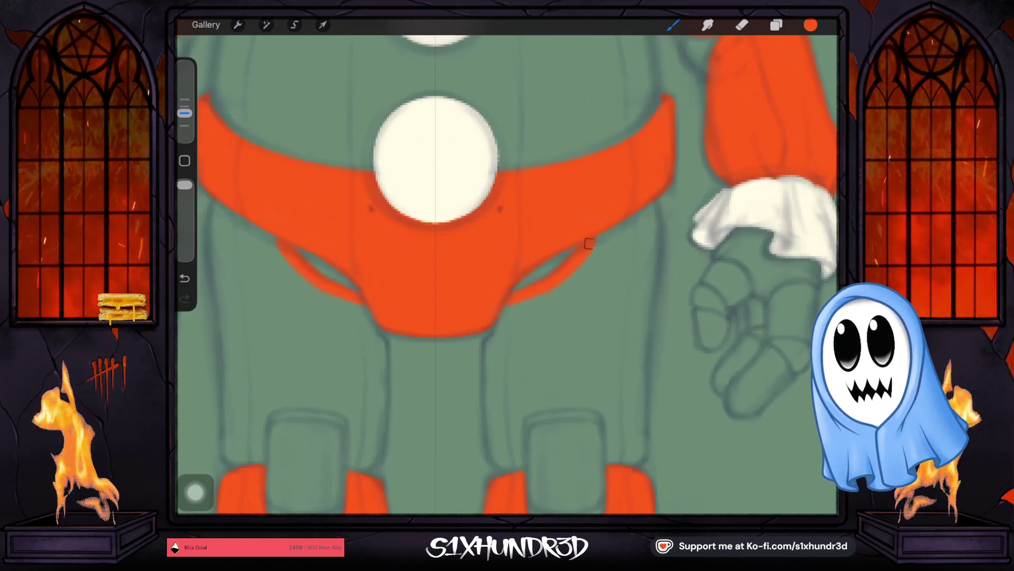
drag(575, 259, 509, 301)
mouse_move(364, 314)
mouse_down()
mouse_move(379, 343)
mouse_move(379, 447)
mouse_up()
mouse_move(493, 334)
mouse_down()
mouse_move(496, 453)
mouse_move(508, 473)
mouse_up()
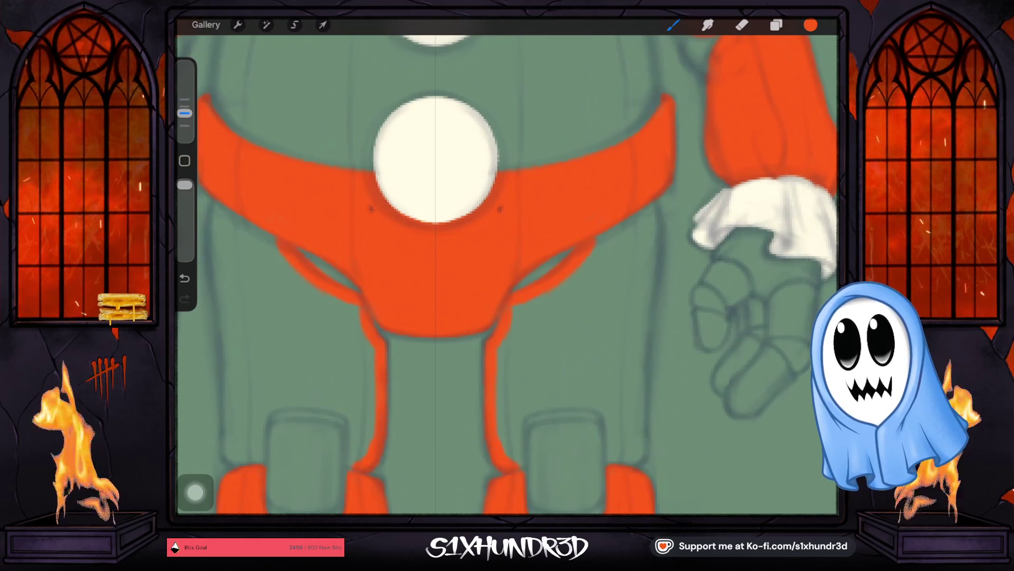
Trace fine orange outlines around the leg's strap box and connect them up to the belt.
drag(508, 278, 475, 254)
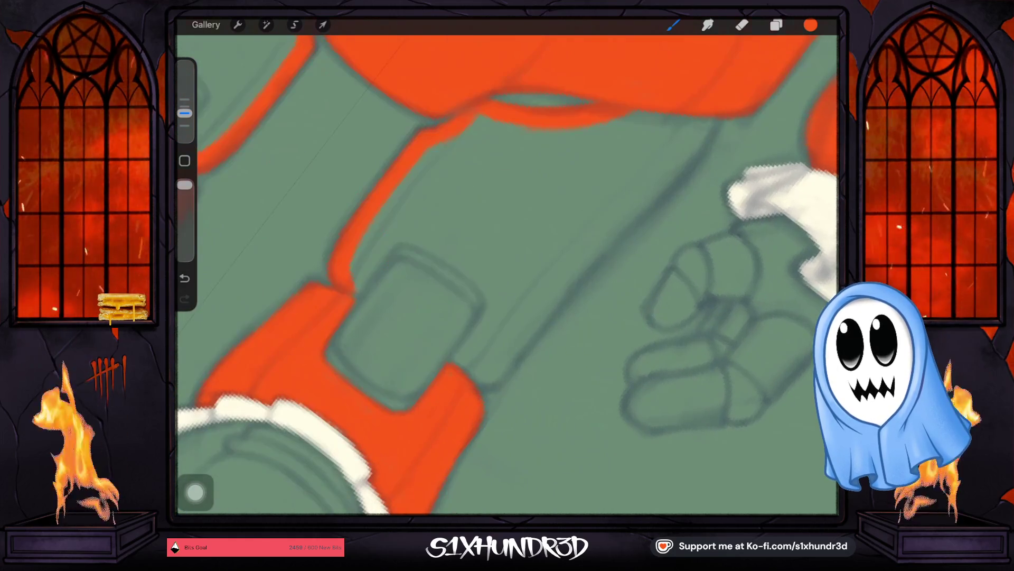
mouse_move(458, 384)
mouse_down()
mouse_move(504, 376)
mouse_move(550, 296)
mouse_move(618, 229)
mouse_up()
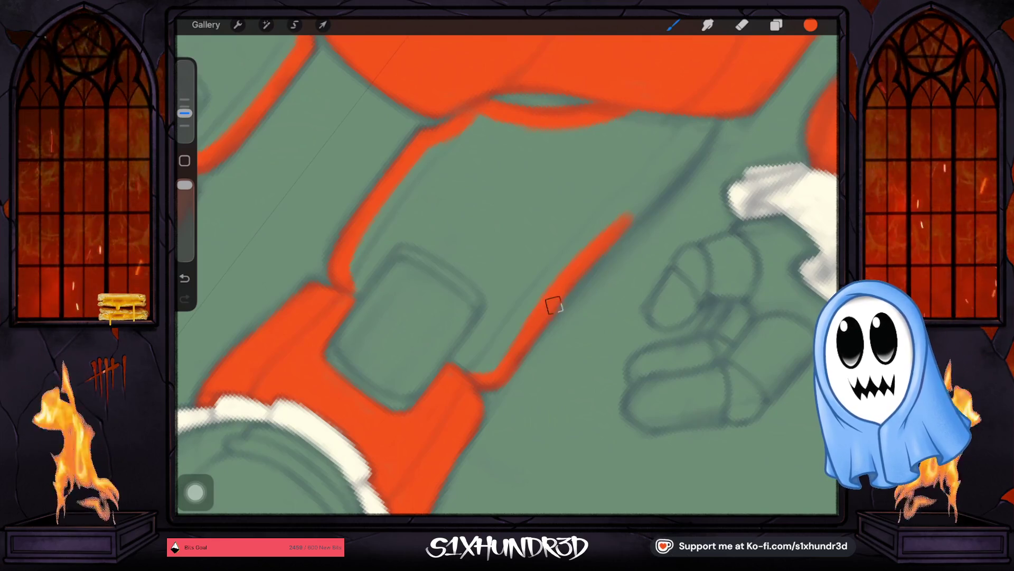
drag(666, 183, 710, 121)
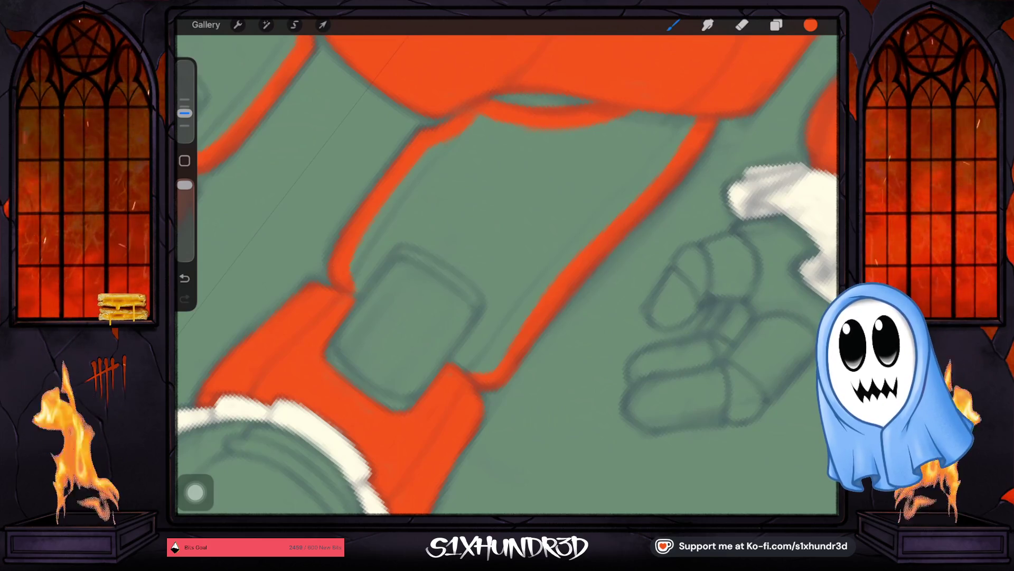
drag(184, 113, 185, 125)
mouse_move(498, 306)
mouse_down()
mouse_move(467, 345)
mouse_move(491, 305)
mouse_up()
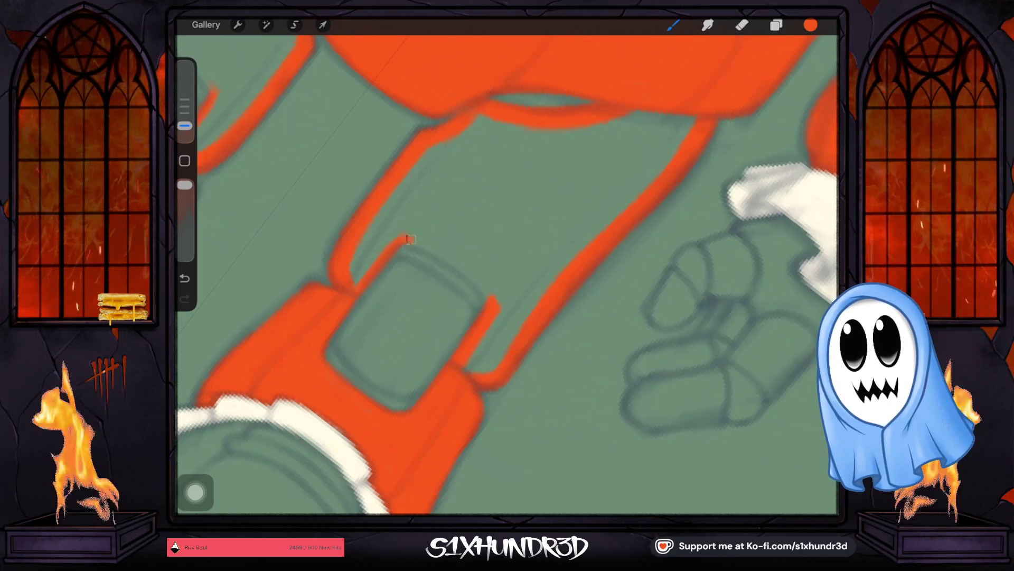
mouse_move(402, 239)
mouse_down()
mouse_move(500, 264)
mouse_move(442, 361)
mouse_up()
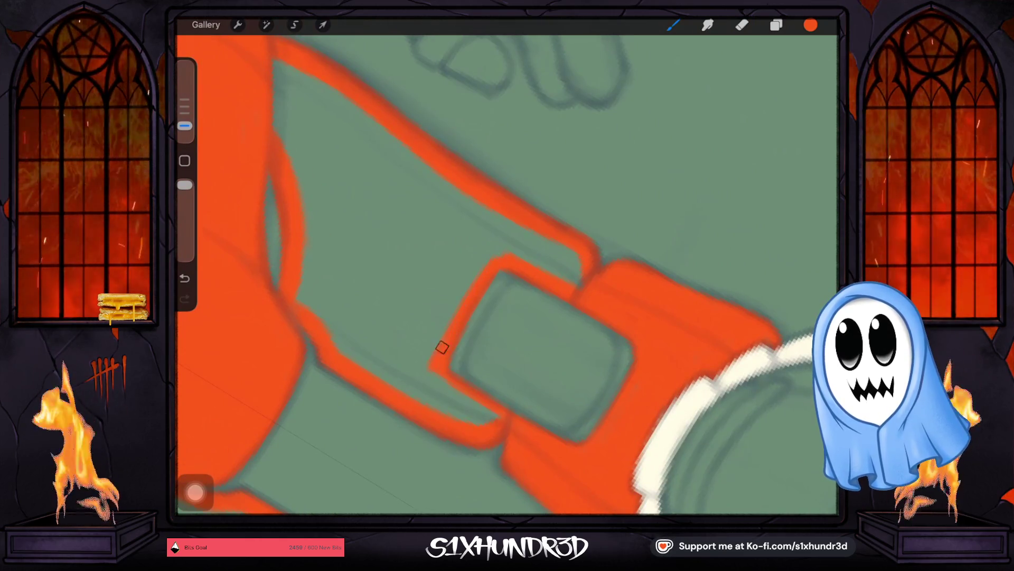
drag(489, 256, 444, 374)
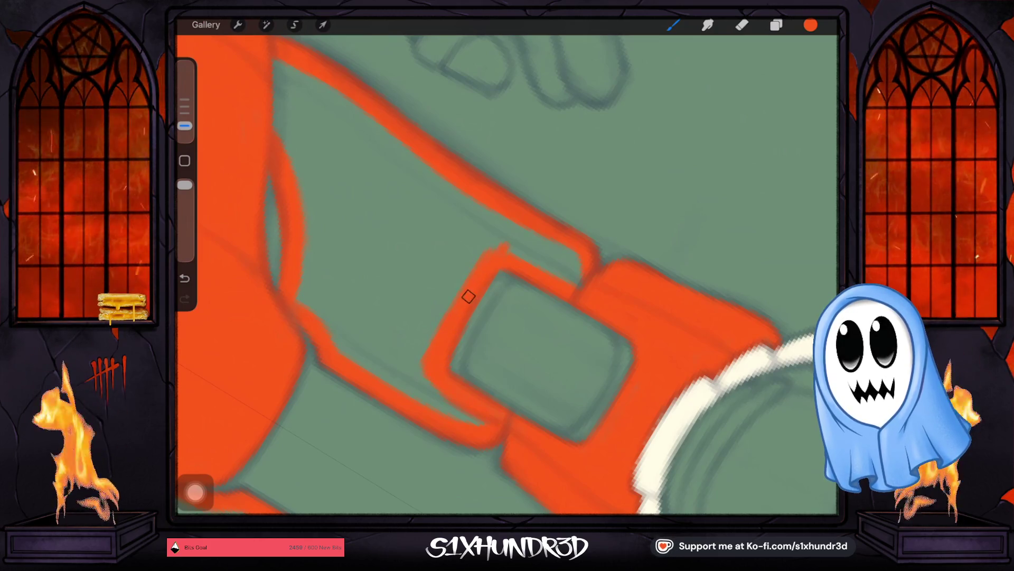
scroll(469, 297, down, 3)
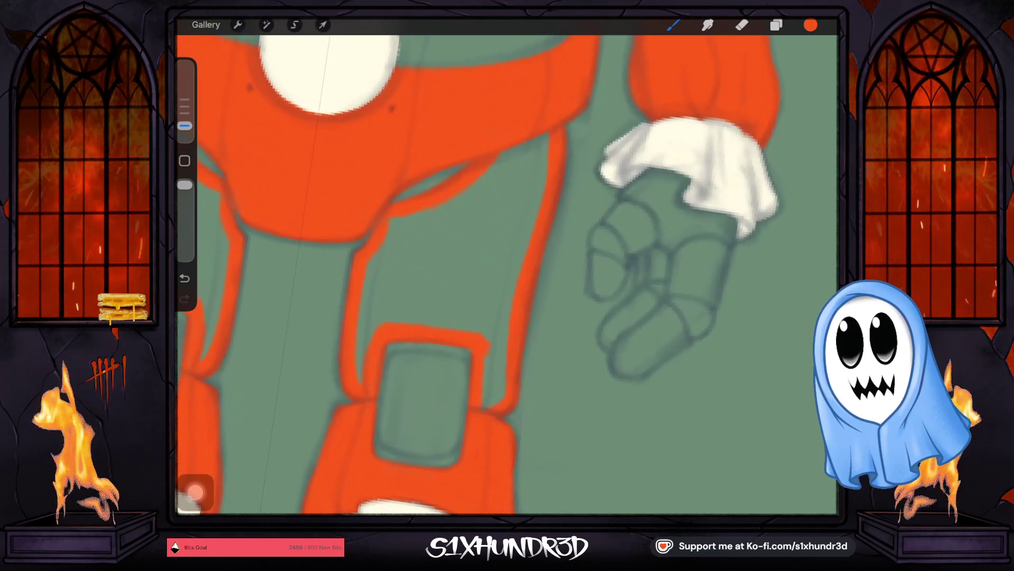
Enlarge the brush, start orange below the belt, and confirm Layer 17 is the active layer.
drag(184, 125, 184, 113)
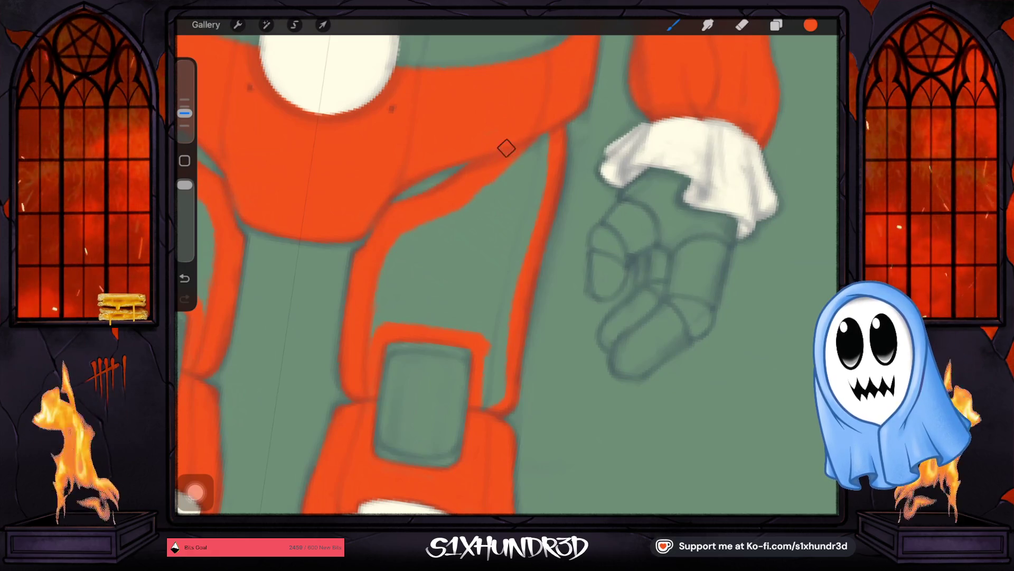
mouse_move(517, 154)
mouse_down()
mouse_move(499, 202)
mouse_move(536, 151)
mouse_up()
click(776, 25)
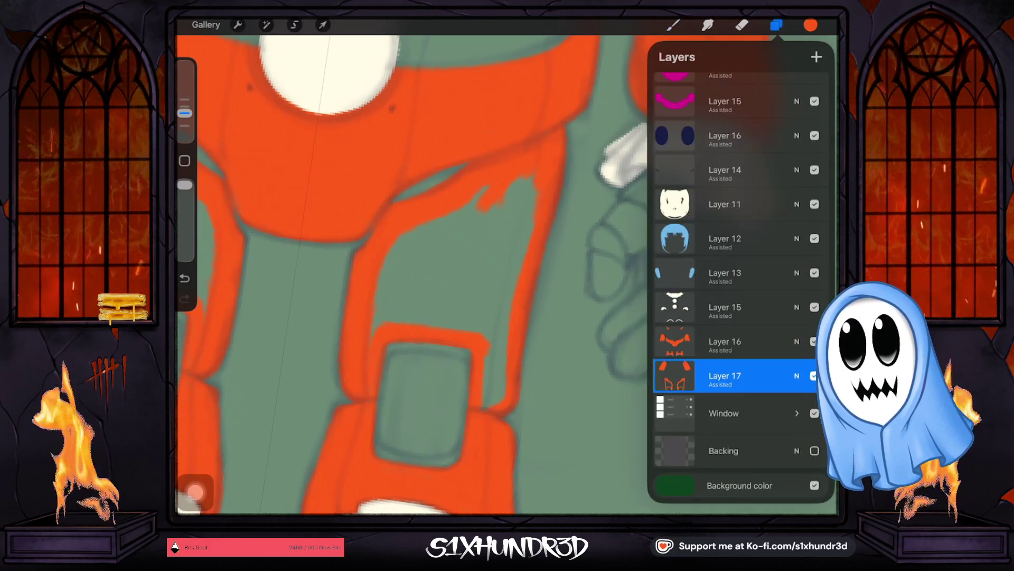
click(714, 340)
click(776, 25)
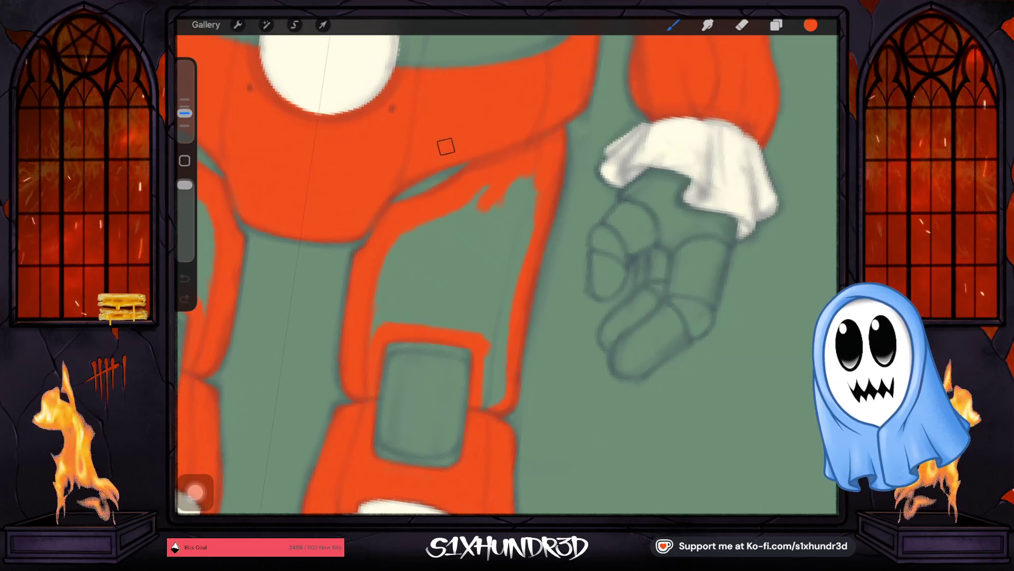
click(775, 25)
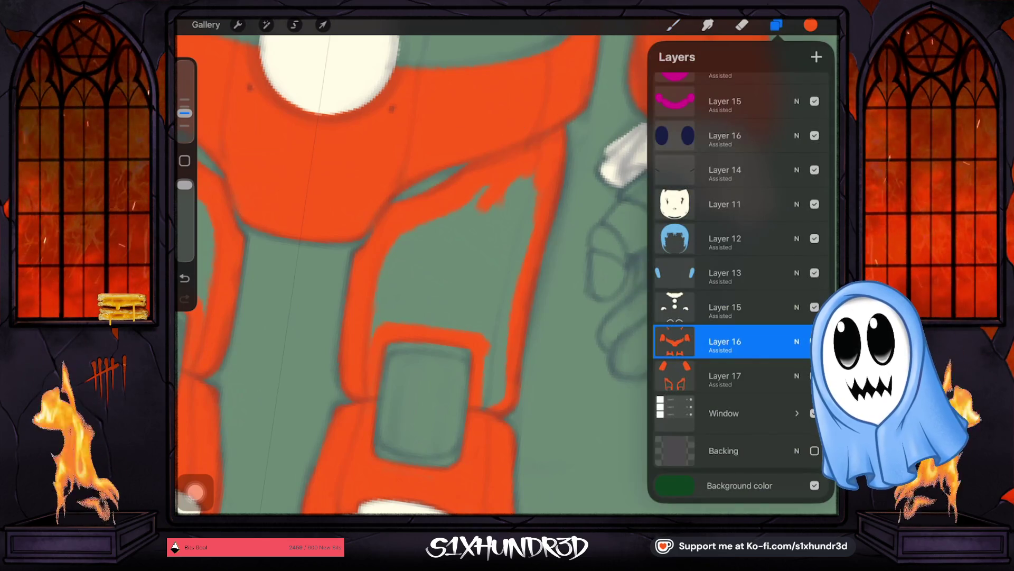
click(714, 376)
click(775, 25)
Paint the leg area solid orange, covering the green triangle and the last notch.
drag(475, 222, 417, 243)
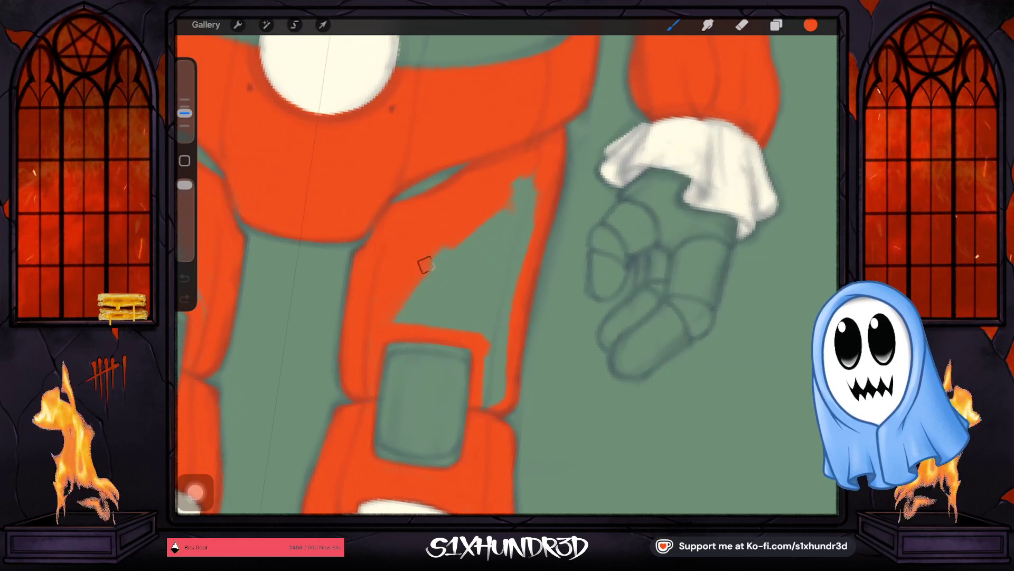
drag(401, 302, 486, 219)
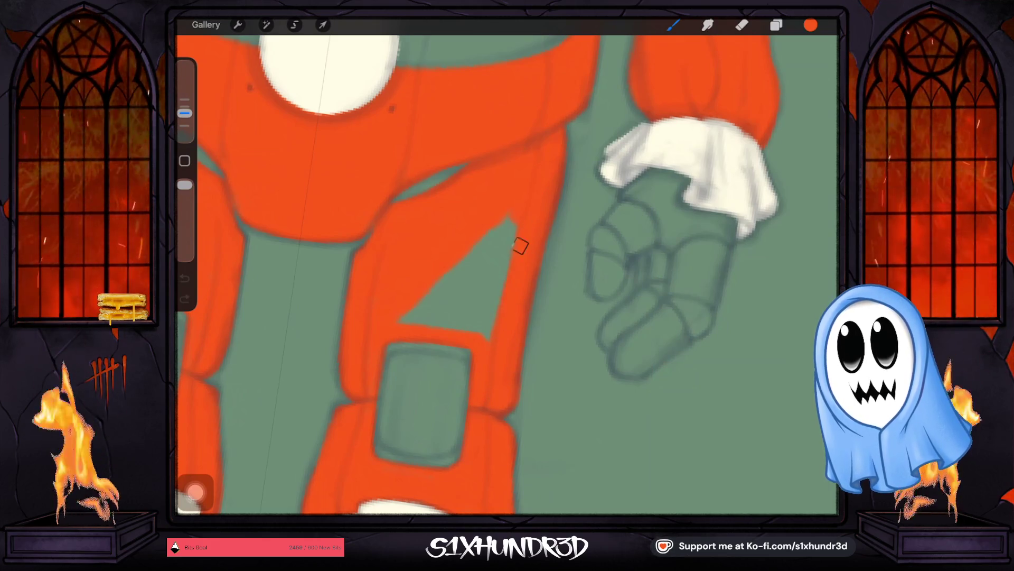
drag(525, 200, 427, 293)
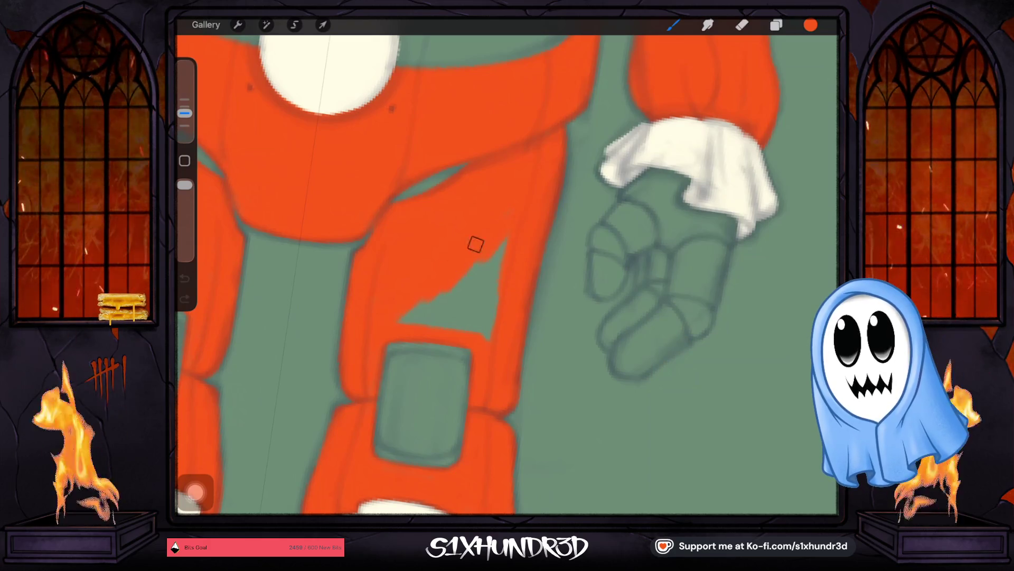
mouse_move(473, 247)
mouse_down()
mouse_move(485, 290)
mouse_move(506, 258)
mouse_move(478, 225)
mouse_up()
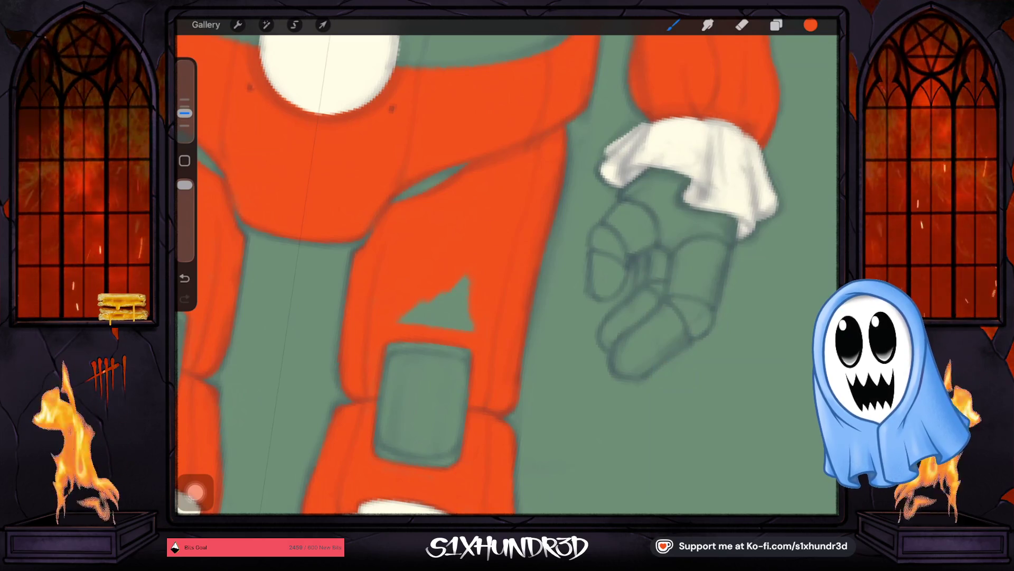
mouse_move(415, 296)
mouse_down()
mouse_move(389, 314)
mouse_move(471, 286)
mouse_up()
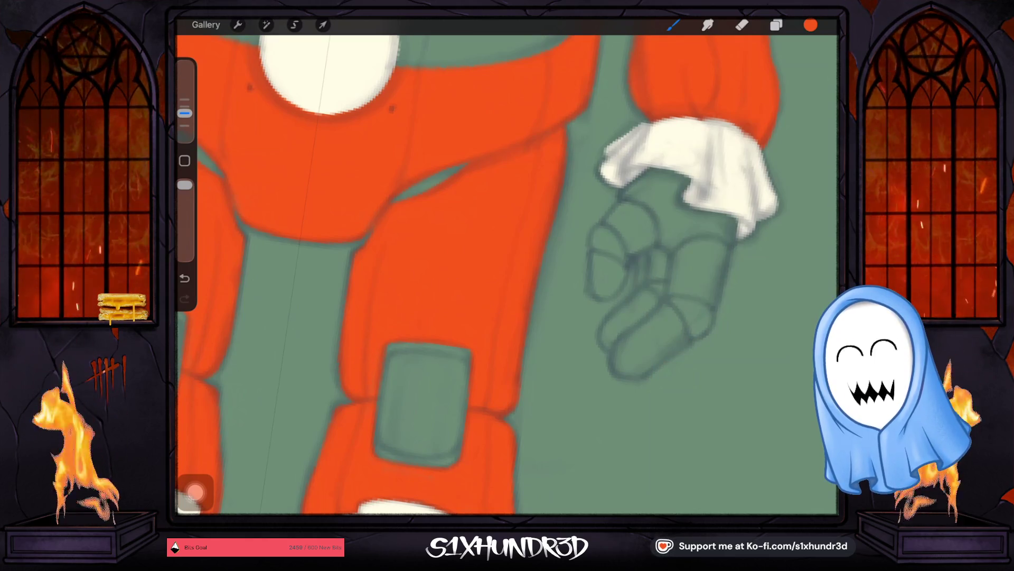
scroll(507, 273, down, 5)
scroll(507, 274, down, 3)
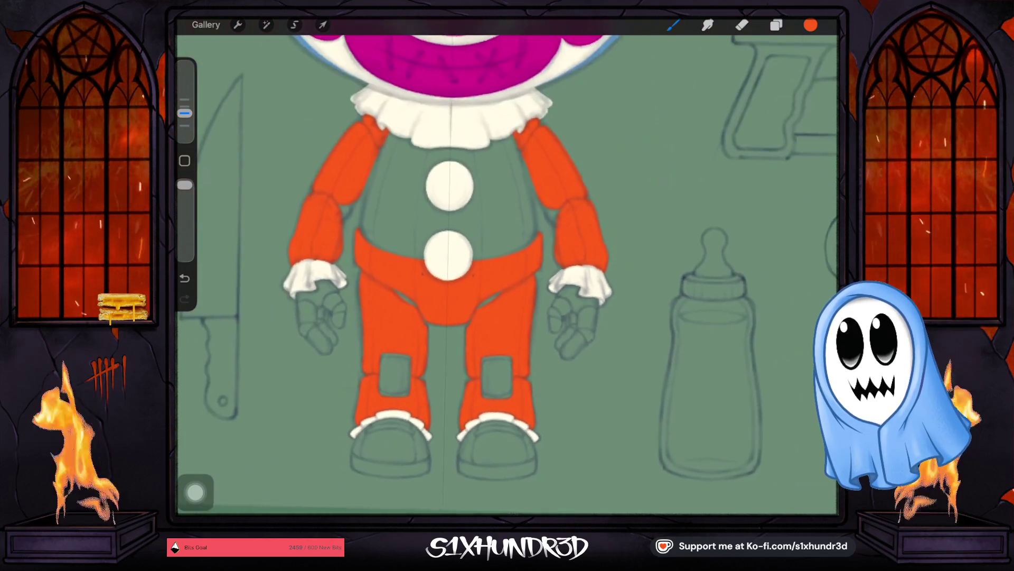
scroll(507, 273, up, 2)
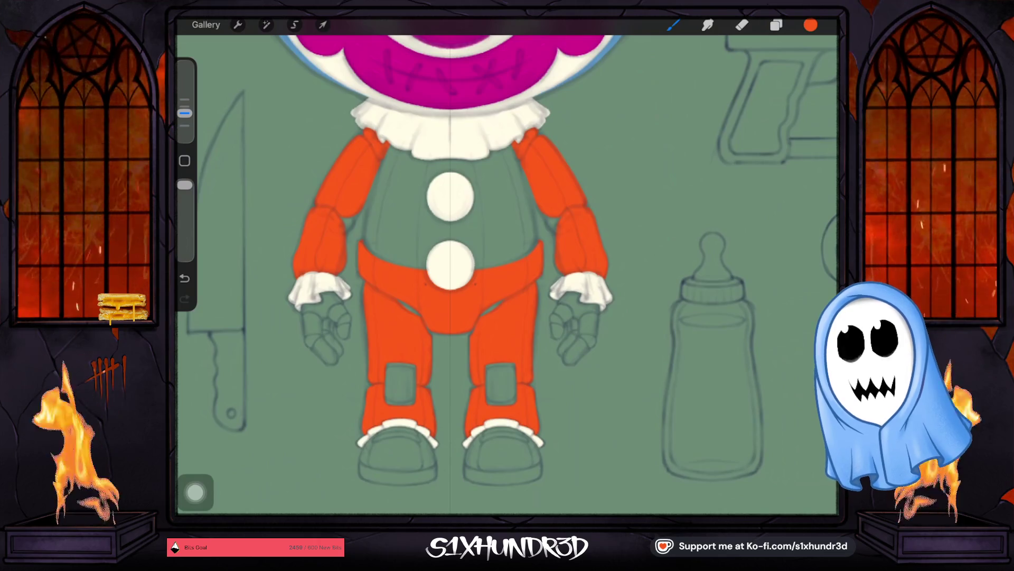
Check Layer 17's fill by toggling it, then add empty Layer 18 above the Window group.
click(775, 24)
click(814, 376)
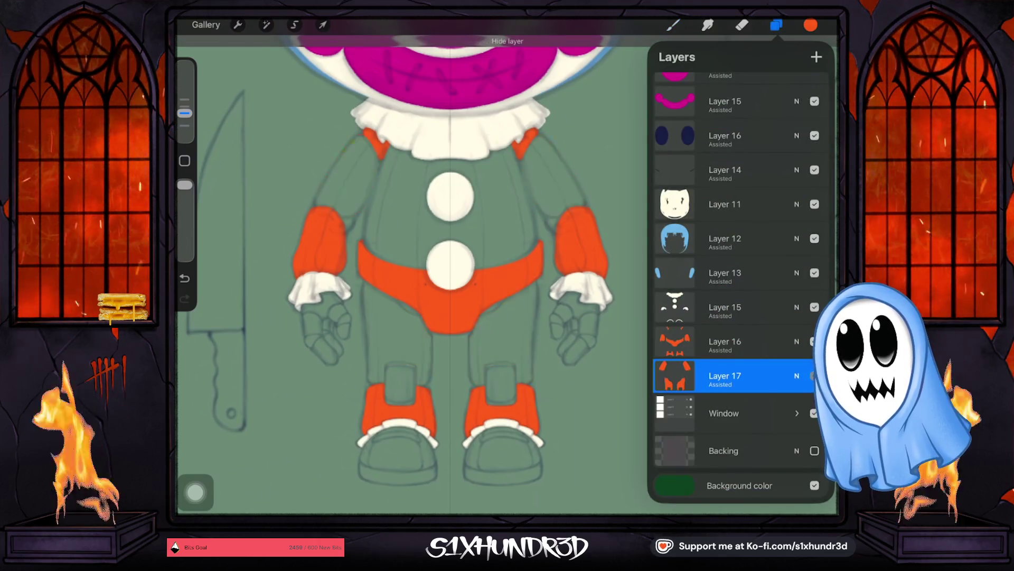
click(814, 376)
click(814, 376)
click(724, 413)
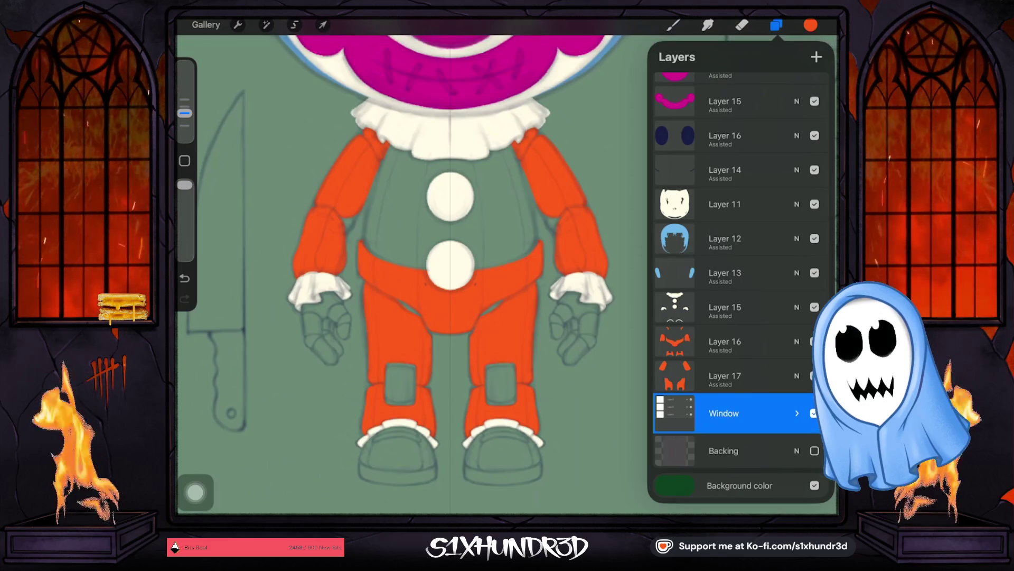
click(816, 56)
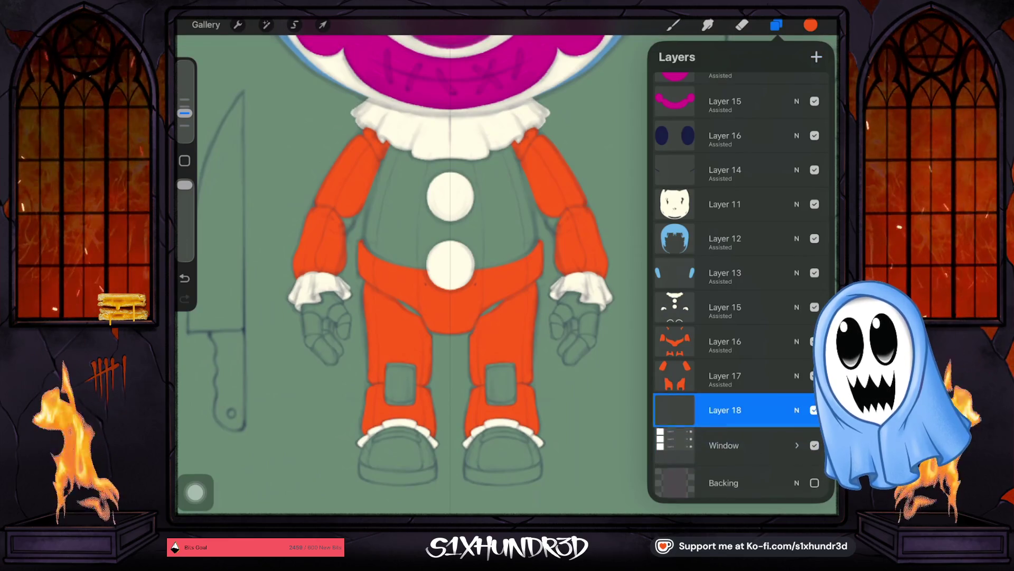
click(675, 410)
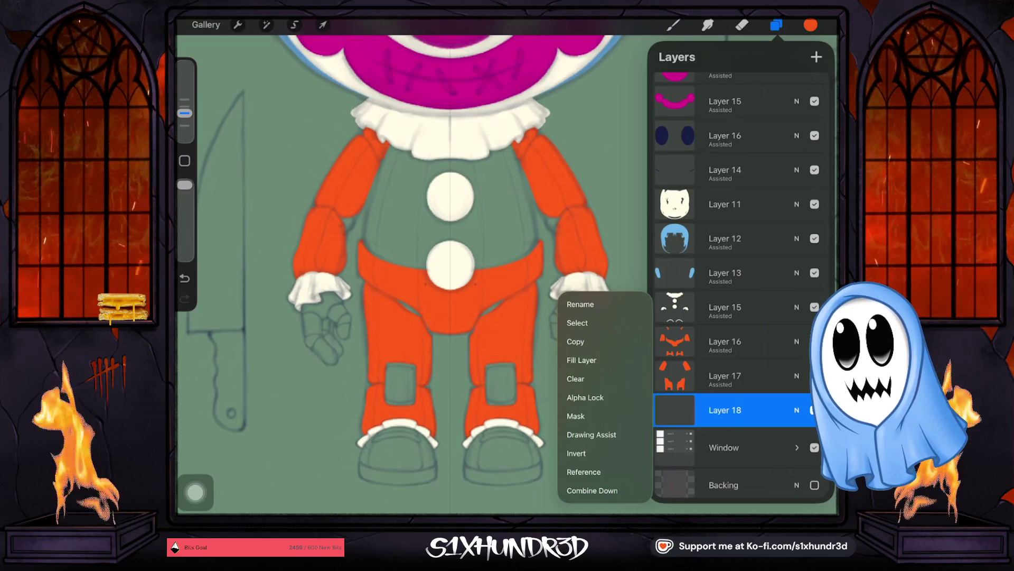
click(475, 317)
click(674, 25)
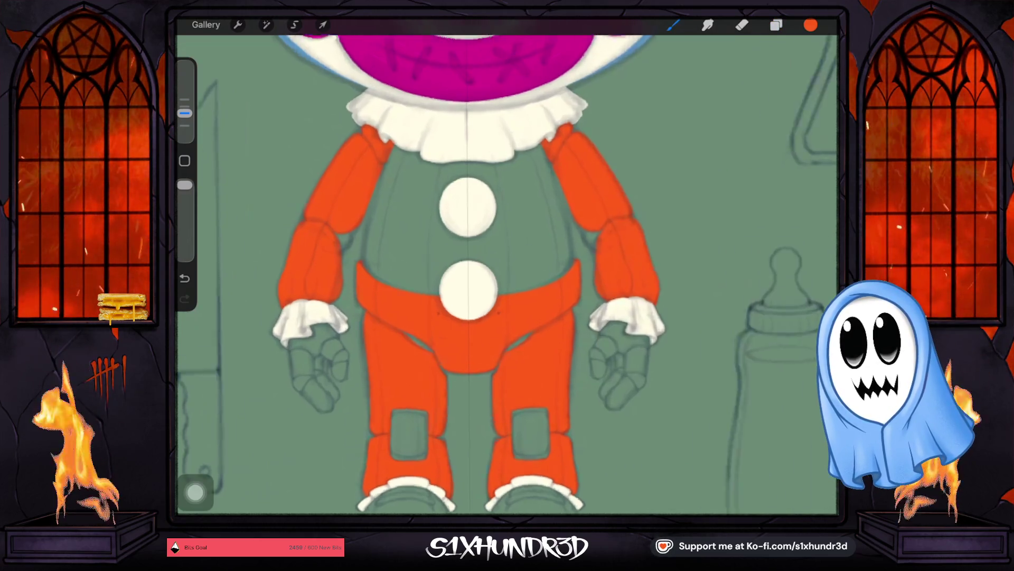
scroll(507, 278, up, 3)
Paint orange up from the belt and across the upper torso around the buttons with a larger brush.
mouse_move(383, 340)
mouse_down()
mouse_move(386, 363)
mouse_move(380, 292)
mouse_up()
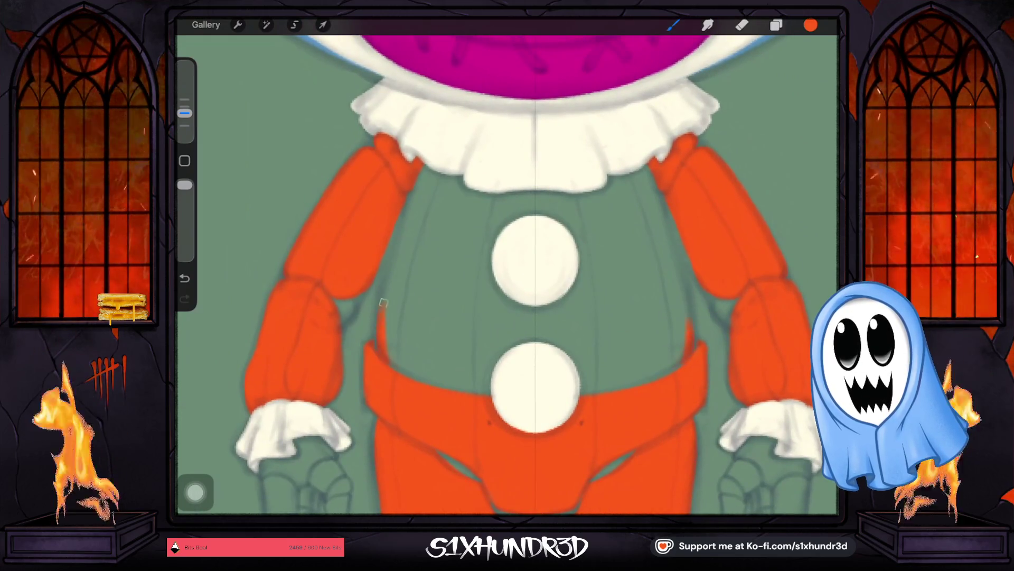
drag(690, 349, 685, 292)
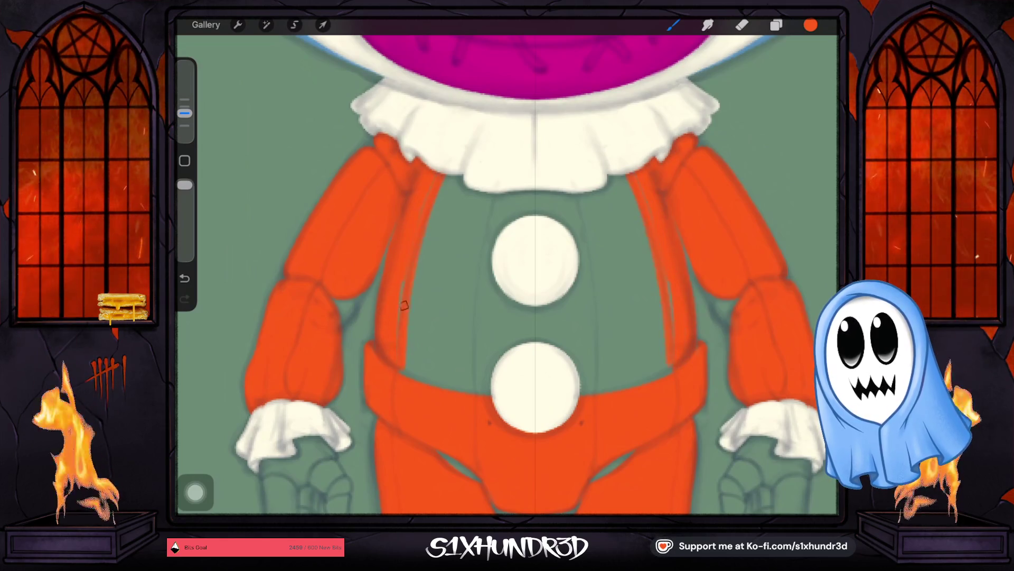
drag(184, 113, 184, 86)
mouse_move(478, 140)
mouse_down()
mouse_move(455, 164)
mouse_move(436, 266)
mouse_move(465, 252)
mouse_move(515, 285)
mouse_move(524, 233)
mouse_move(415, 344)
mouse_move(412, 369)
mouse_move(546, 385)
mouse_move(463, 309)
mouse_move(492, 335)
mouse_move(544, 299)
mouse_up()
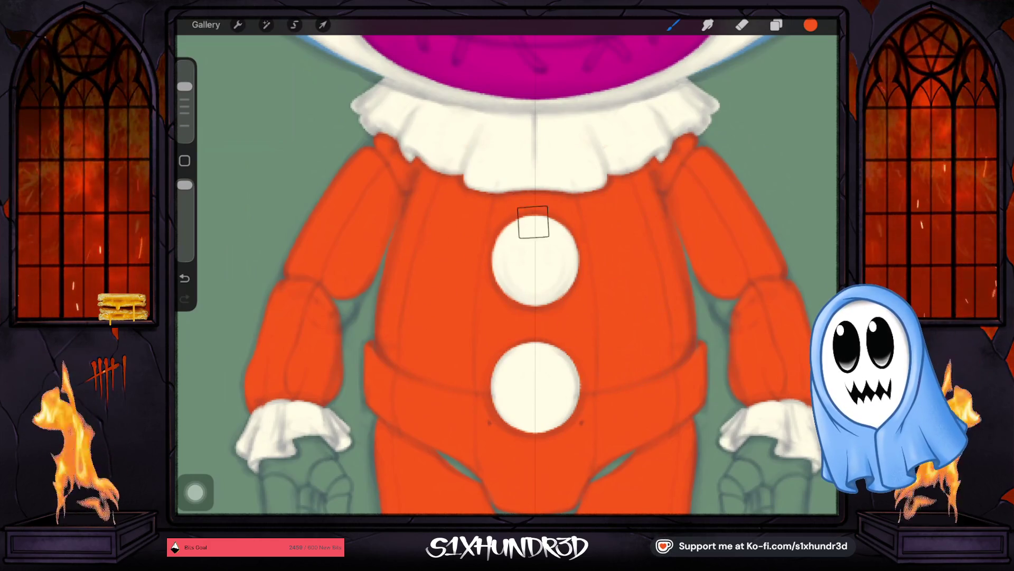
scroll(508, 278, down, 2)
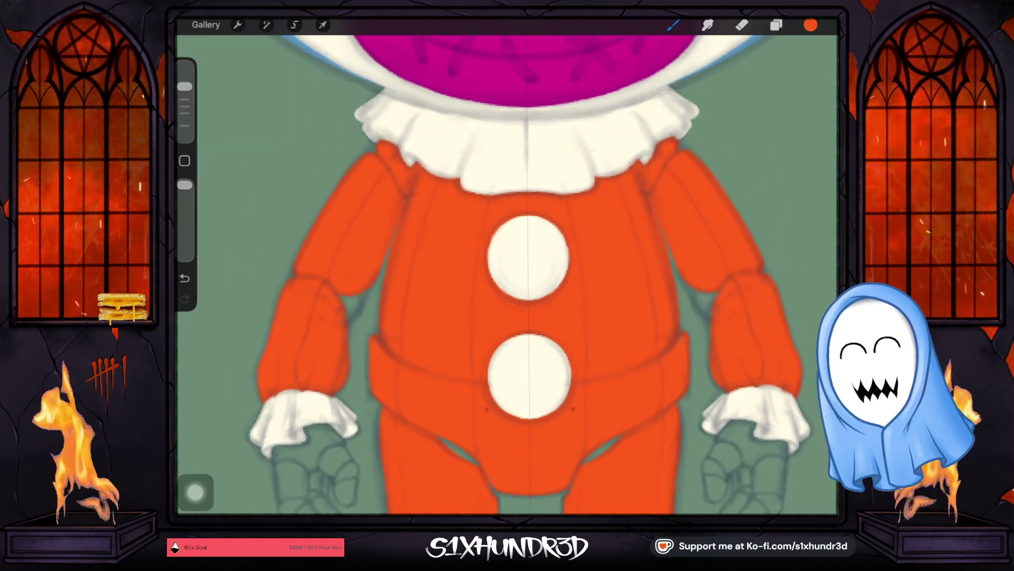
scroll(508, 278, down, 2)
scroll(507, 277, down, 2)
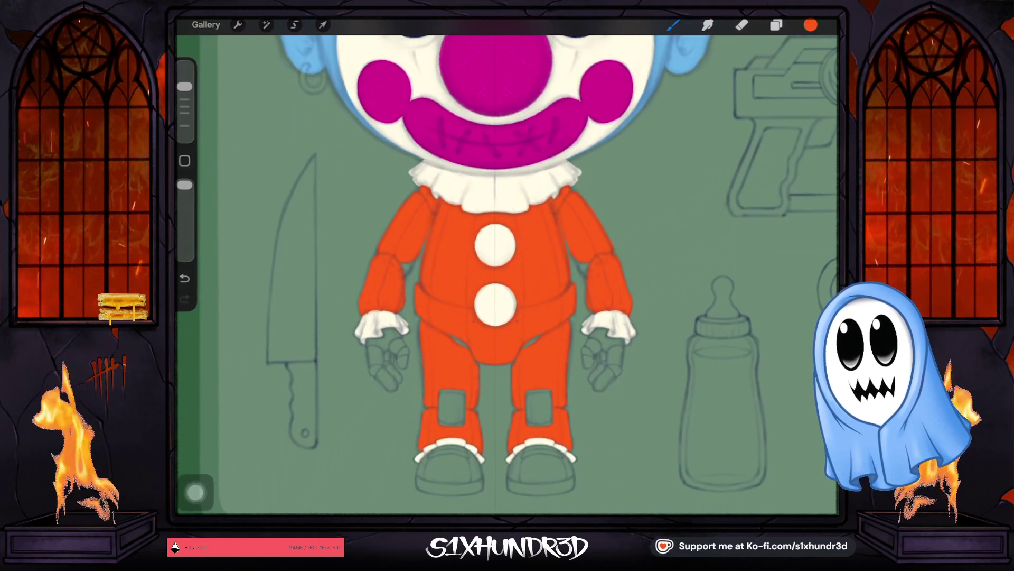
Reduce the brush size for detail work on the arms and legs.
drag(184, 85, 183, 113)
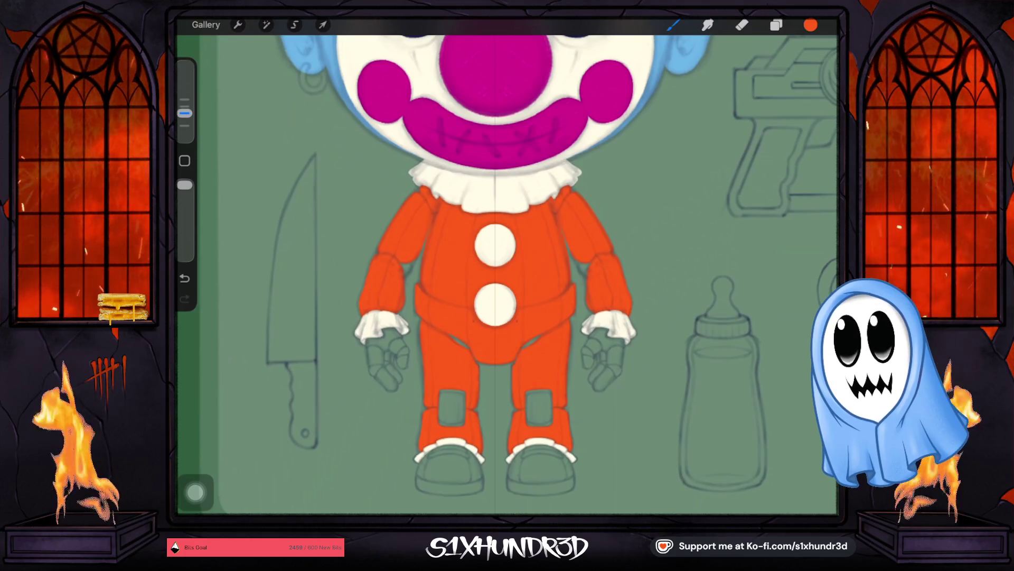
scroll(557, 261, up, 1)
scroll(556, 262, up, 3)
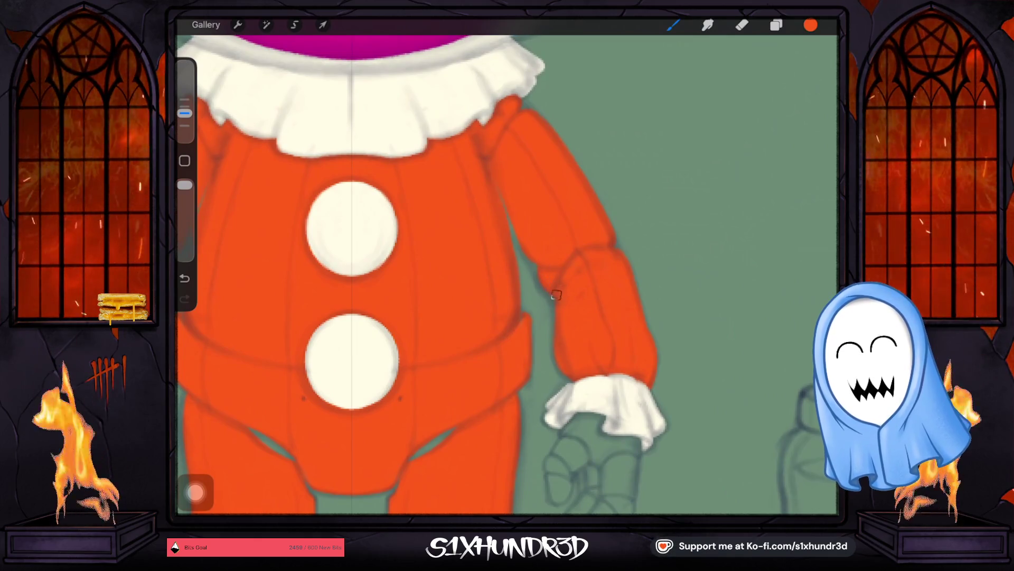
scroll(508, 270, down, 3)
scroll(507, 270, down, 2)
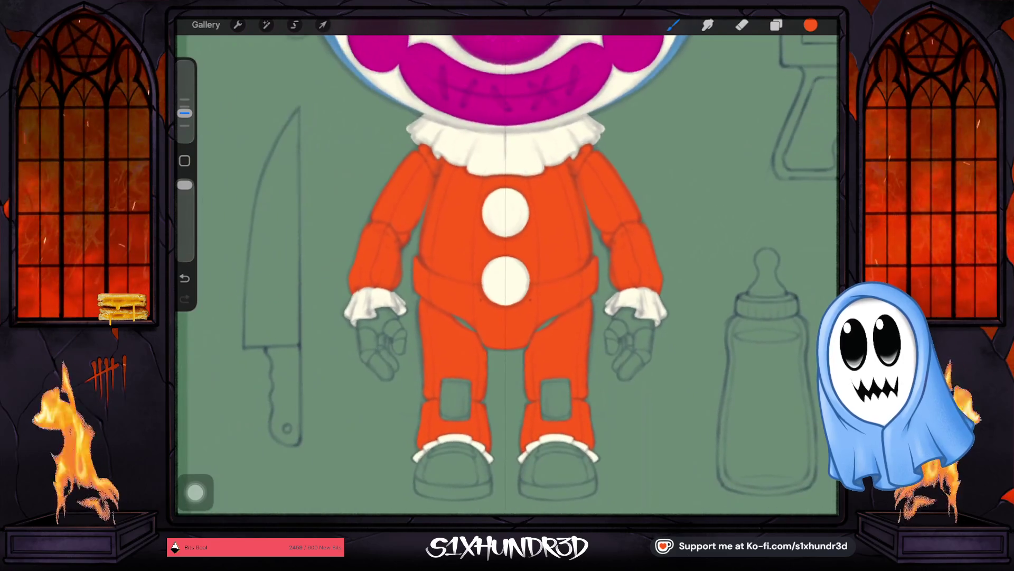
scroll(507, 270, up, 1)
scroll(507, 269, up, 1)
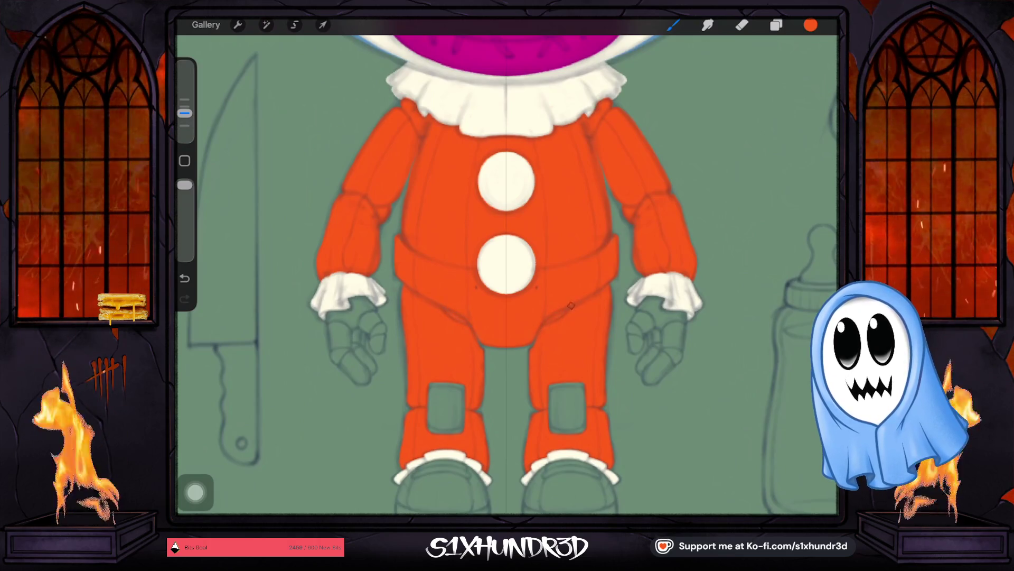
scroll(508, 270, up, 2)
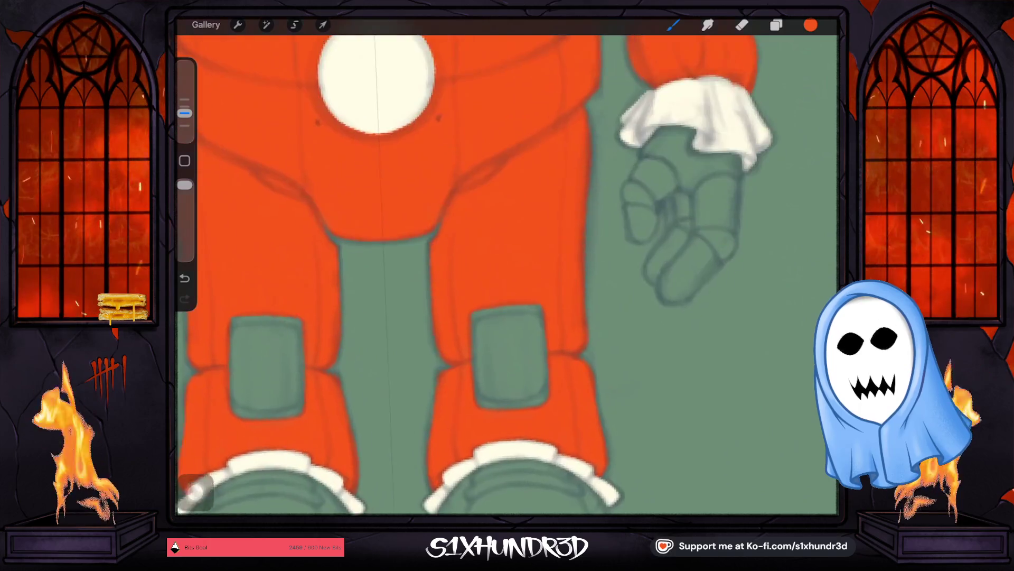
scroll(507, 270, up, 2)
scroll(507, 270, up, 1)
scroll(507, 269, up, 1)
With a smaller brush, edge the leg opening's upper-left and top border in orange, undoing a stray stroke.
drag(553, 262, 496, 317)
drag(184, 113, 185, 126)
key(ctrl+z)
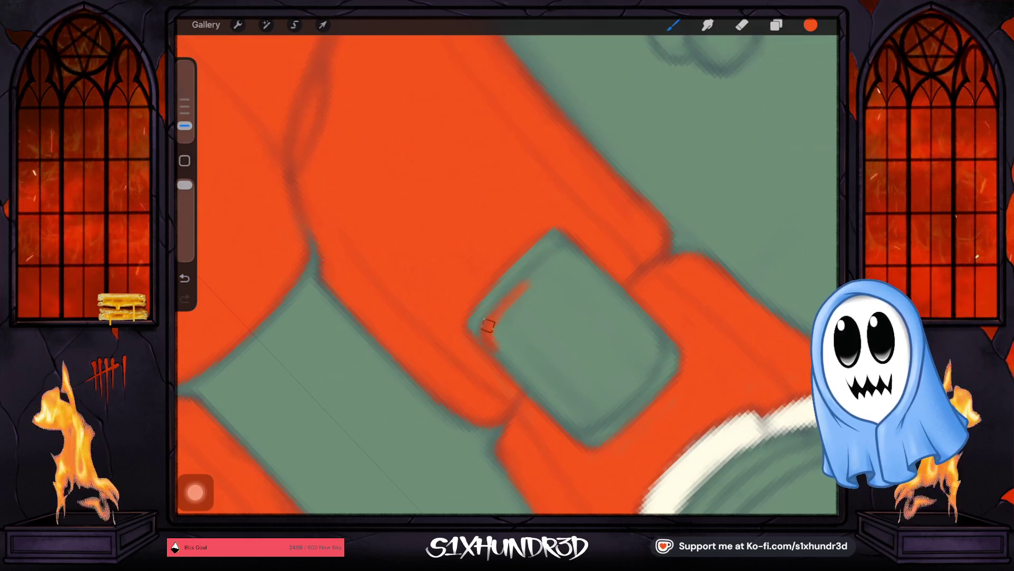
drag(487, 333, 561, 254)
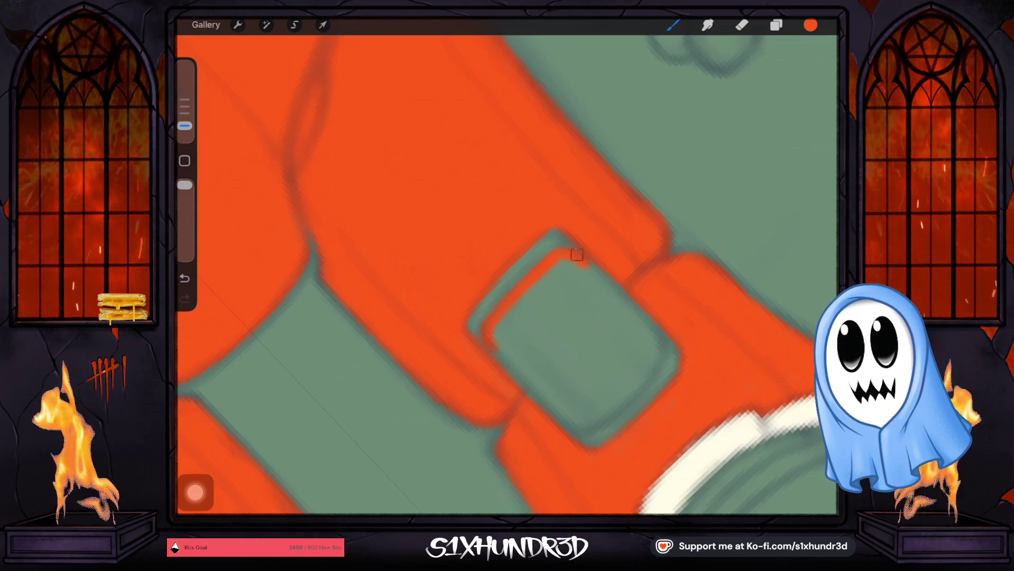
drag(487, 335, 591, 266)
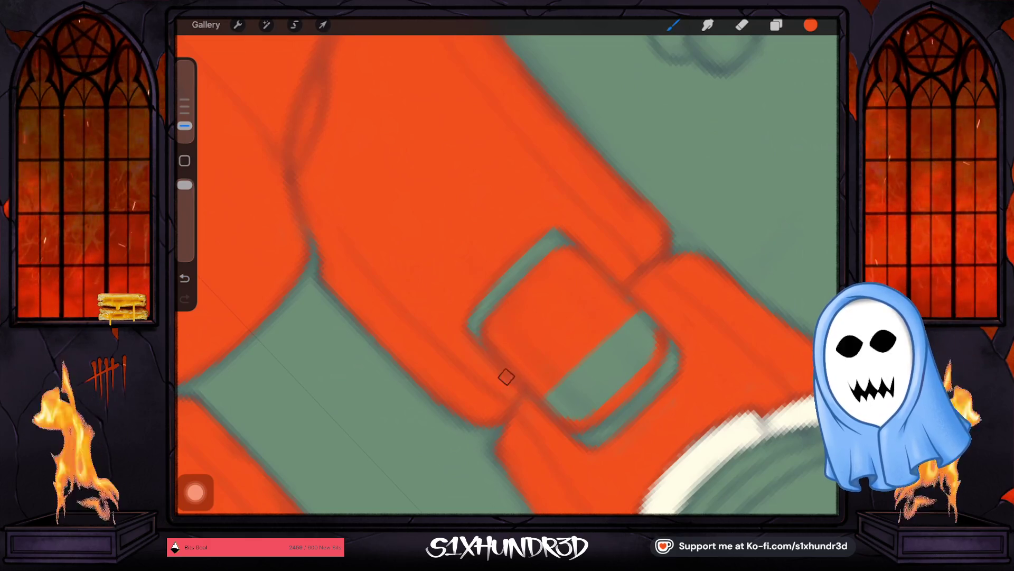
Undo the last stroke and clean up the opening's inner left edge in orange.
key(ctrl+z)
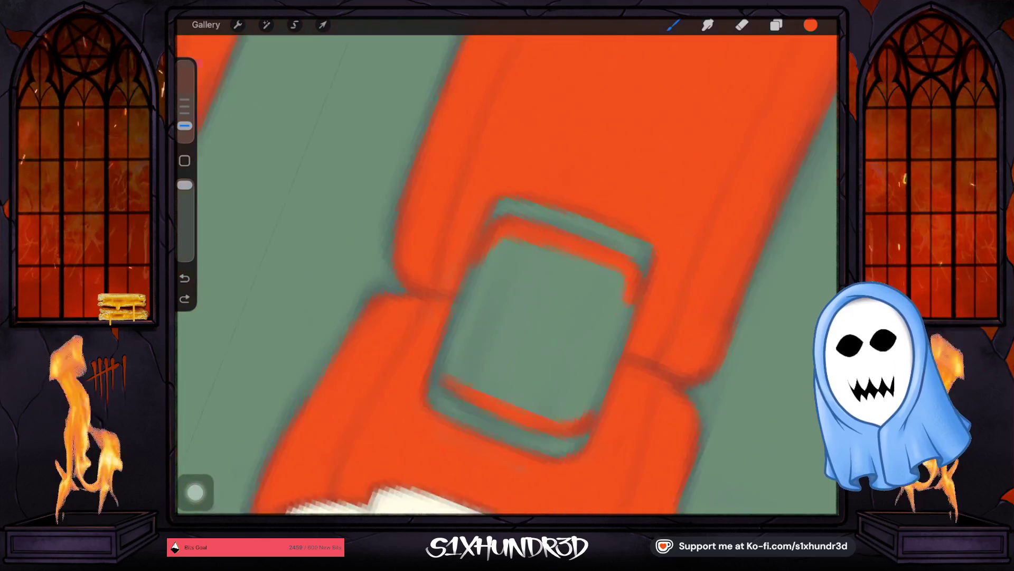
drag(508, 318, 483, 211)
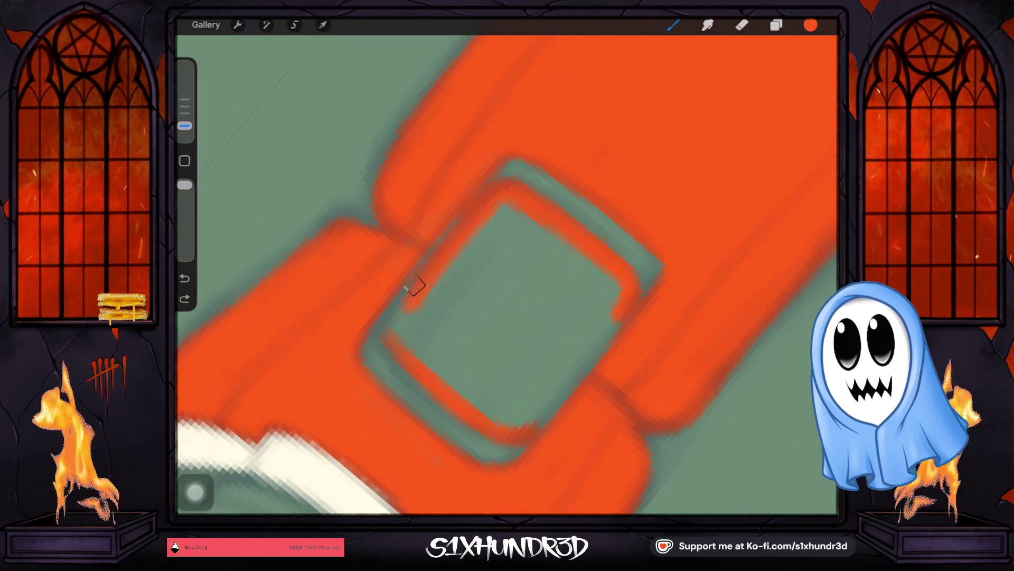
drag(393, 339, 406, 316)
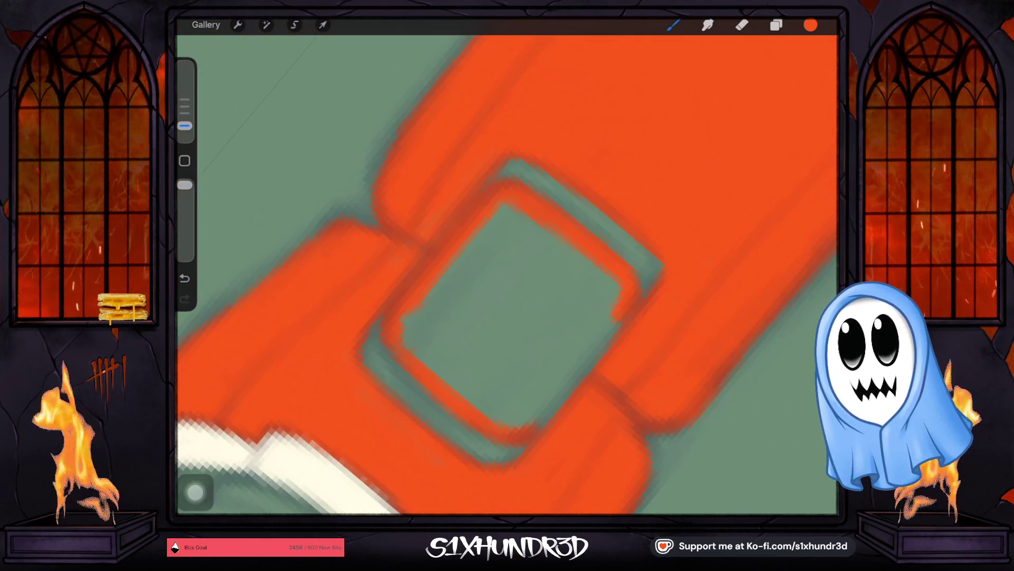